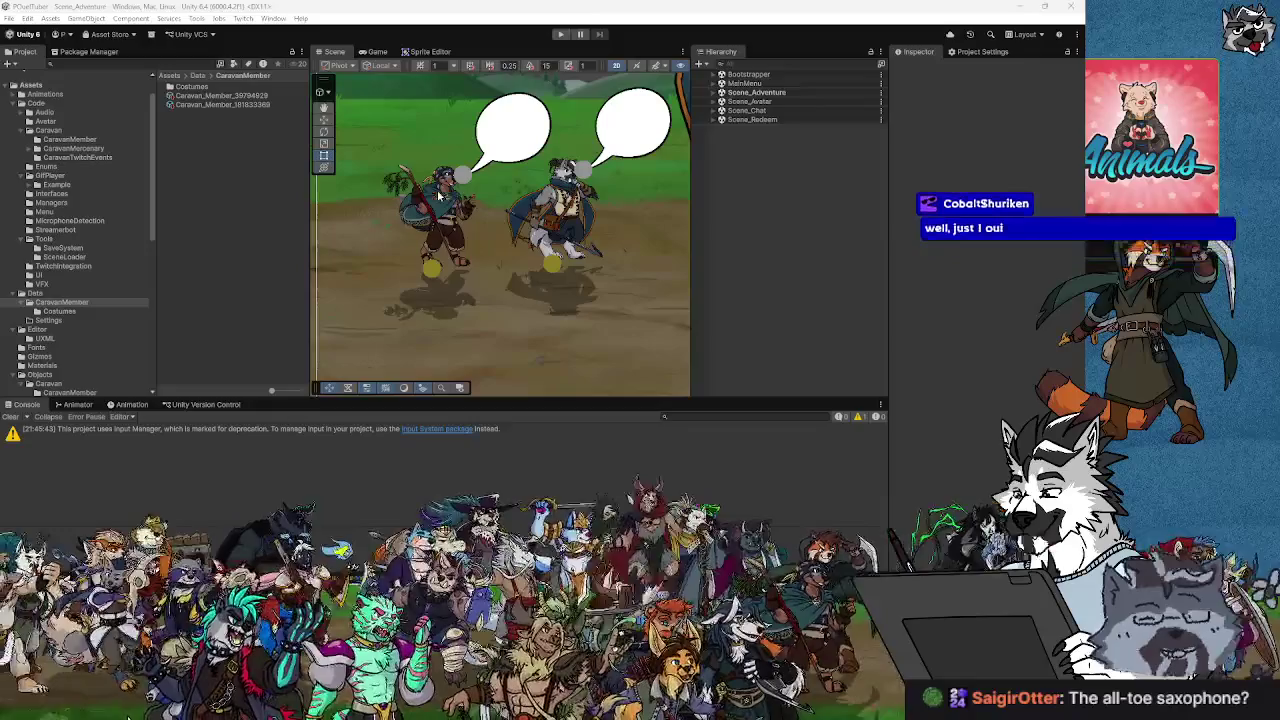
Select the left caravan member's Sprite_Main renderer and widen the Scene view on both sides.
left_click(435, 243)
left_click(432, 249)
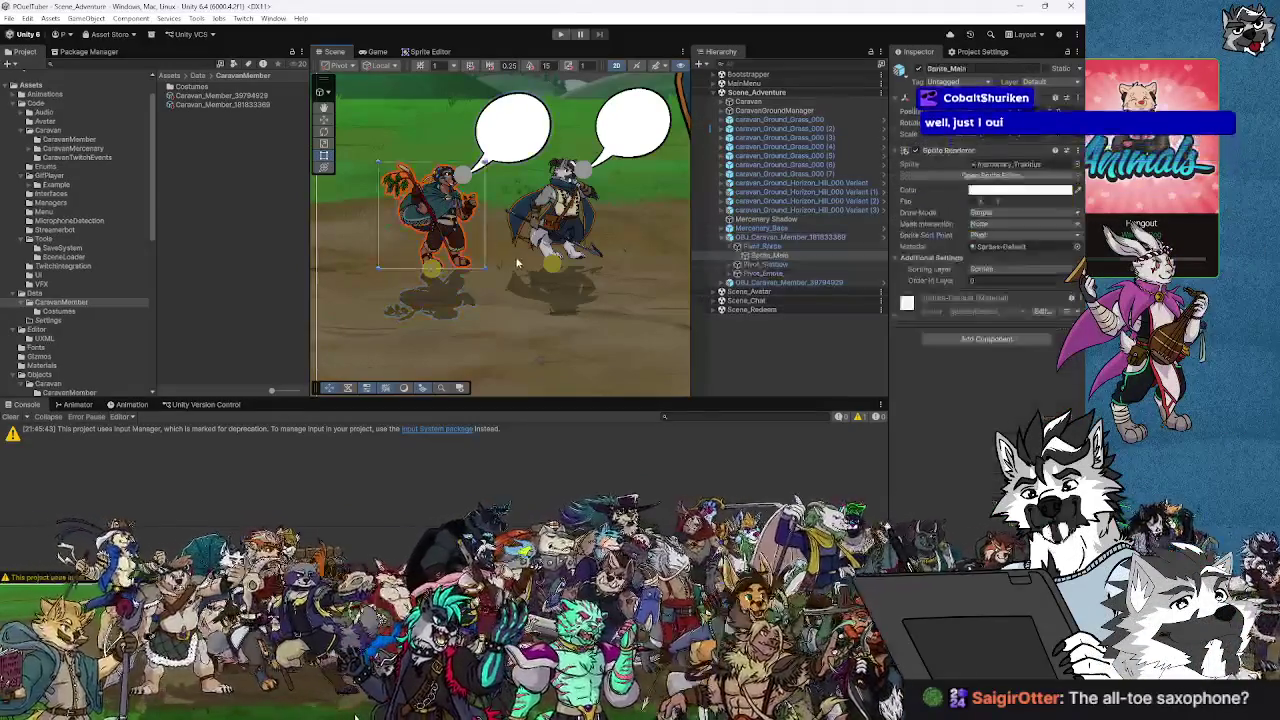
scroll(430, 250, "down", 2)
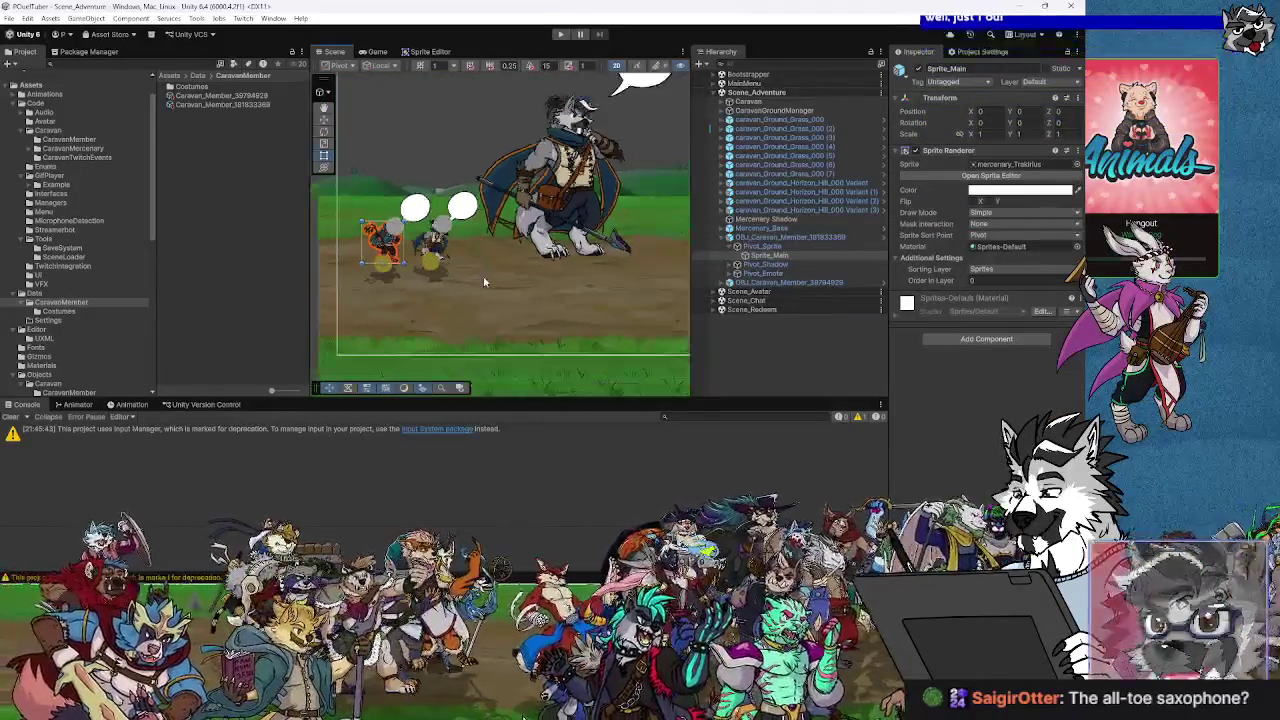
scroll(460, 276, "up", 3)
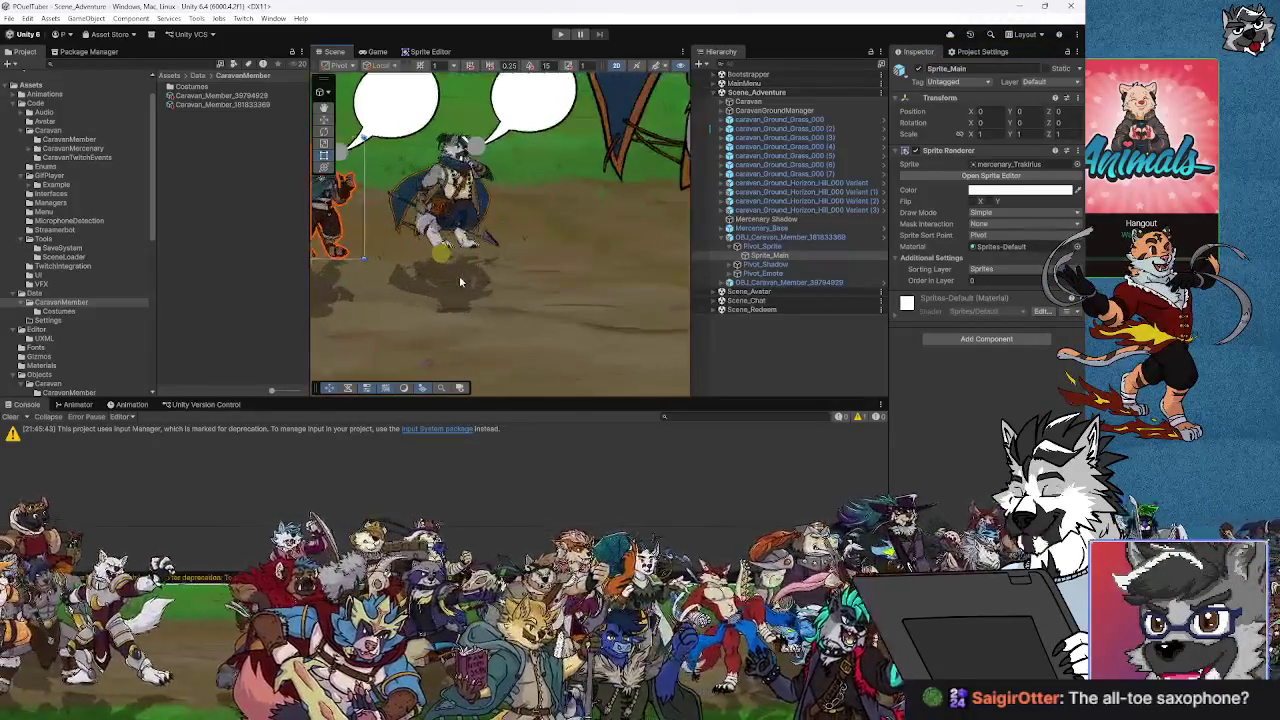
left_click_drag(308, 276, 284, 276)
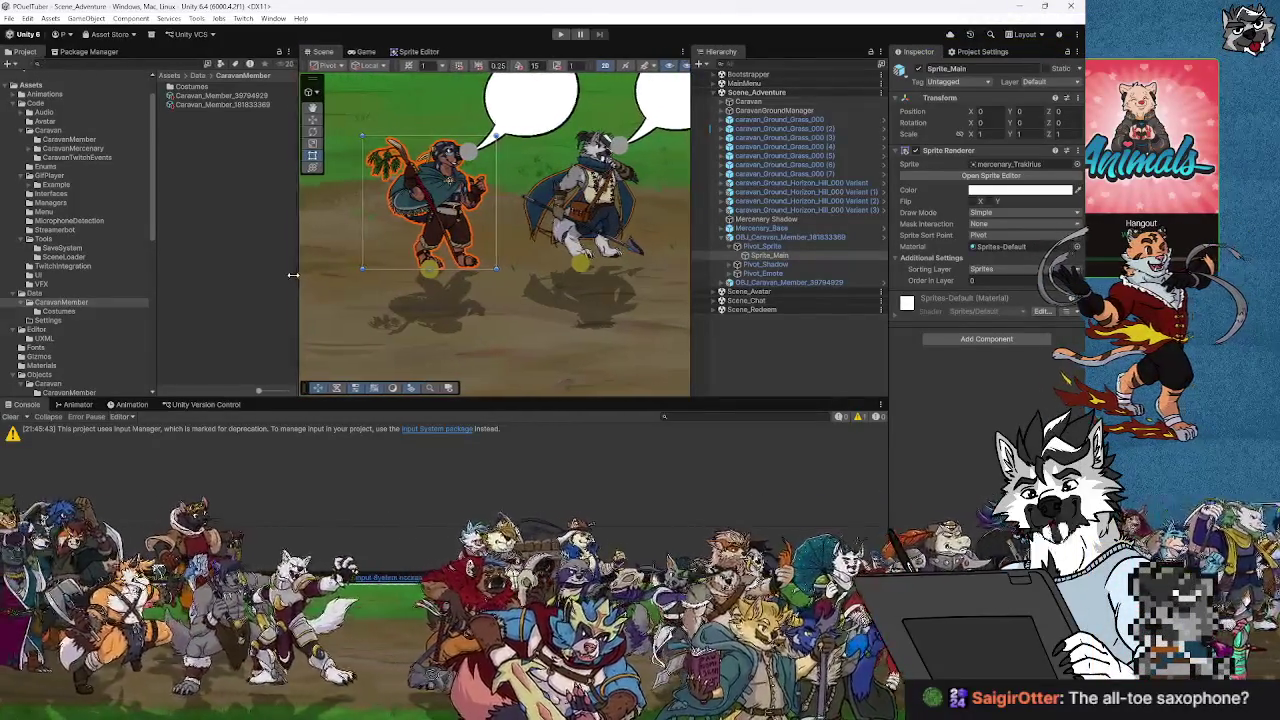
left_click_drag(689, 323, 710, 323)
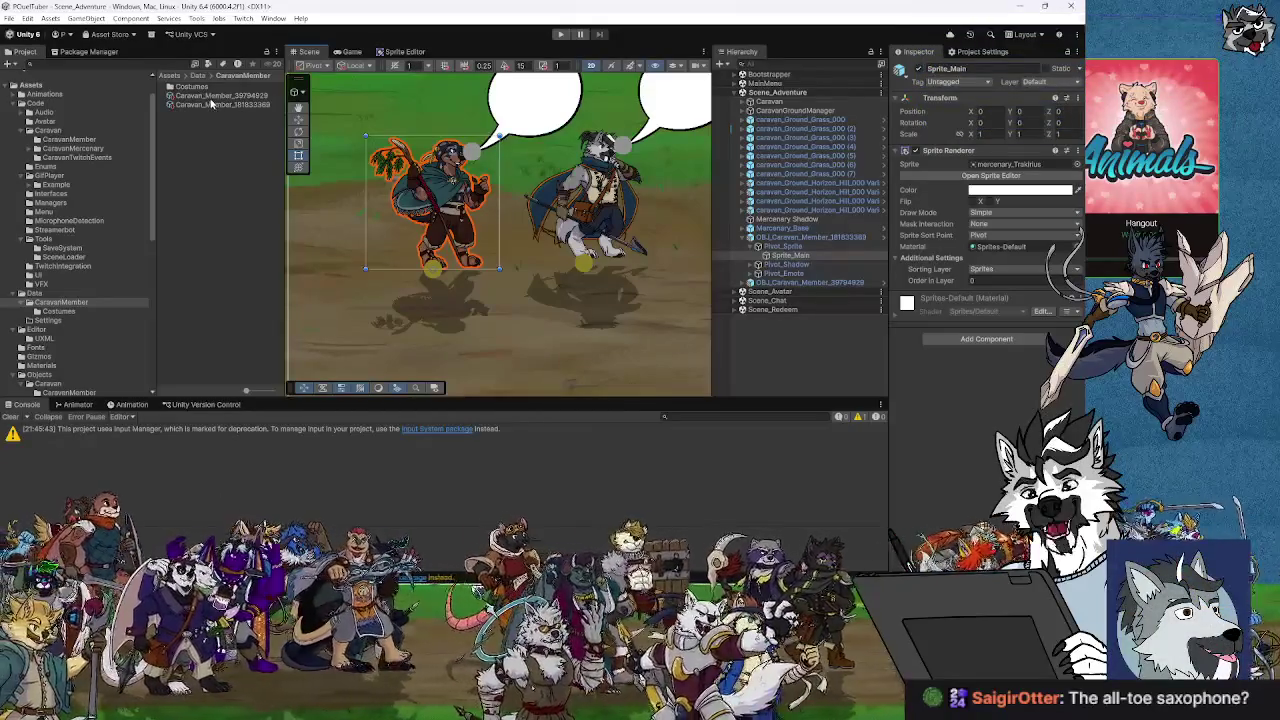
List the CaravanTwitchEvents scripts, then inspect Mercenary Shadow and the grass ground's Caravan Ground settings.
left_click(62, 140)
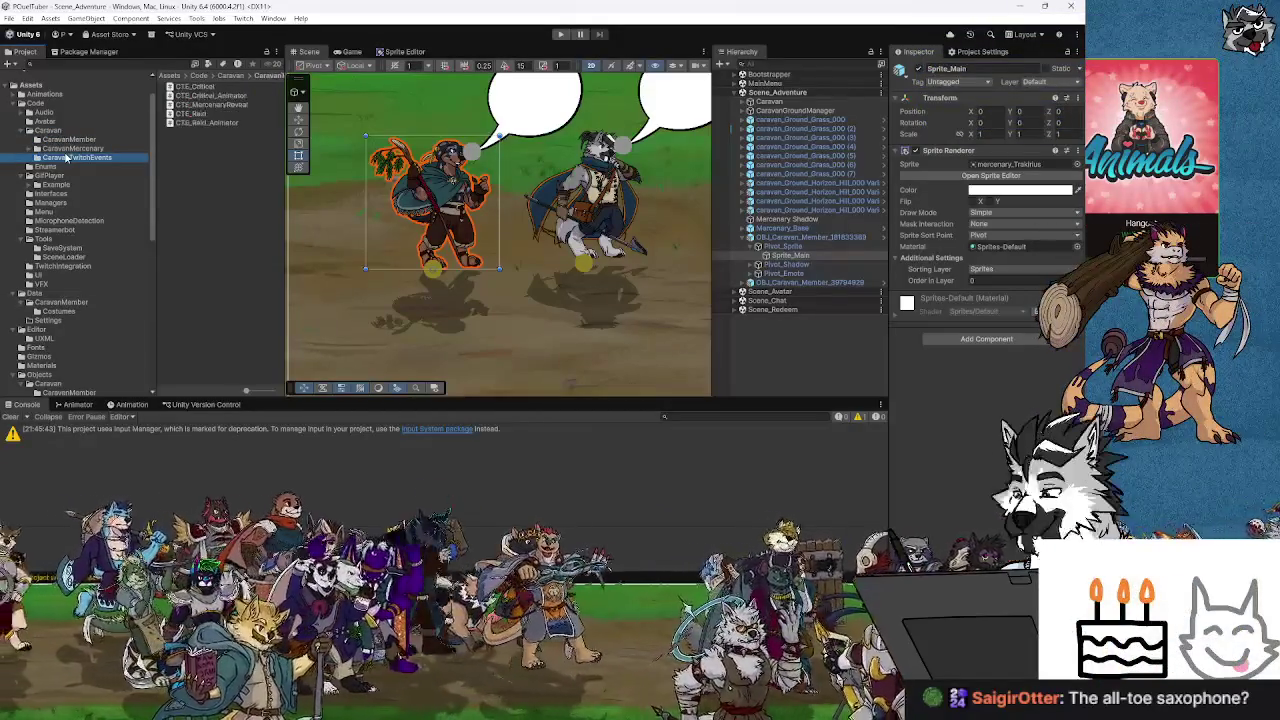
left_click(786, 219)
left_click(430, 202)
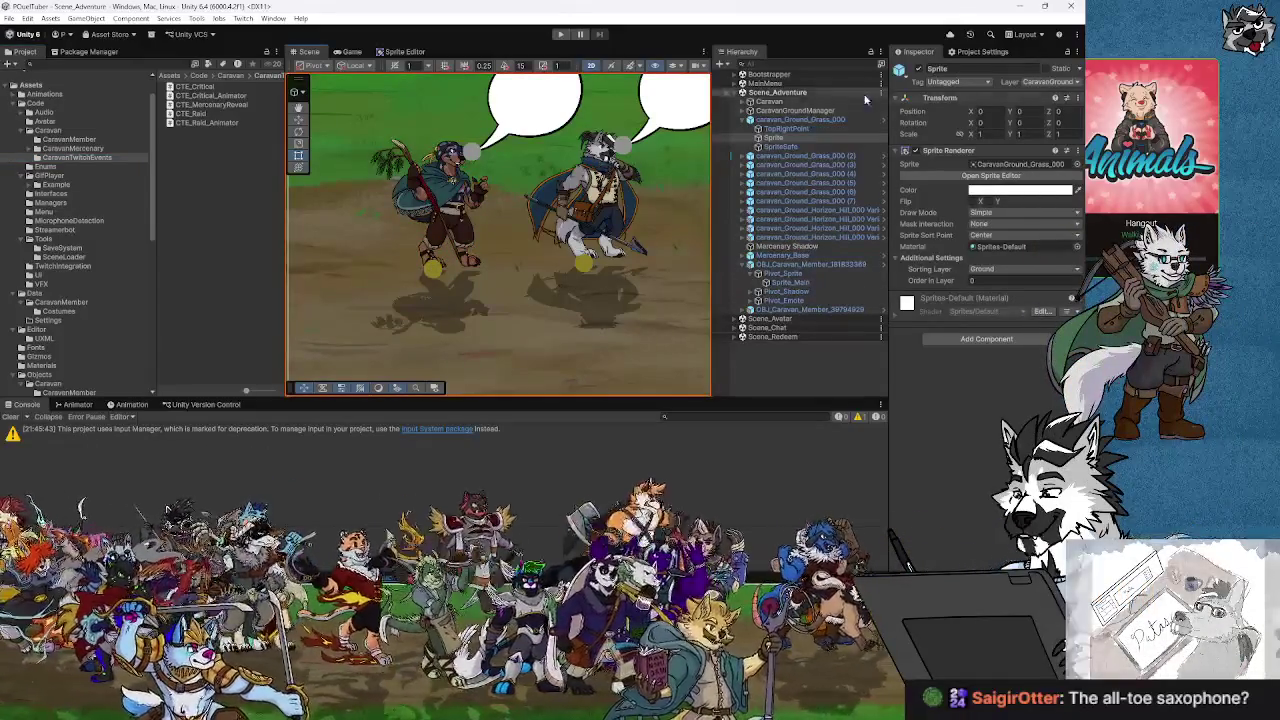
left_click(808, 121)
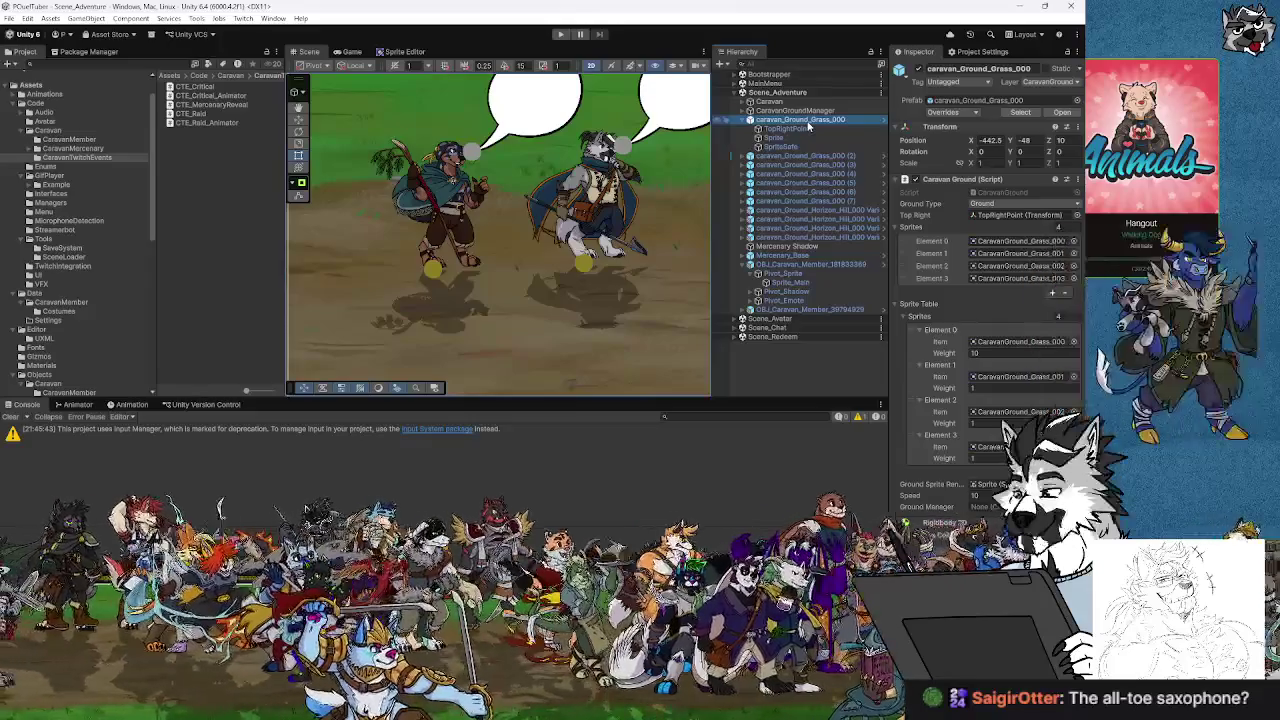
Select the left caravan member and look through its Twitch data and costume components.
left_click(425, 287)
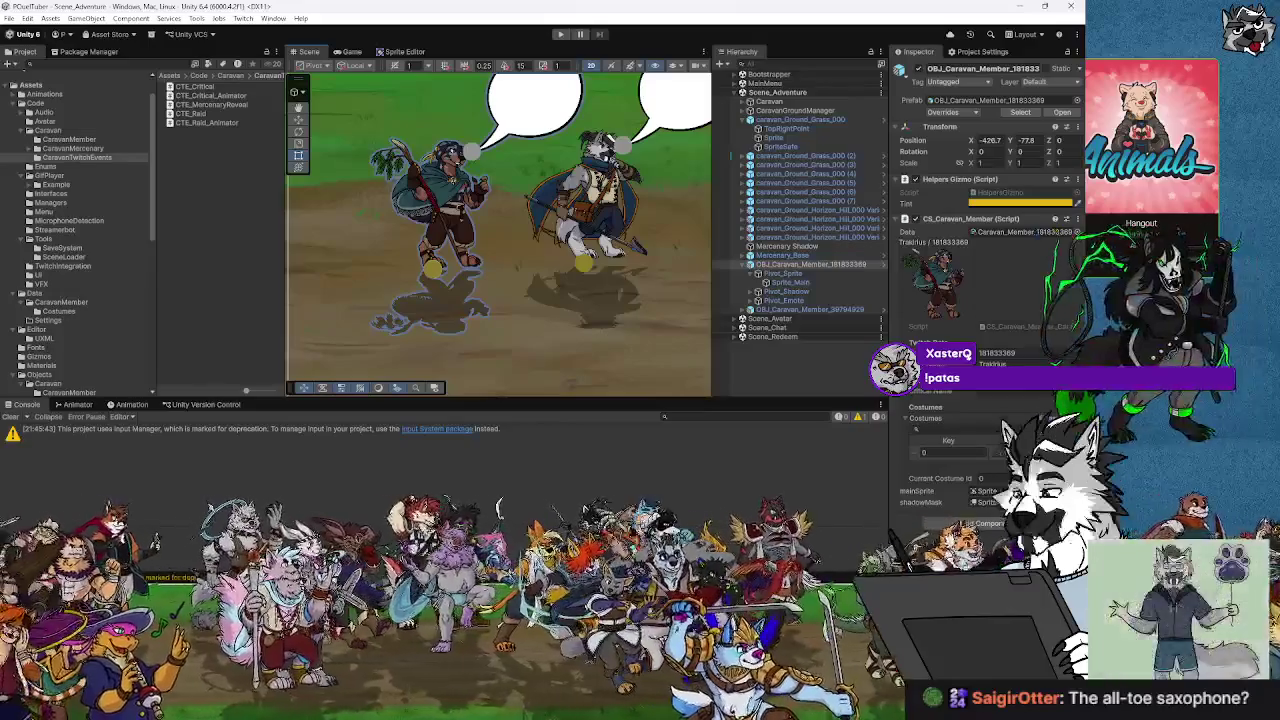
scroll(420, 280, "down", 5)
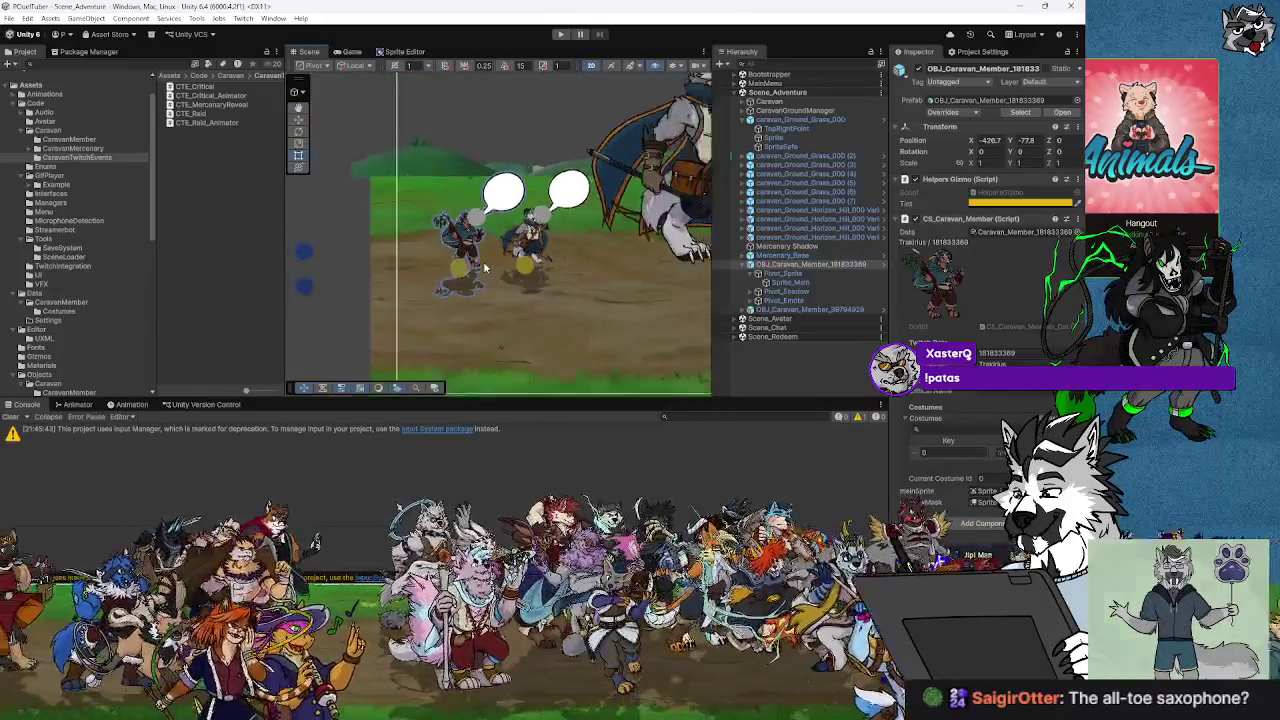
scroll(593, 278, "up", 6)
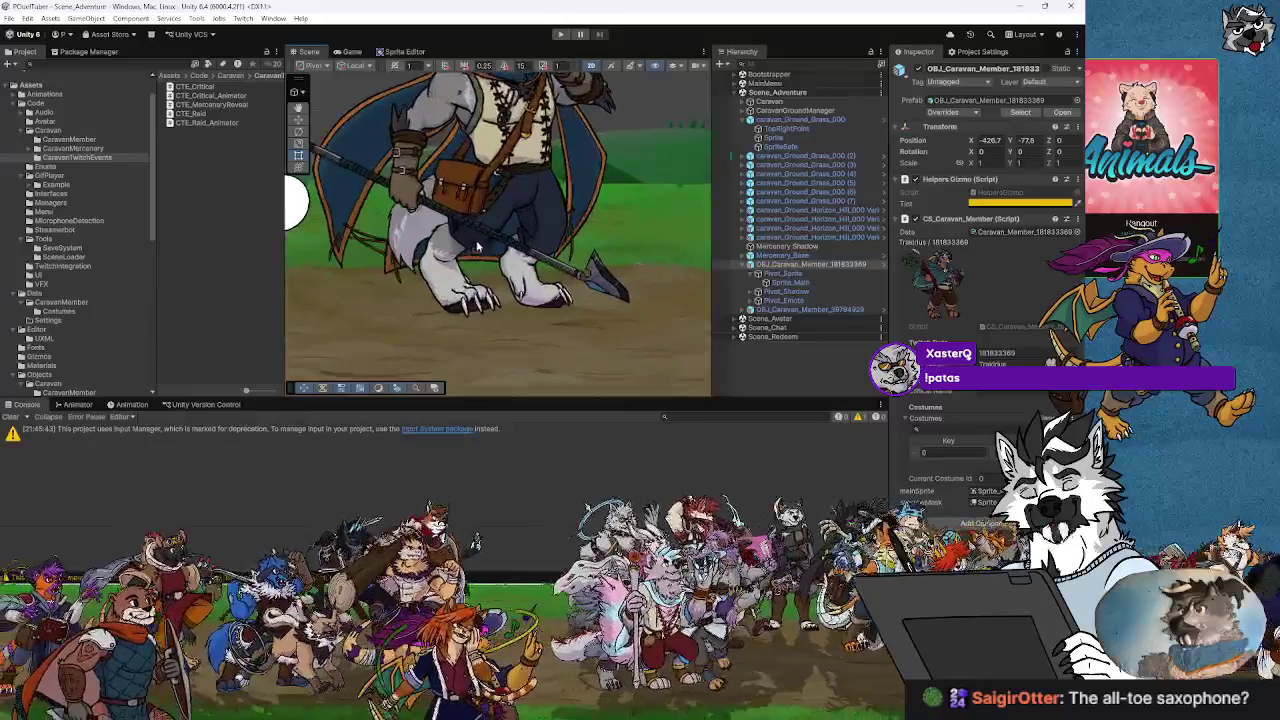
scroll(516, 302, "down", 7)
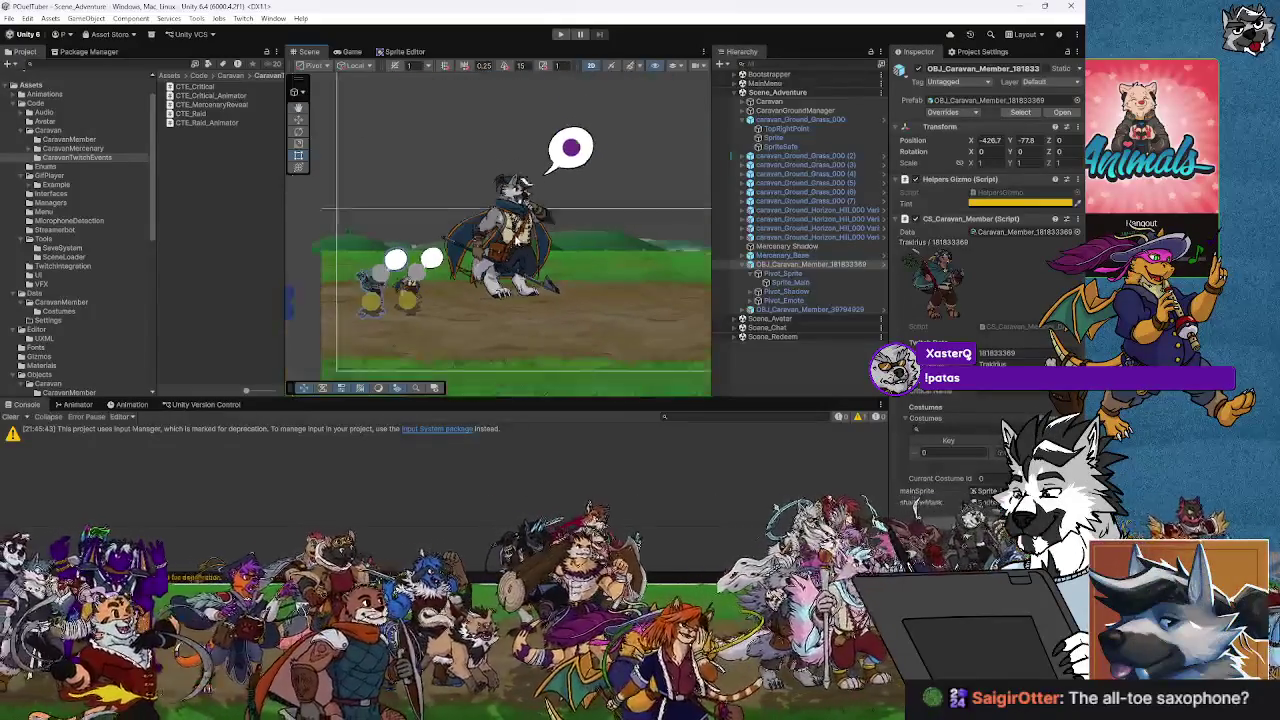
scroll(420, 308, "up", 5)
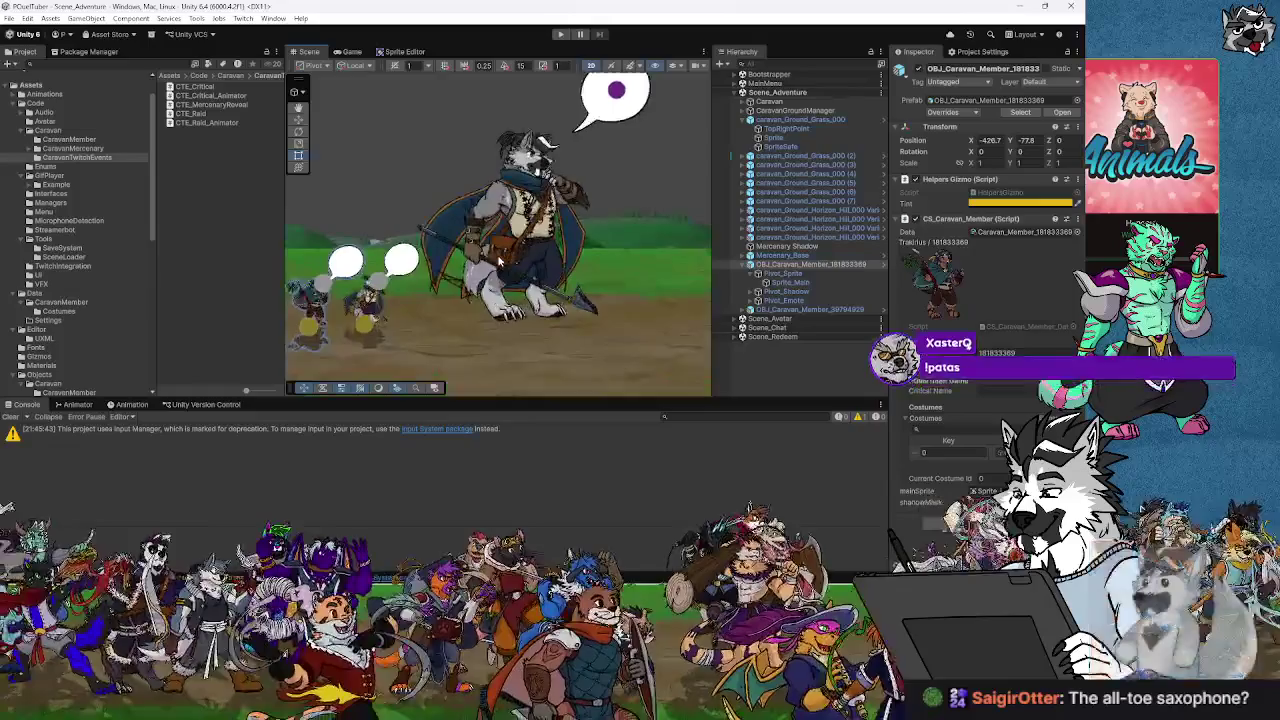
scroll(430, 280, "down", 5)
scroll(441, 242, "up", 5)
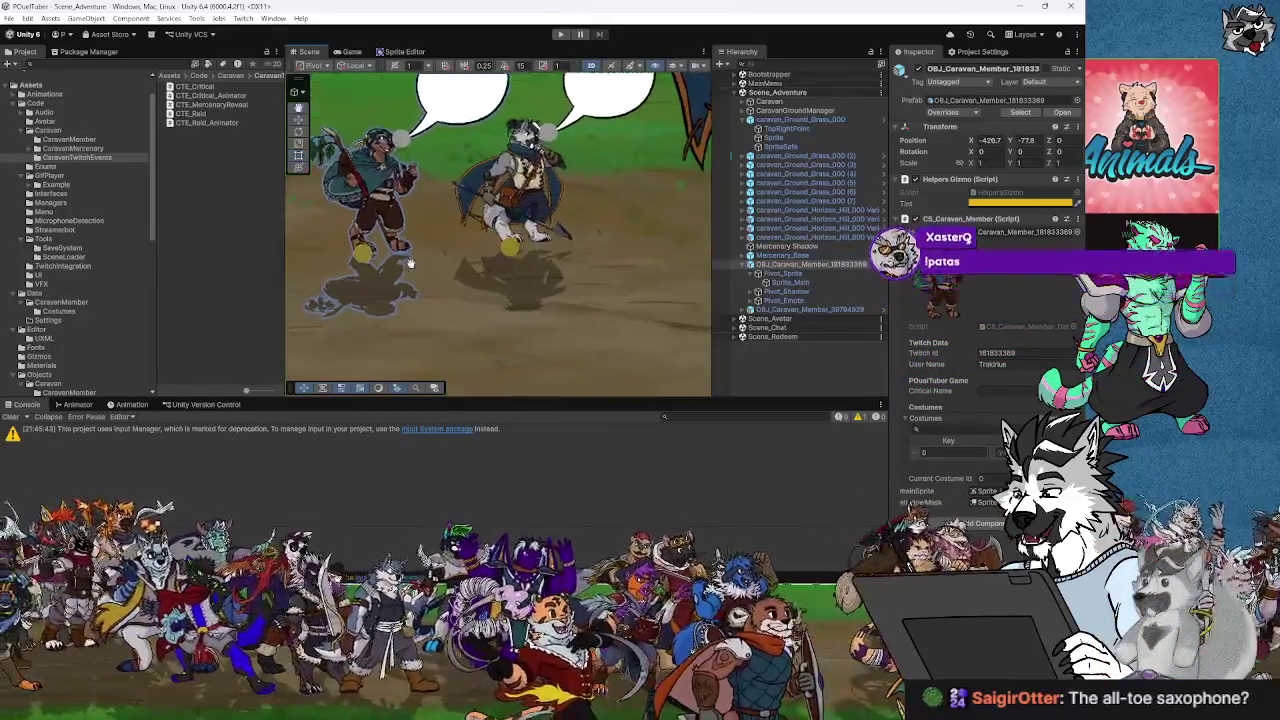
scroll(460, 257, "up", 3)
scroll(415, 258, "down", 3)
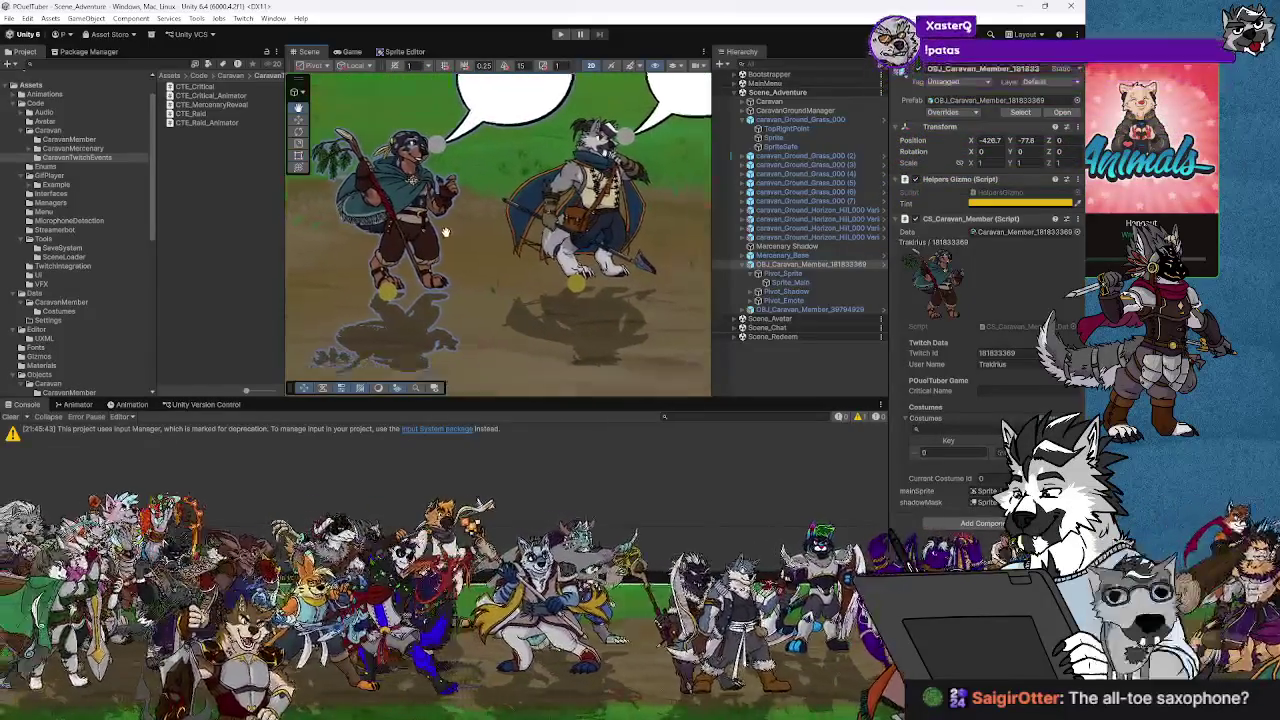
scroll(474, 252, "up", 1)
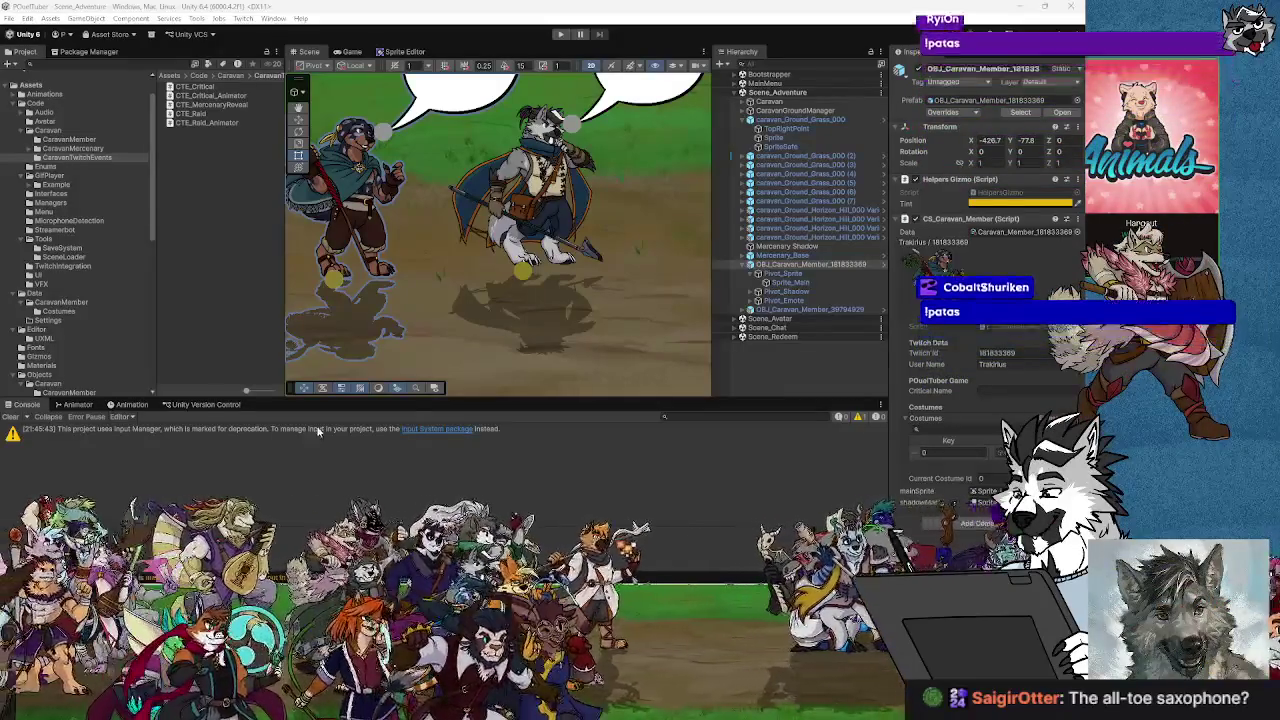
left_click_drag(486, 284, 424, 327)
scroll(424, 327, "down", 1)
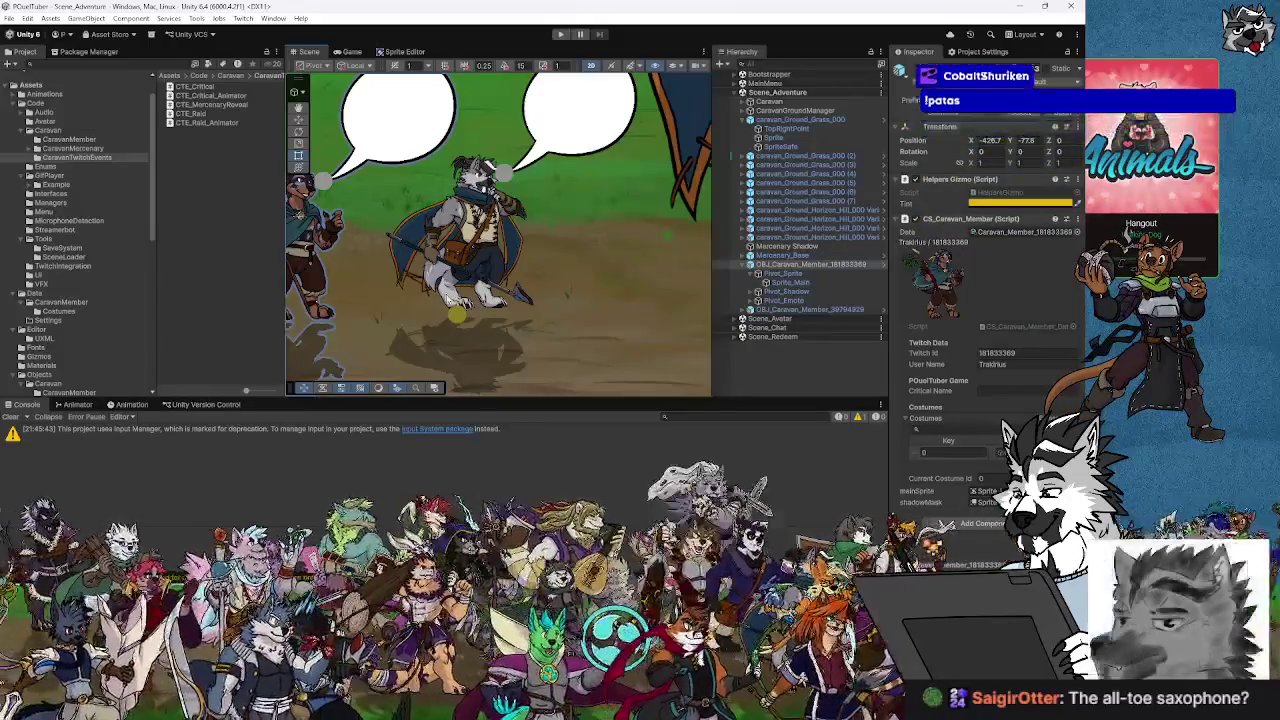
key("f")
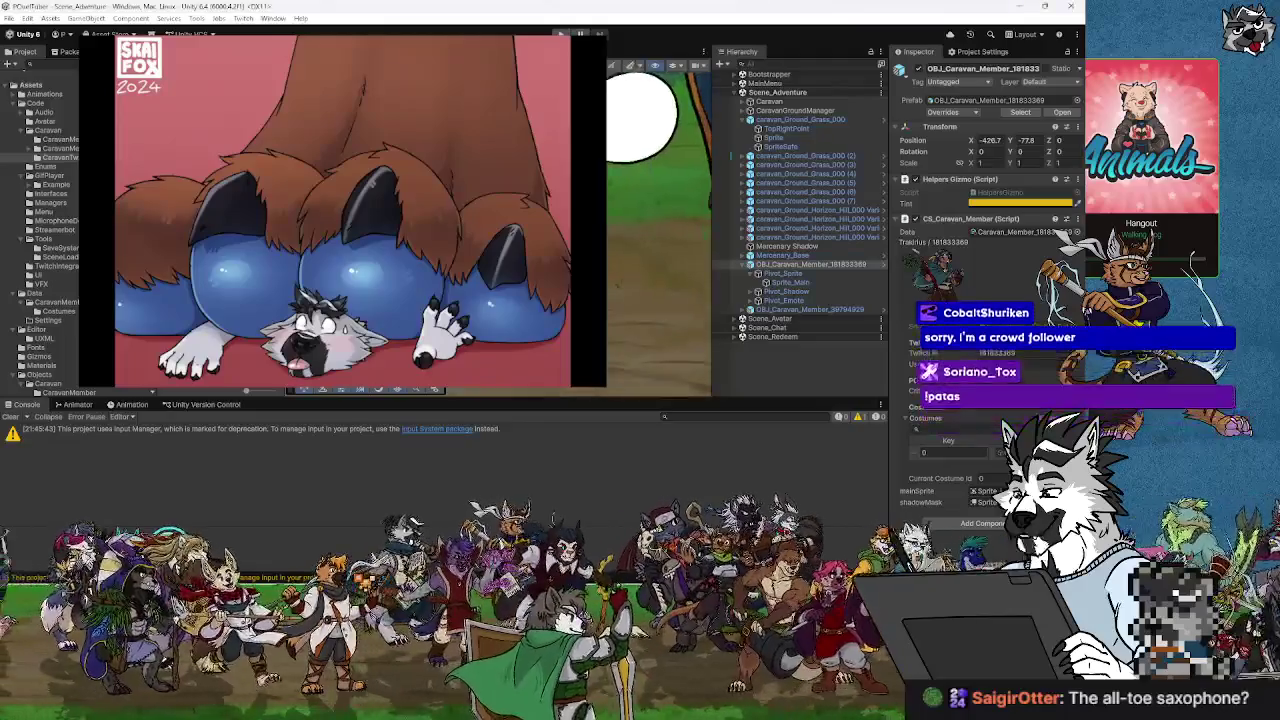
scroll(440, 292, "up", 5)
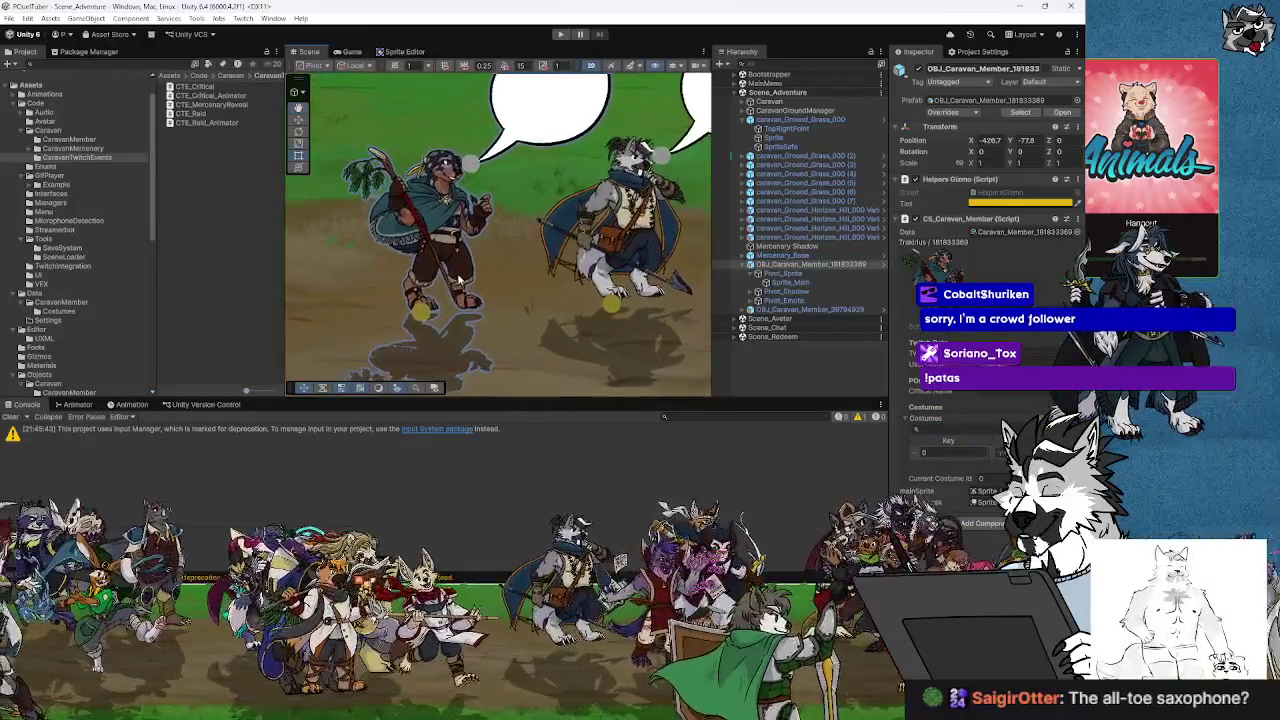
left_click_drag(458, 282, 433, 199)
left_click(468, 229)
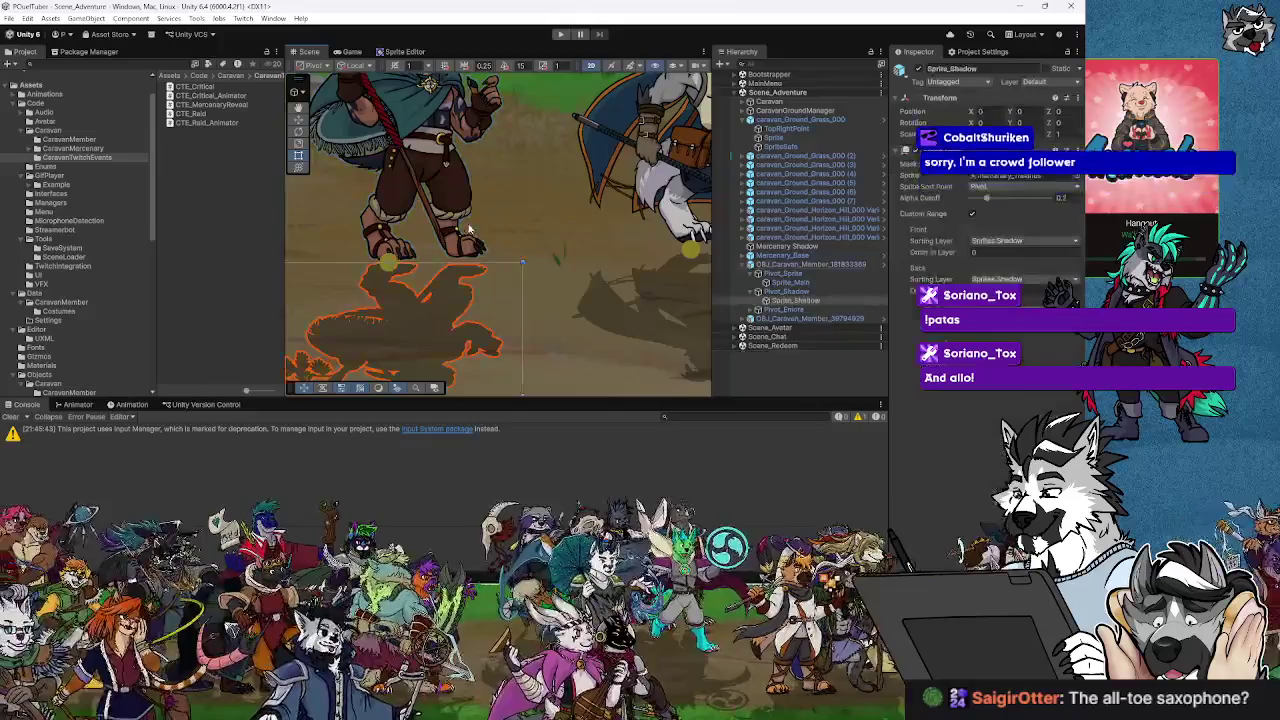
scroll(520, 228, "down", 5)
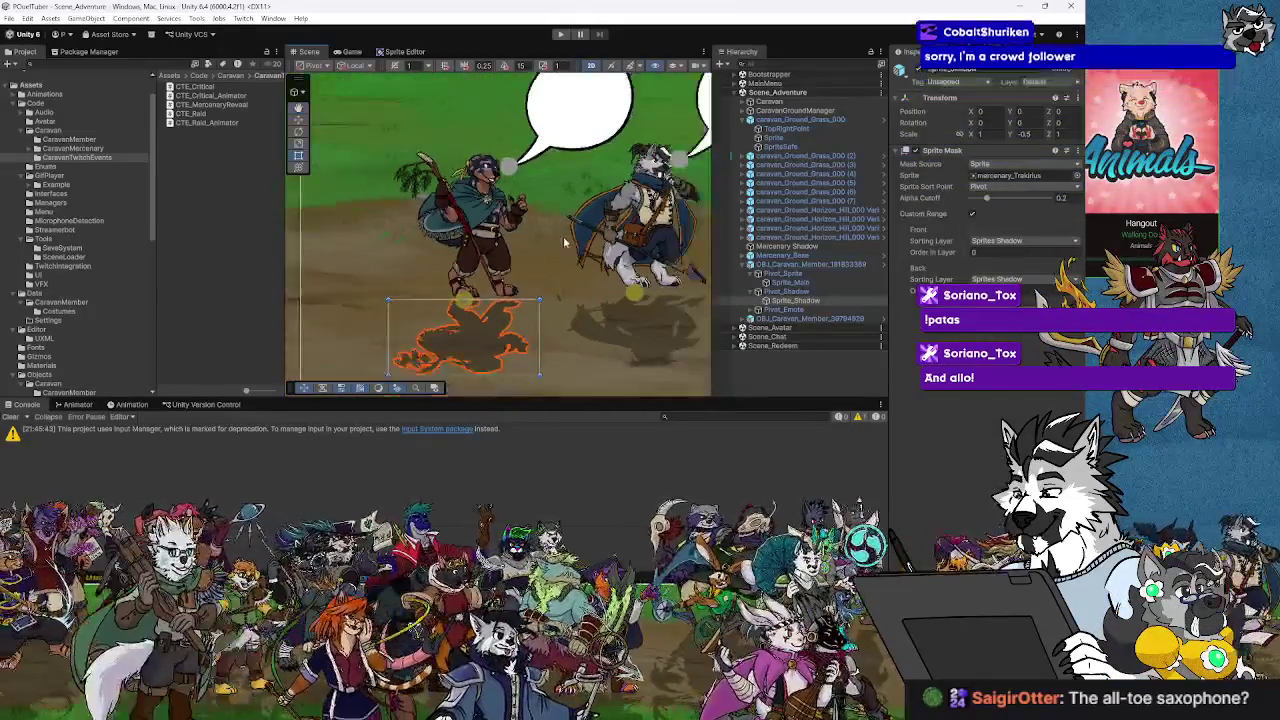
left_click(522, 216)
left_click_drag(627, 258, 577, 249)
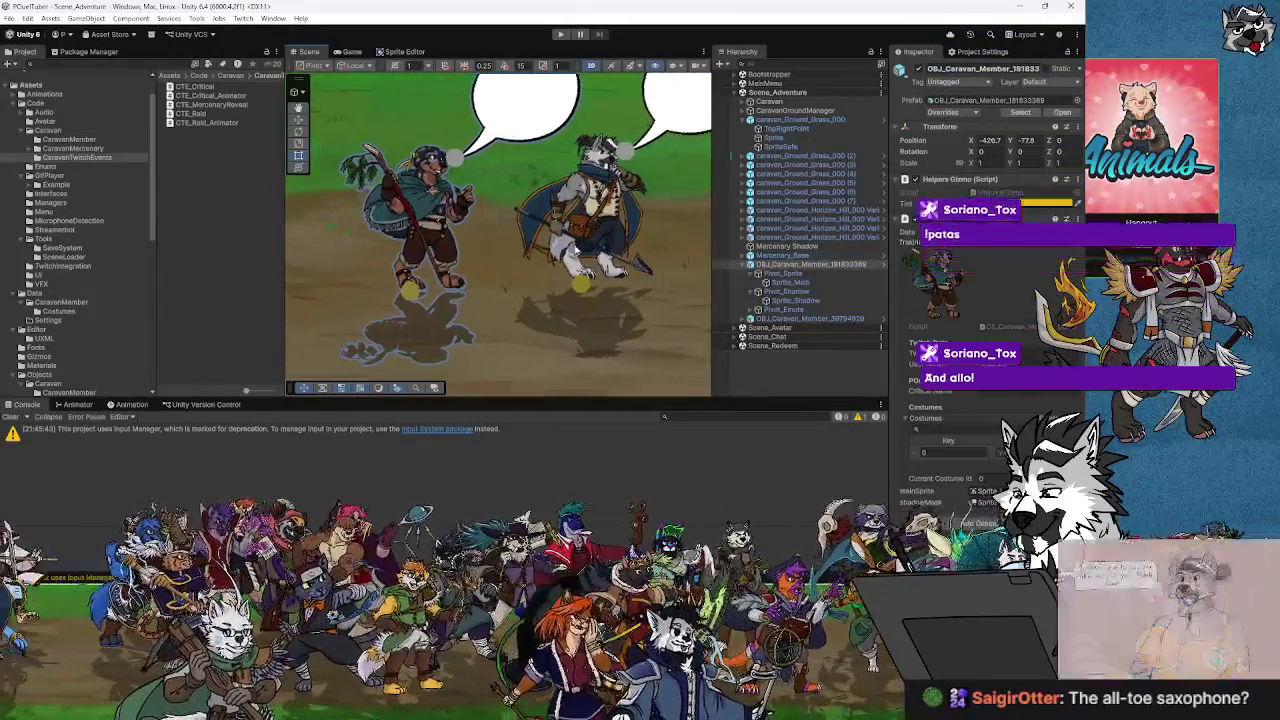
Inspect Pivot_Sprite, then reselect the left caravan member's root object.
left_click(779, 274)
left_click(776, 264)
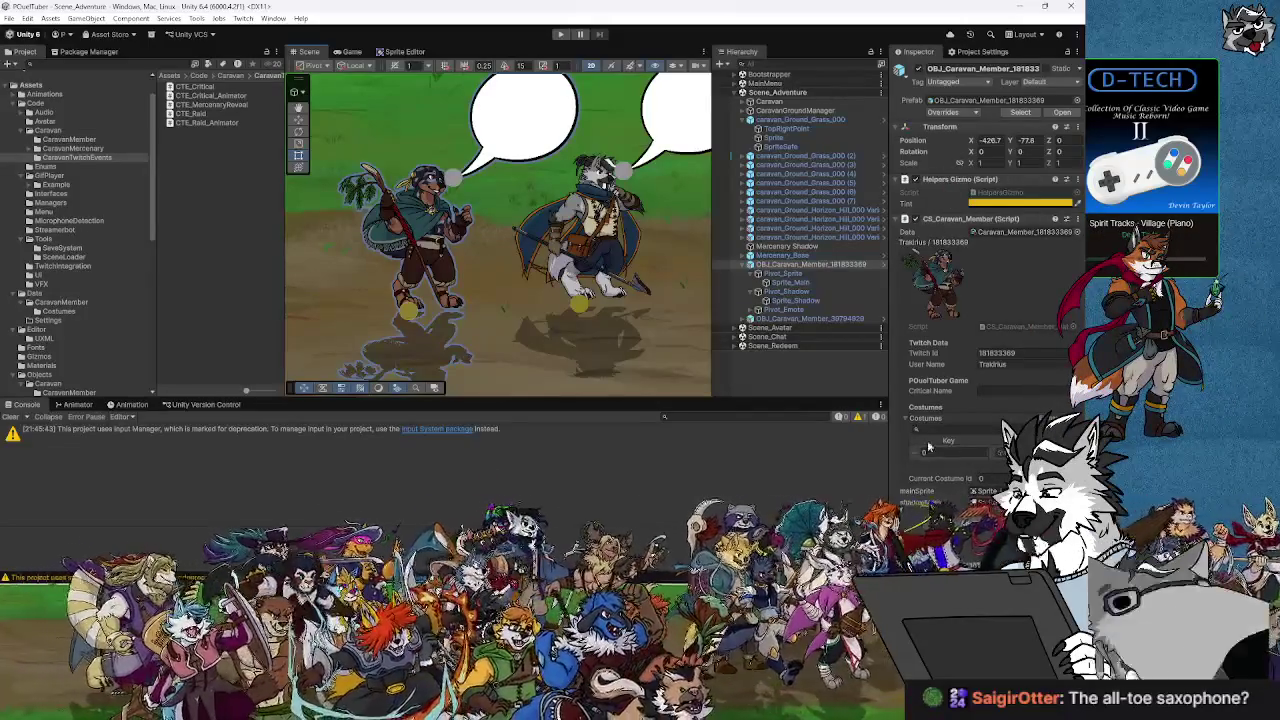
Open CS_Caravan_Member_Data.cs in Visual Studio and review its twitchId and Costumes fields.
double_click(1008, 328)
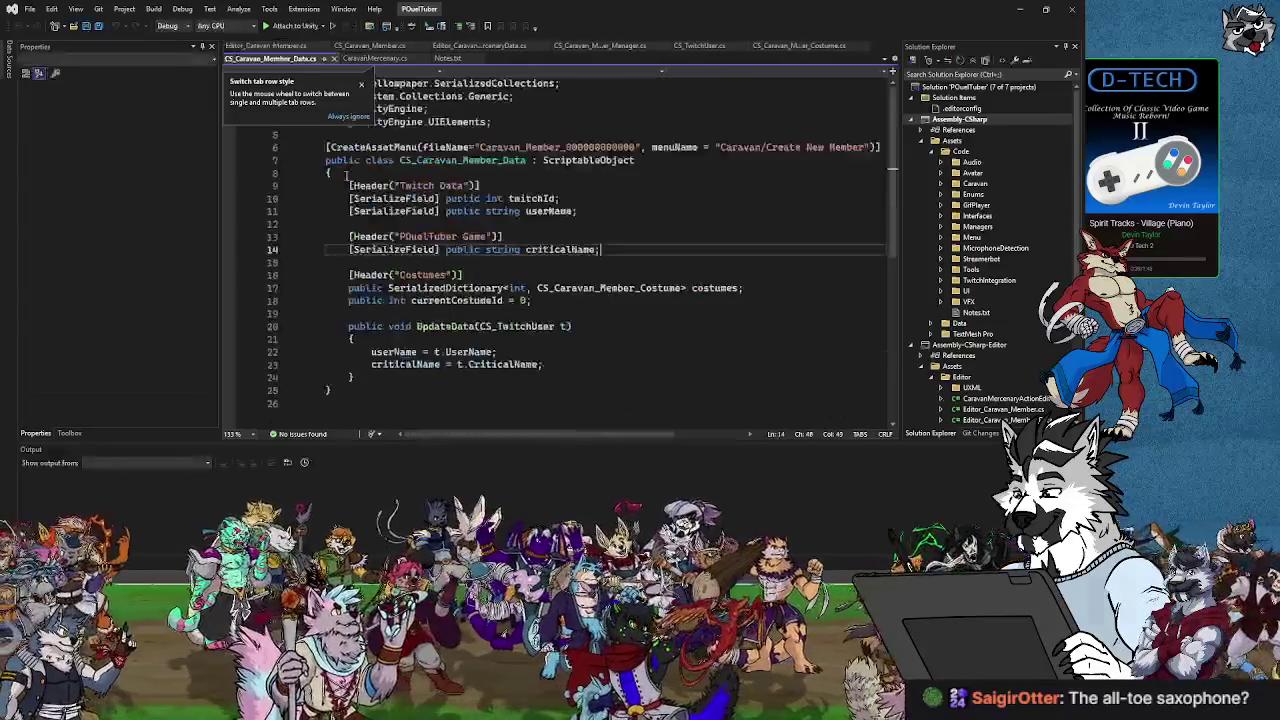
left_click(409, 207)
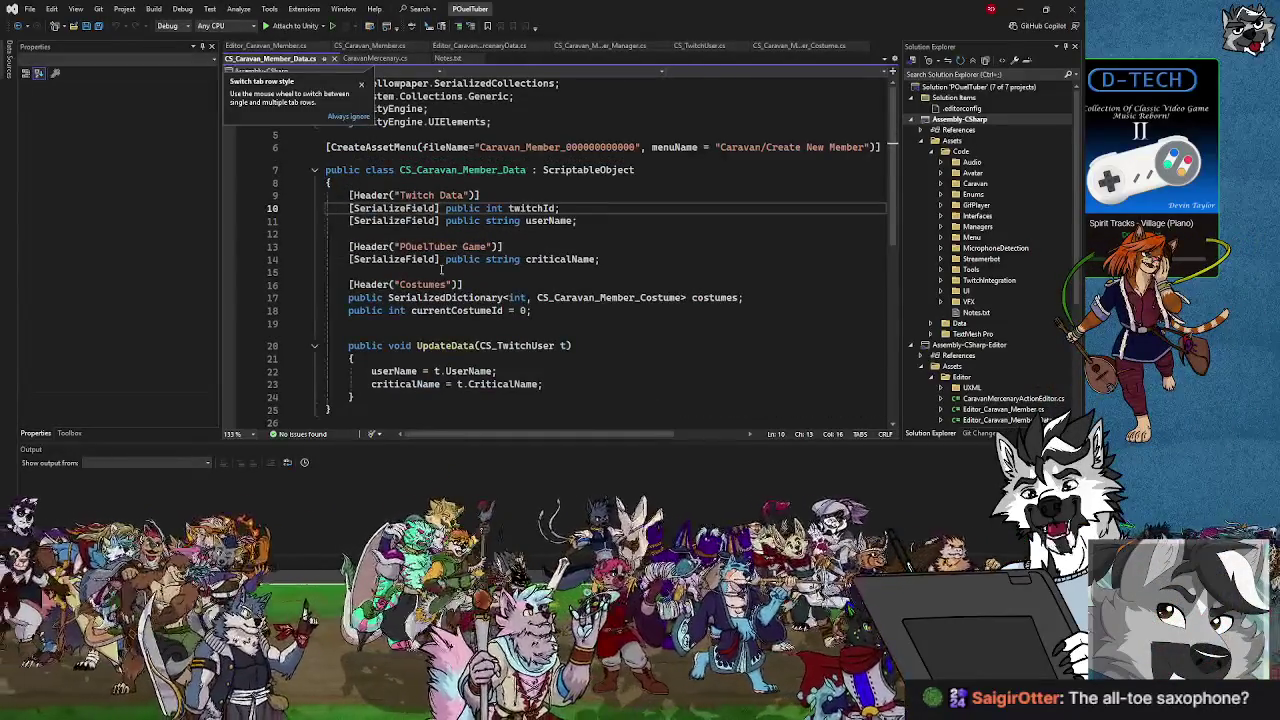
left_click(368, 284)
scroll(400, 250, "down", 4)
scroll(400, 250, "up", 4)
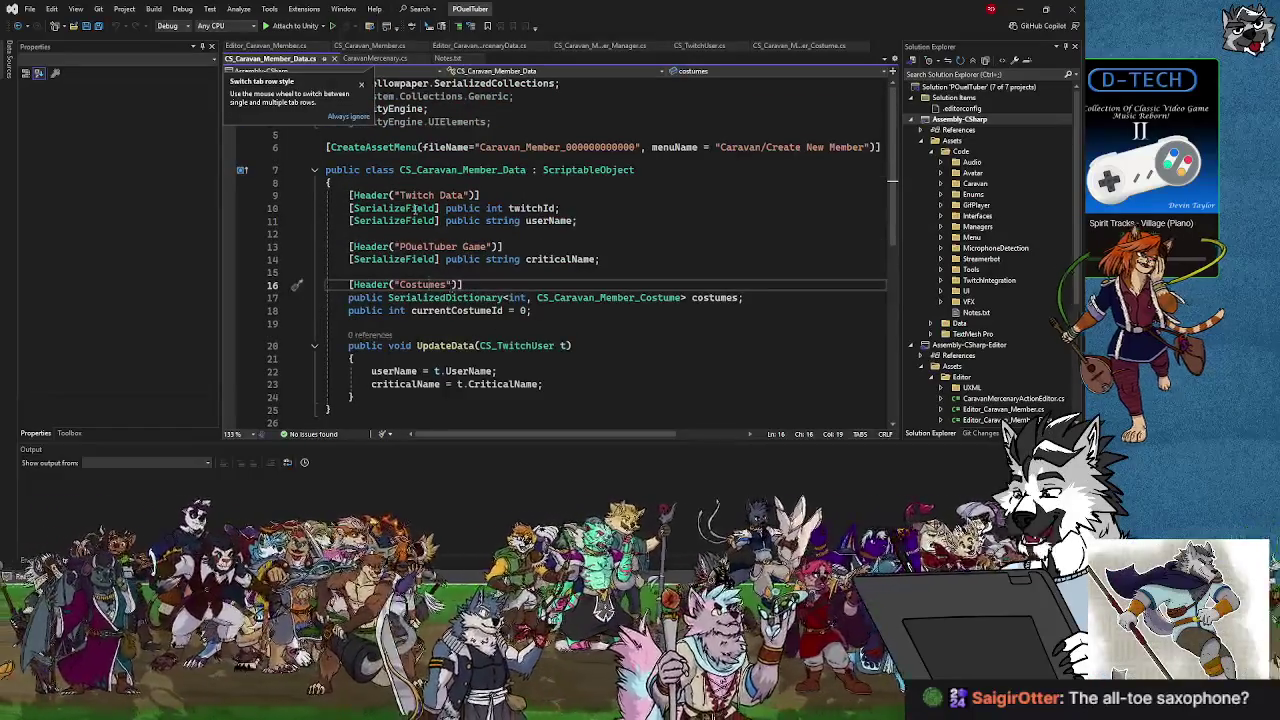
left_click(414, 208)
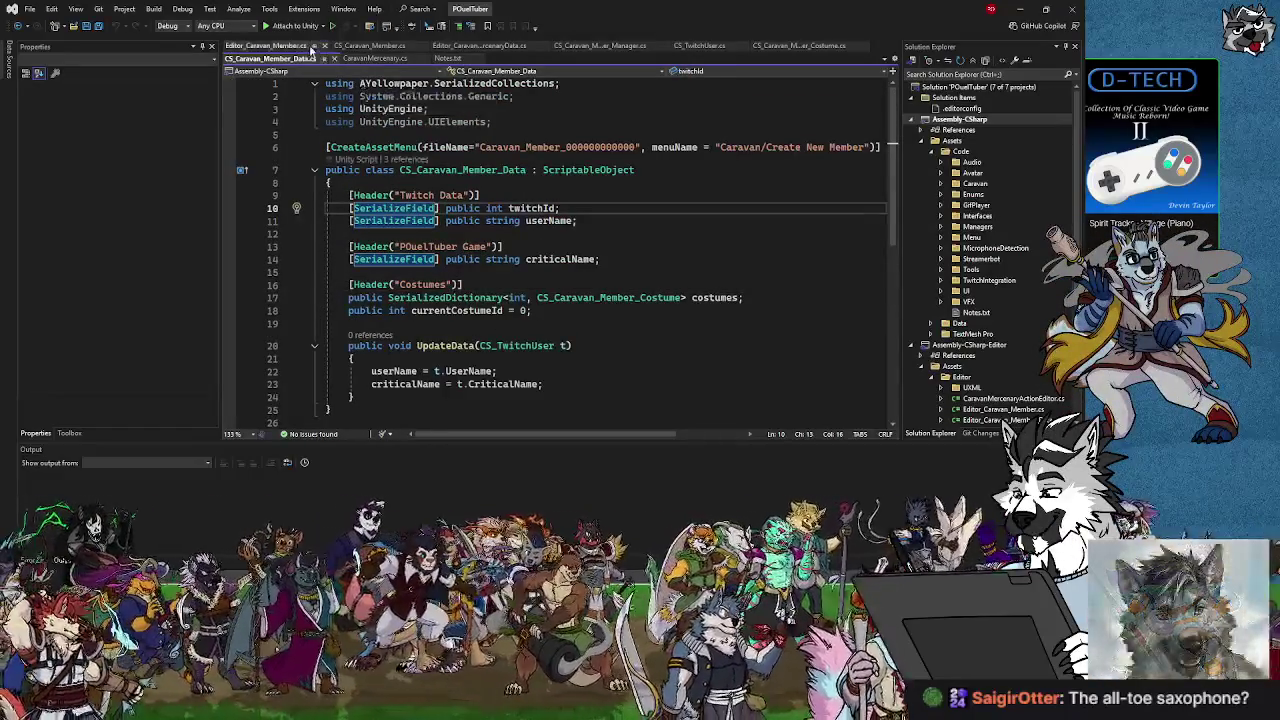
left_click(600, 46)
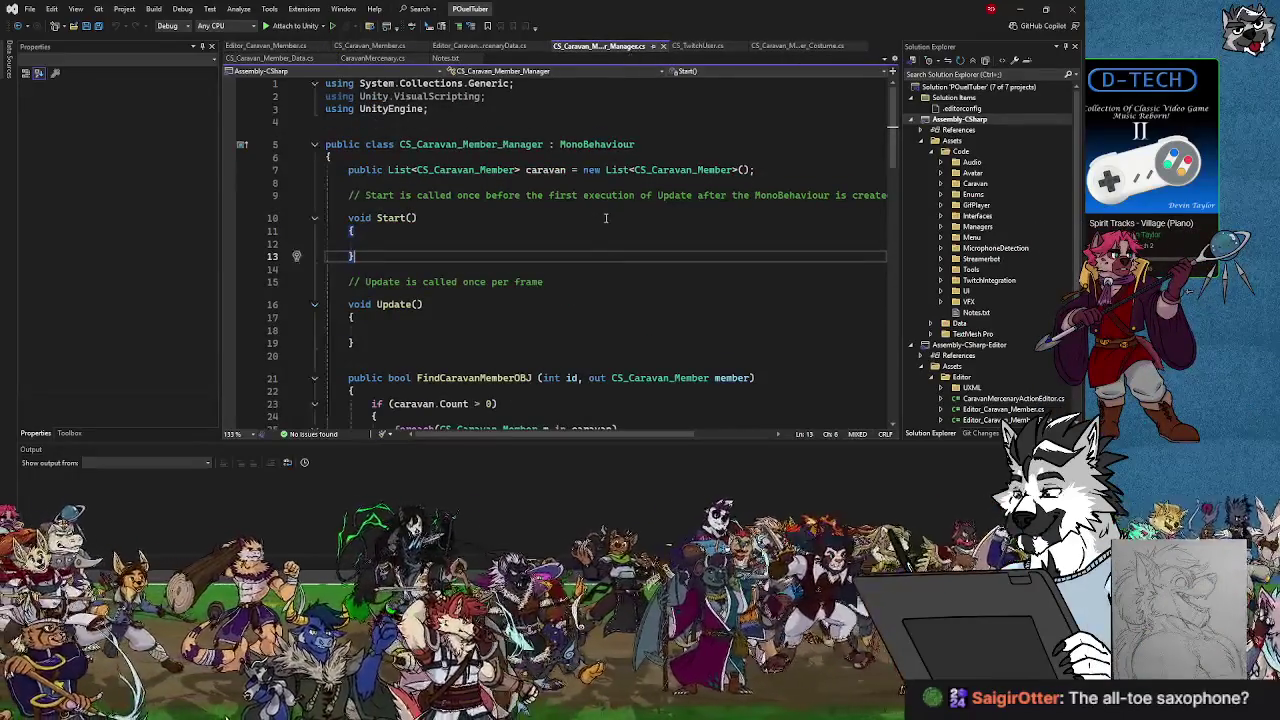
left_click(501, 170)
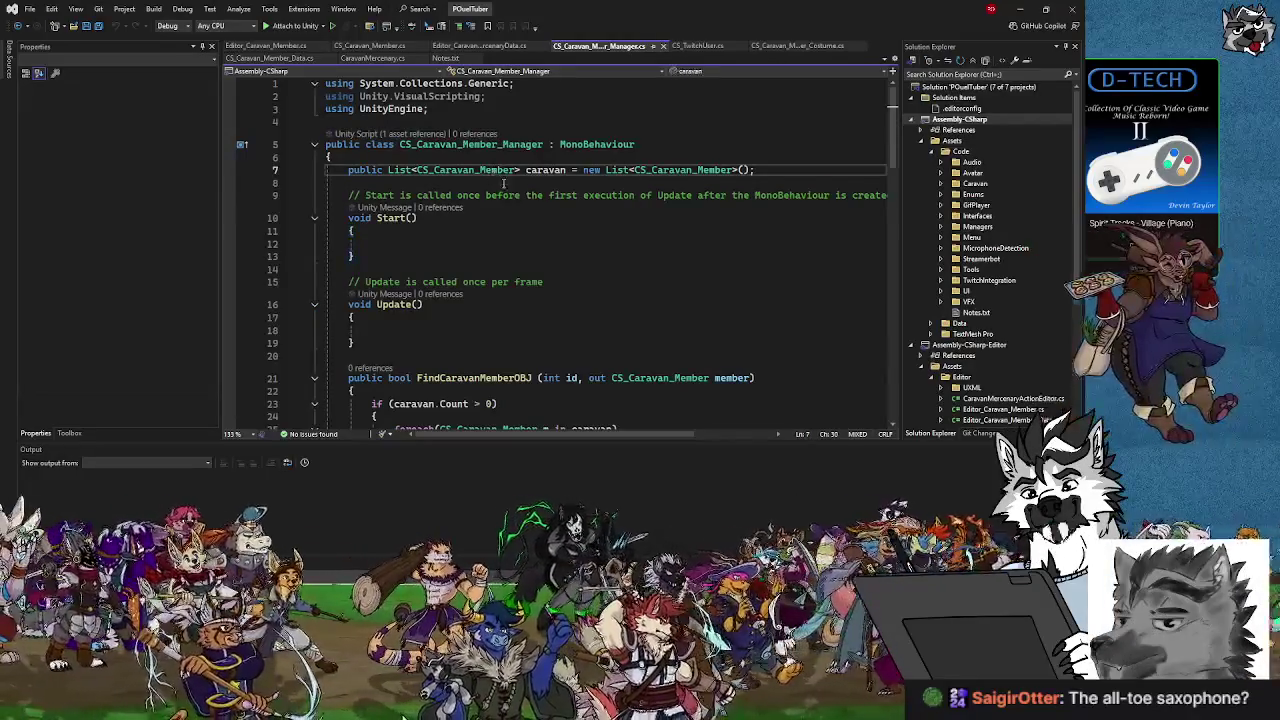
scroll(493, 196, "down", 3)
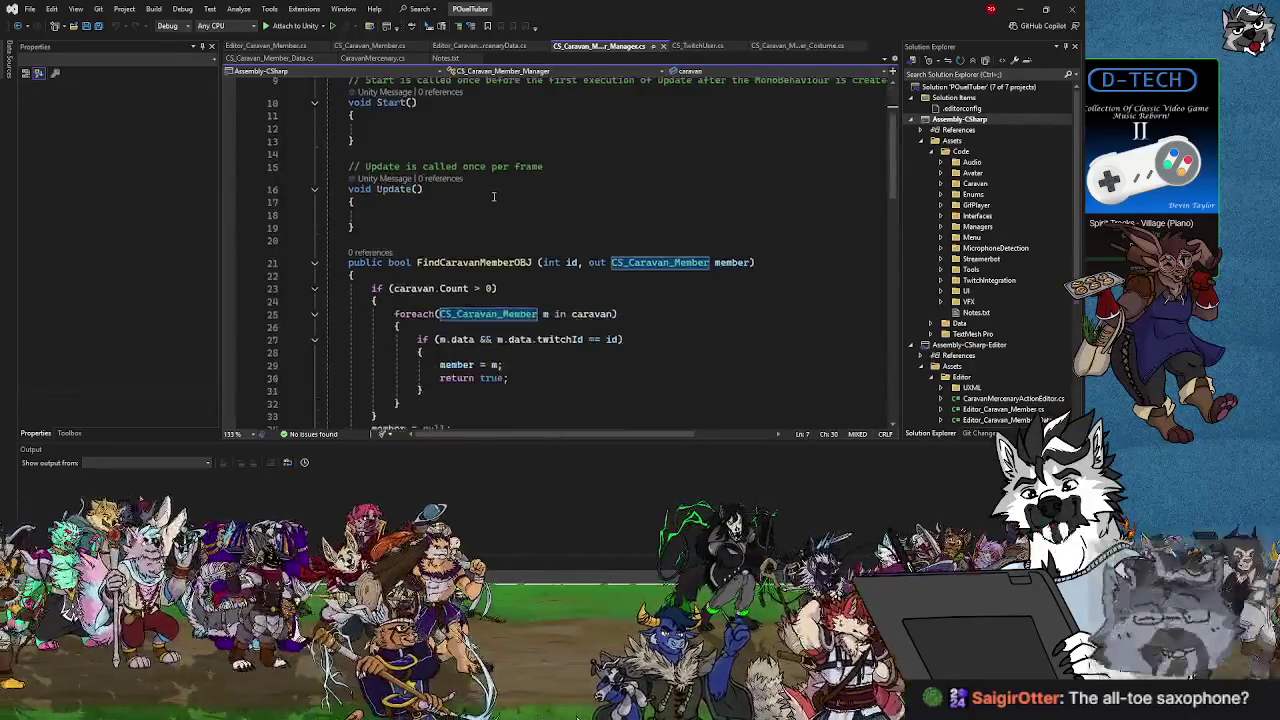
scroll(493, 196, "down", 2)
scroll(470, 187, "down", 2)
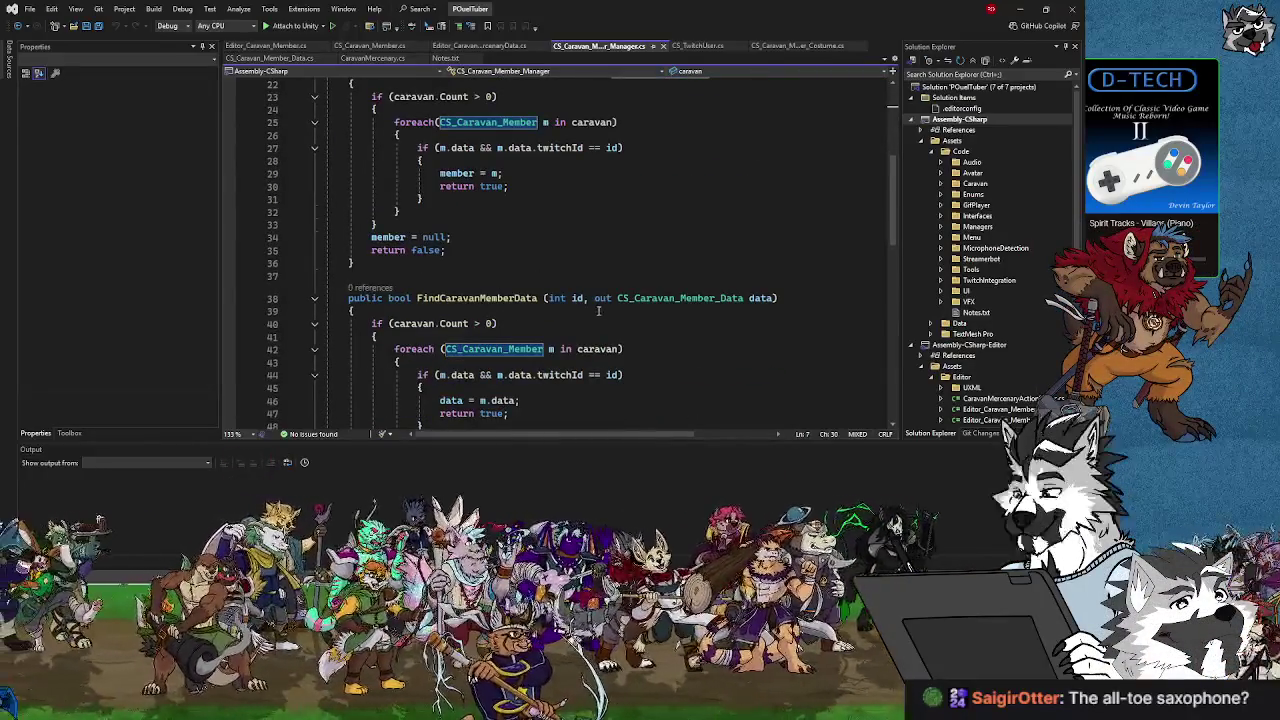
scroll(536, 298, "down", 2)
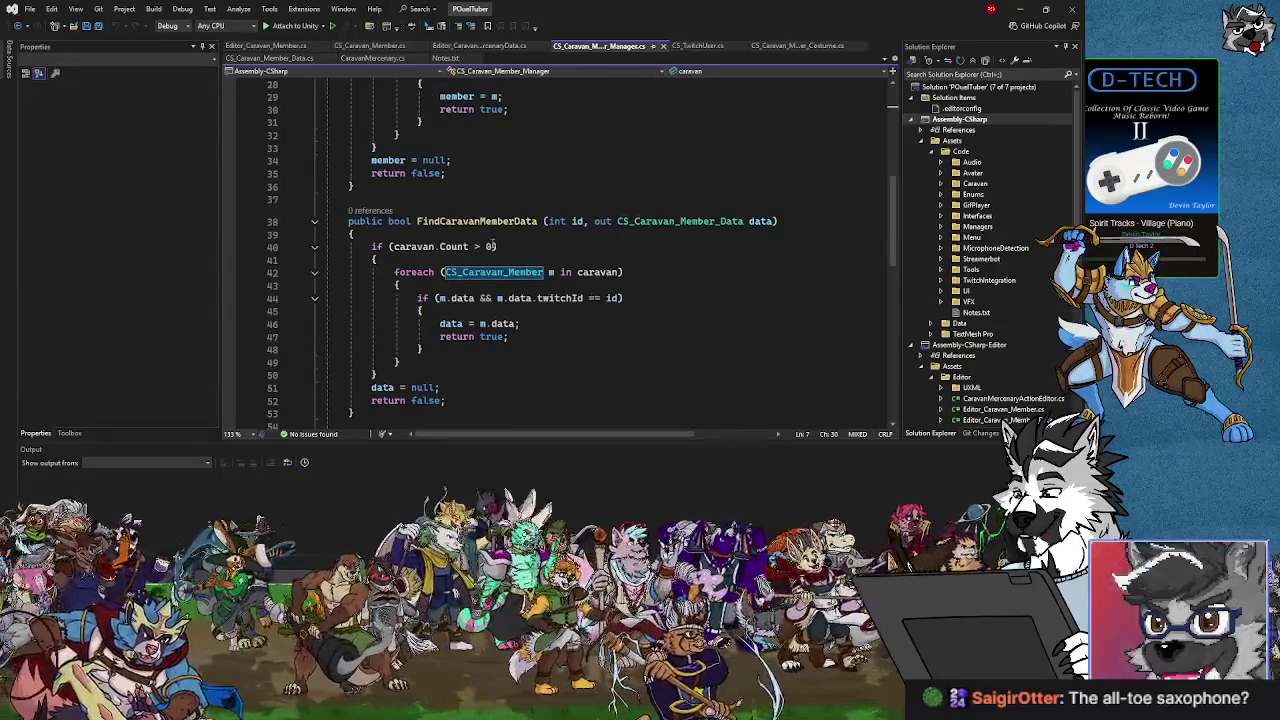
scroll(506, 232, "up", 6)
left_click(535, 223)
key("BackSpace")
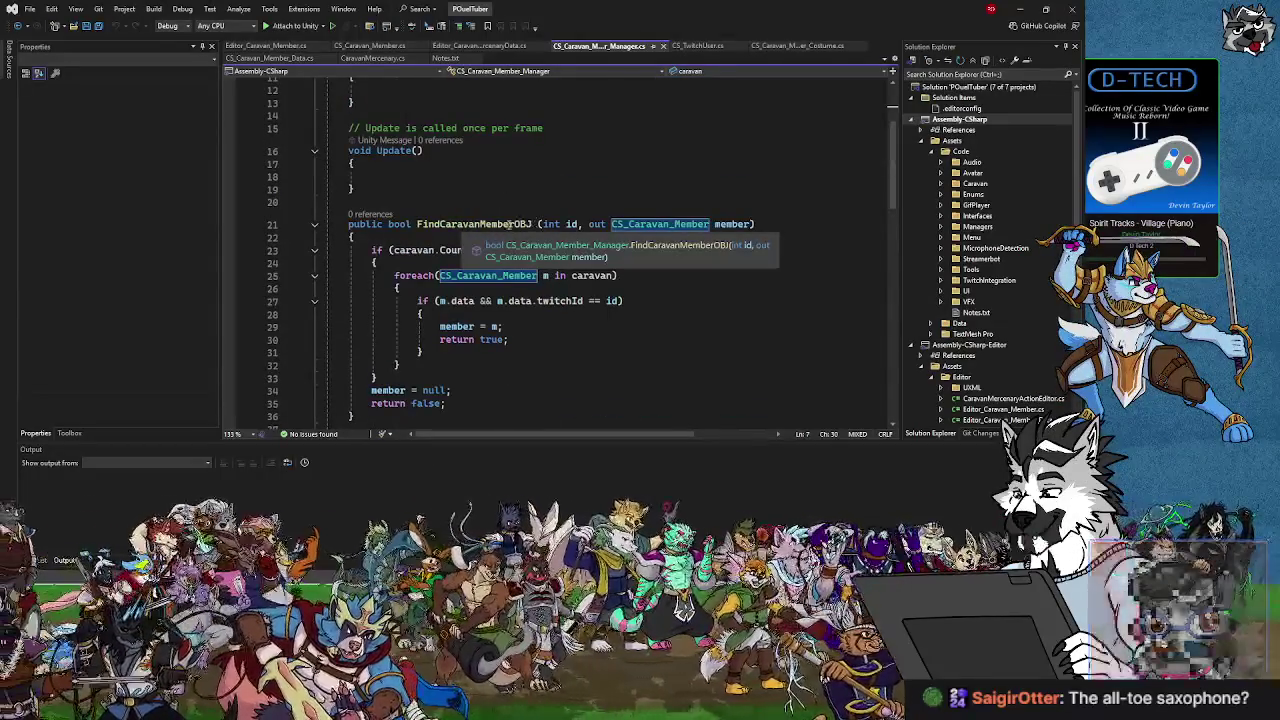
scroll(678, 229, "down", 4)
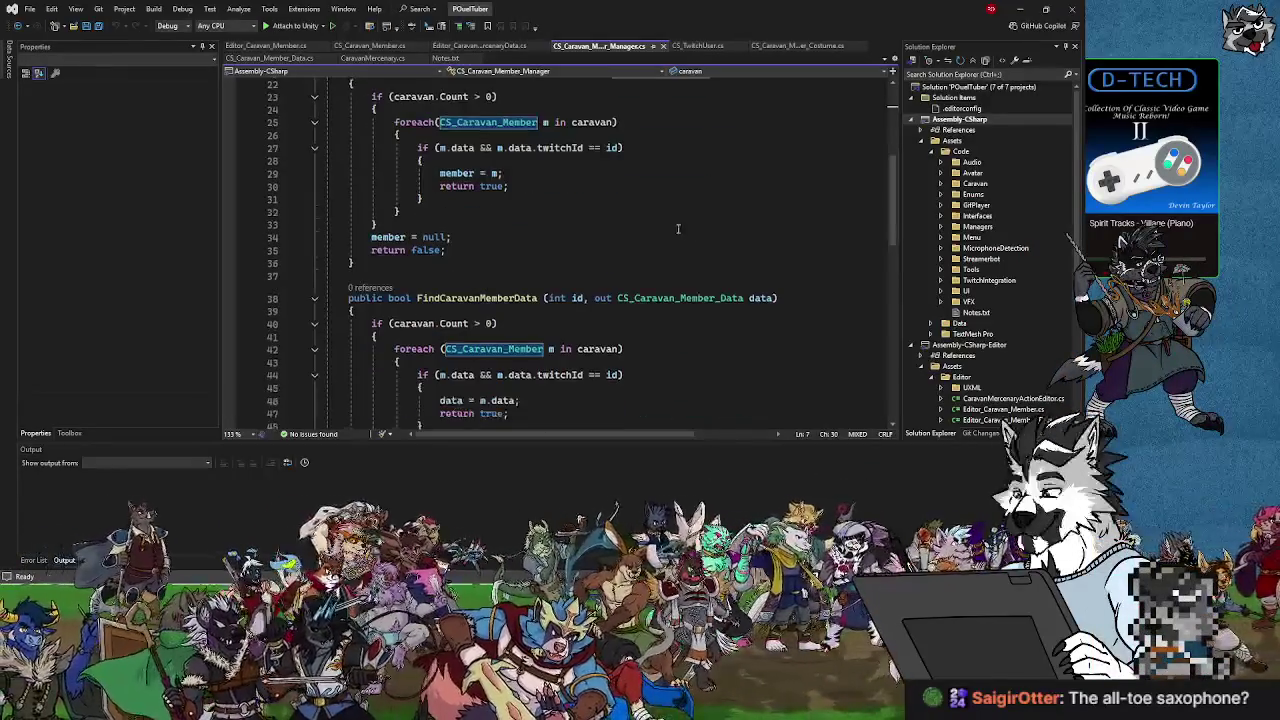
scroll(678, 229, "up", 3)
scroll(666, 241, "down", 4)
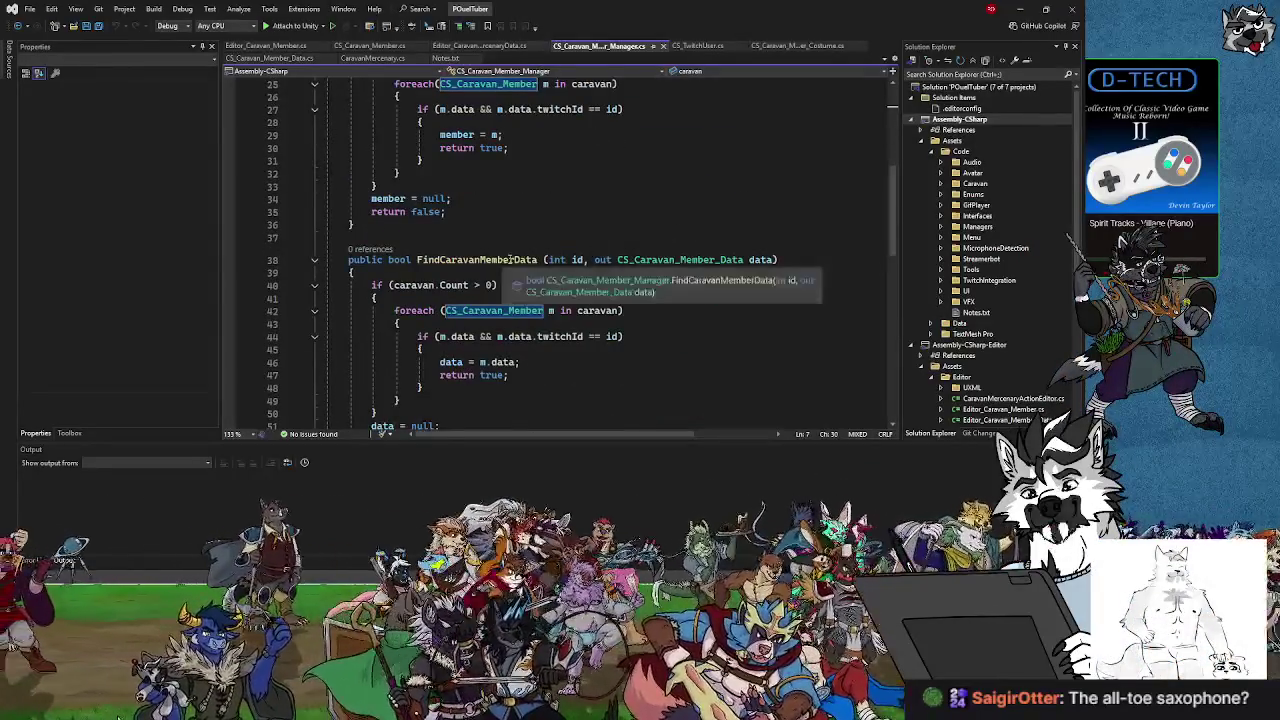
scroll(585, 258, "down", 6)
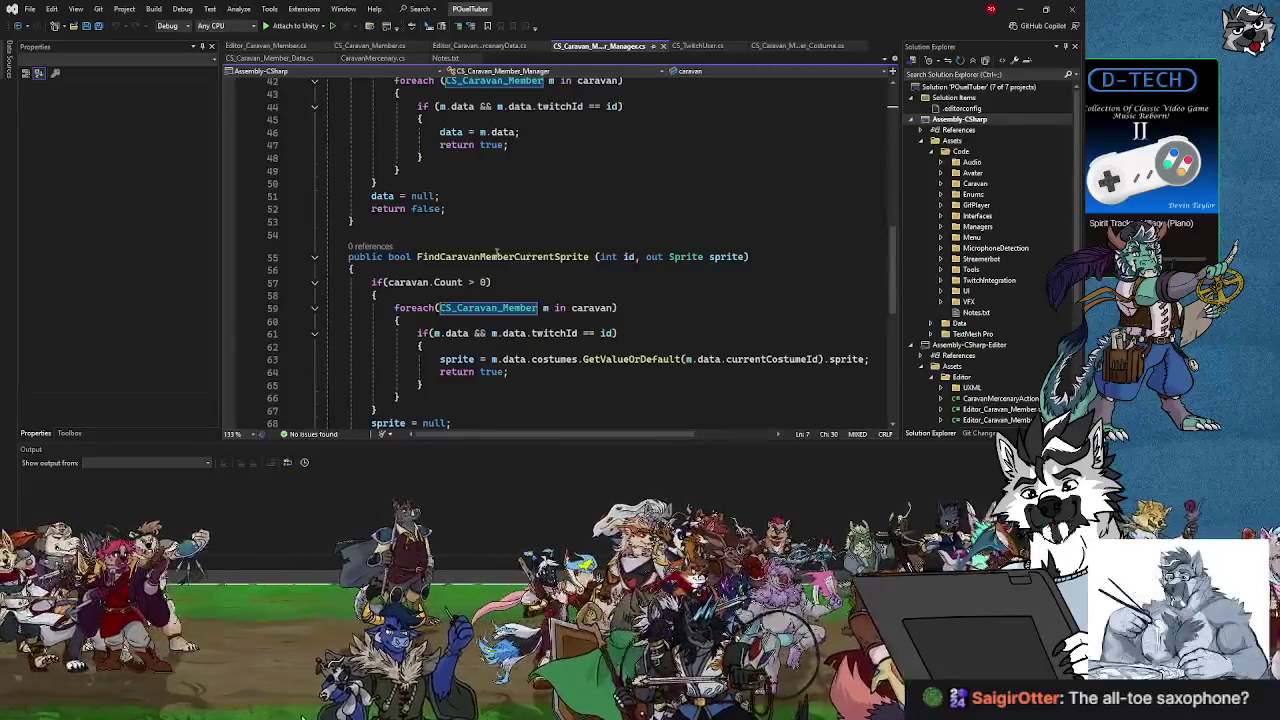
scroll(604, 252, "down", 5)
scroll(542, 254, "up", 3)
scroll(542, 258, "down", 2)
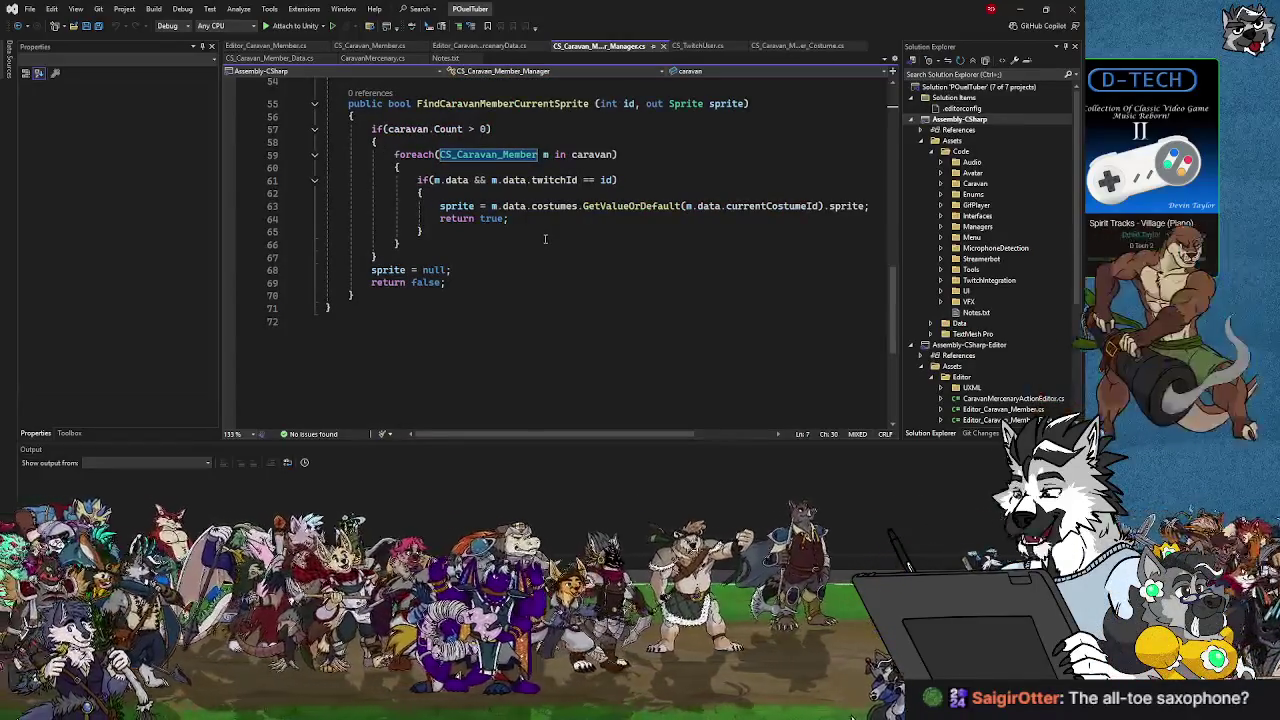
scroll(545, 236, "up", 5)
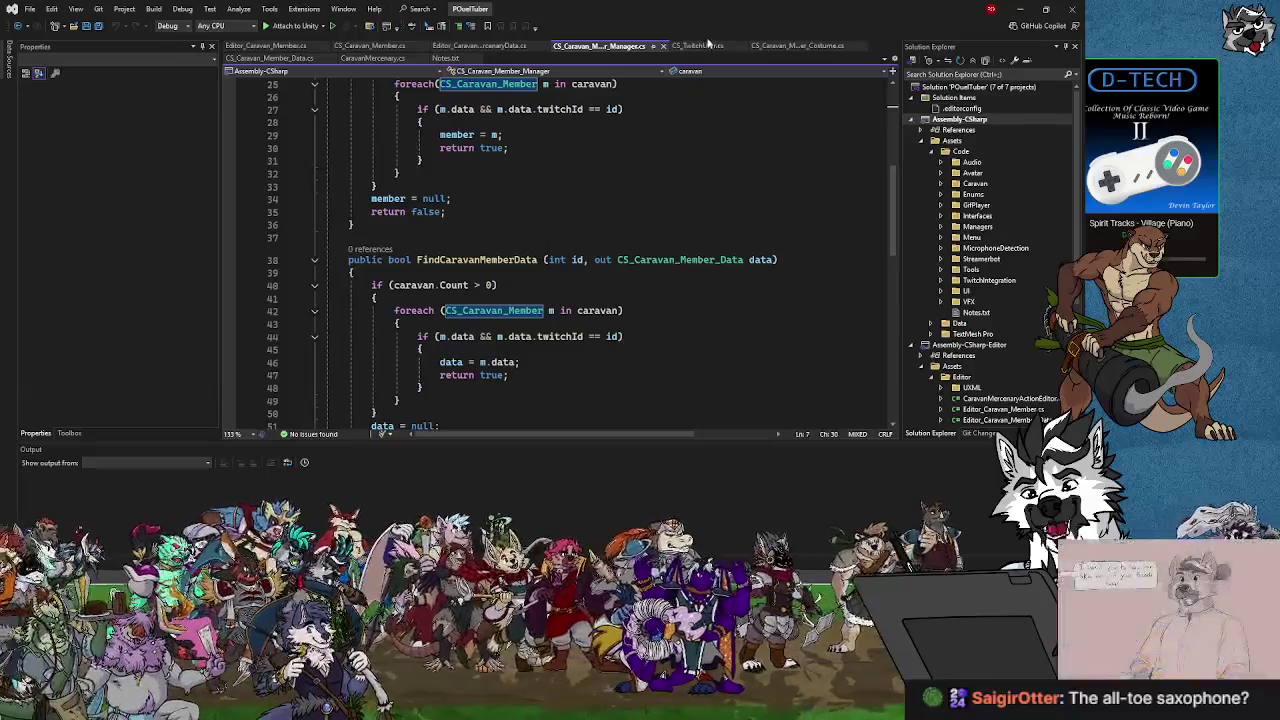
Review the UserId and UserName string properties of CS_TwitchUser, then bring up Notes.txt.
left_click(700, 45)
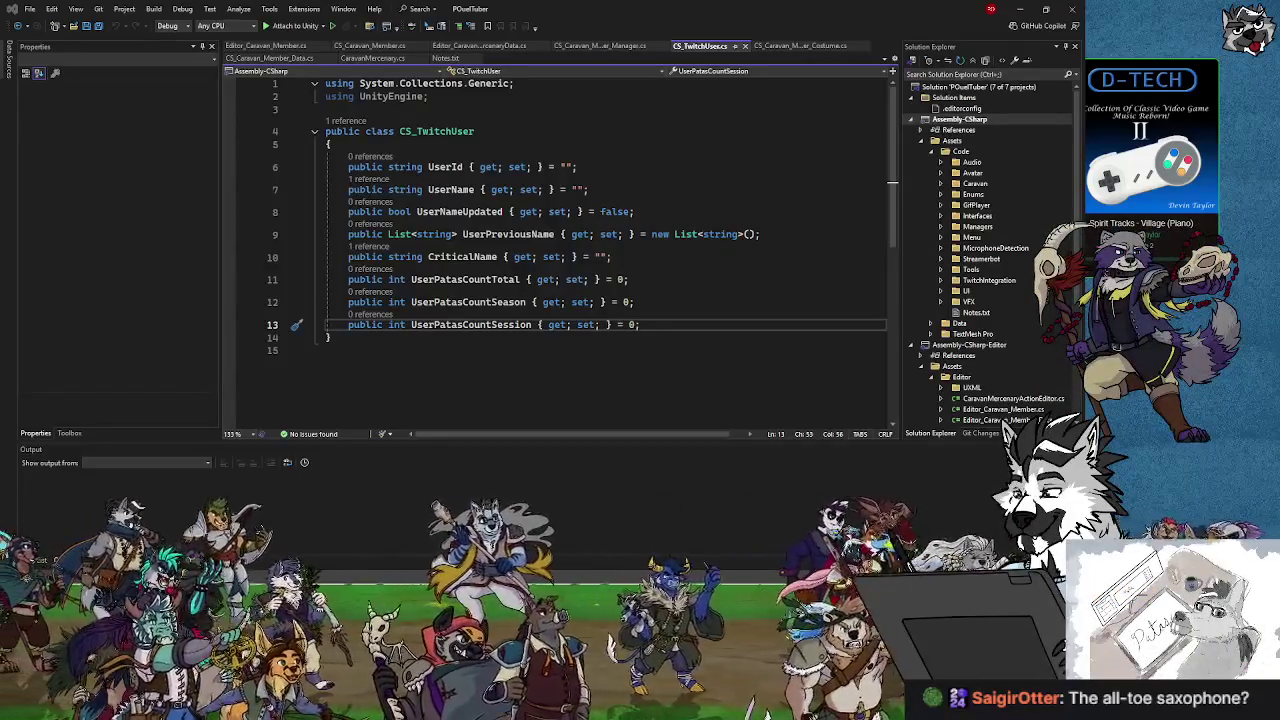
left_click(599, 186)
left_click(614, 166)
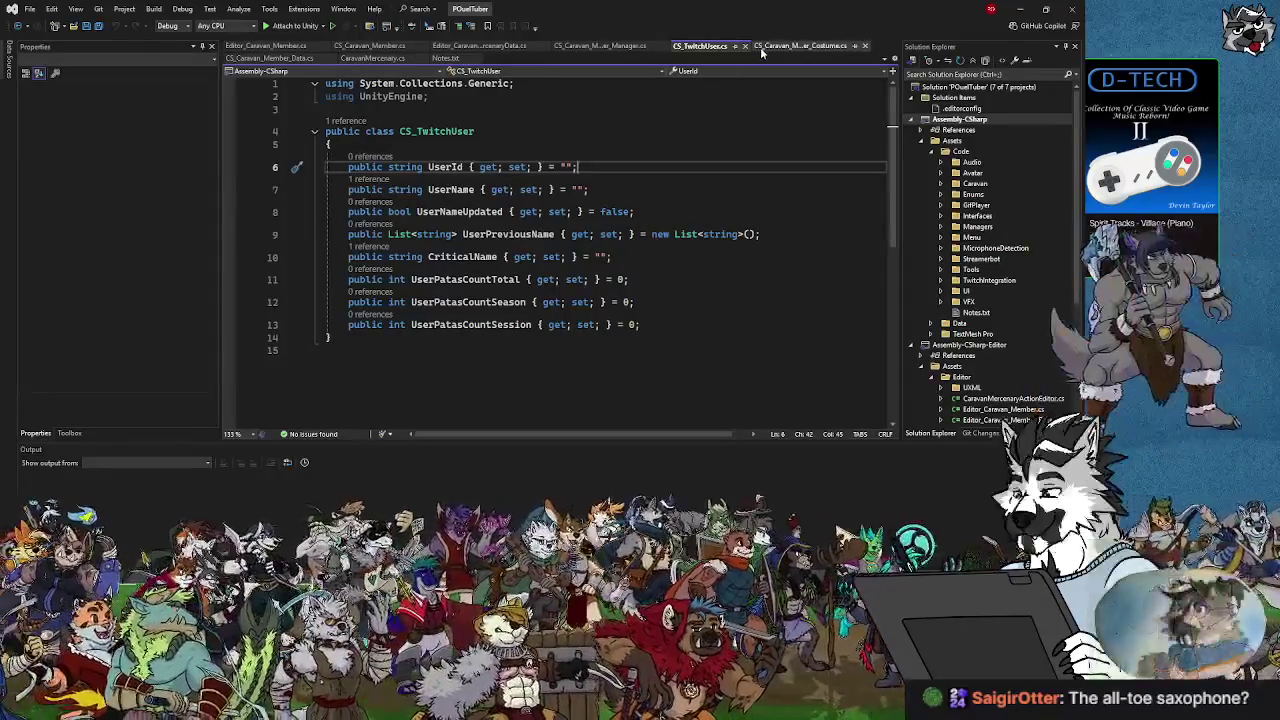
left_click(399, 190)
left_click(417, 168)
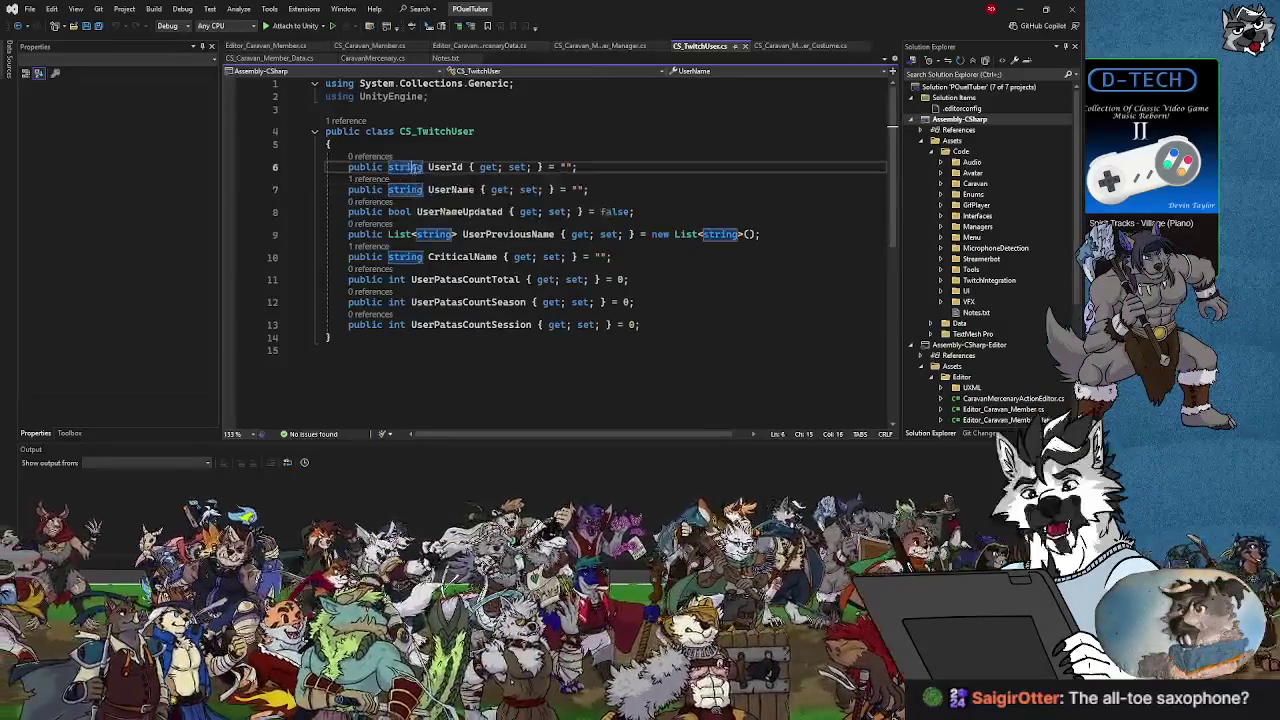
left_click(452, 189)
left_click(445, 167)
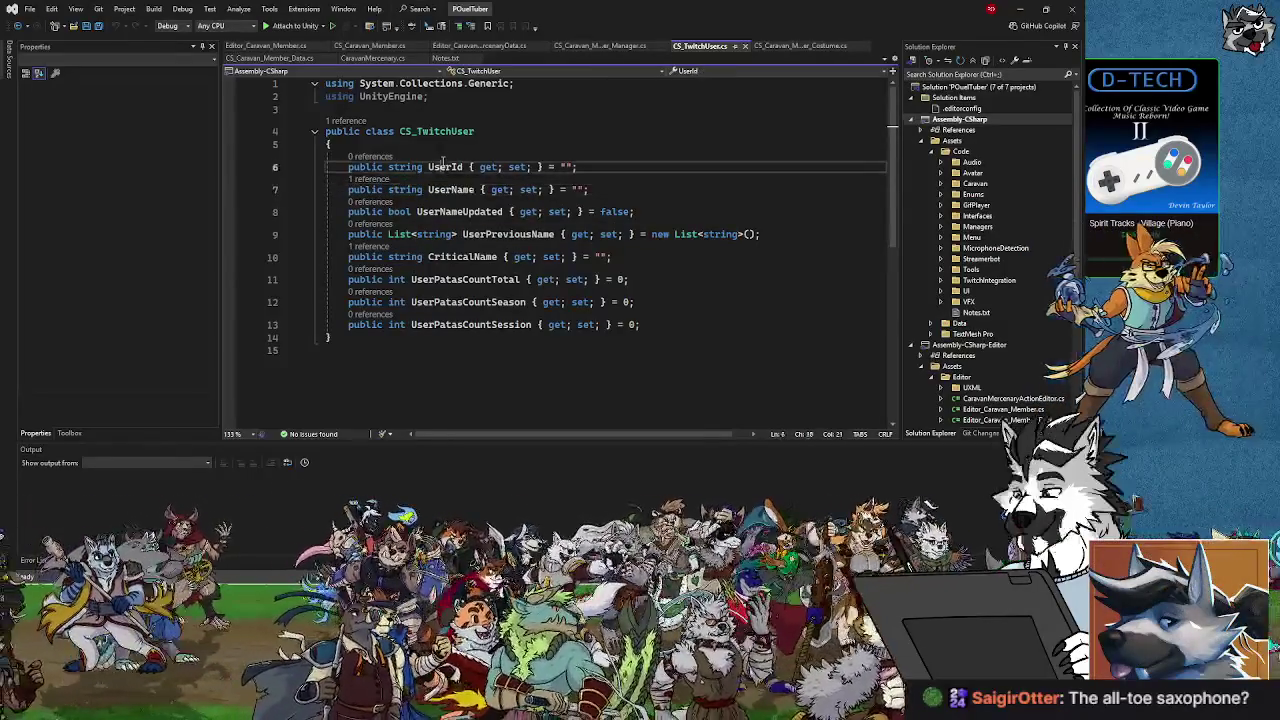
left_click(452, 189)
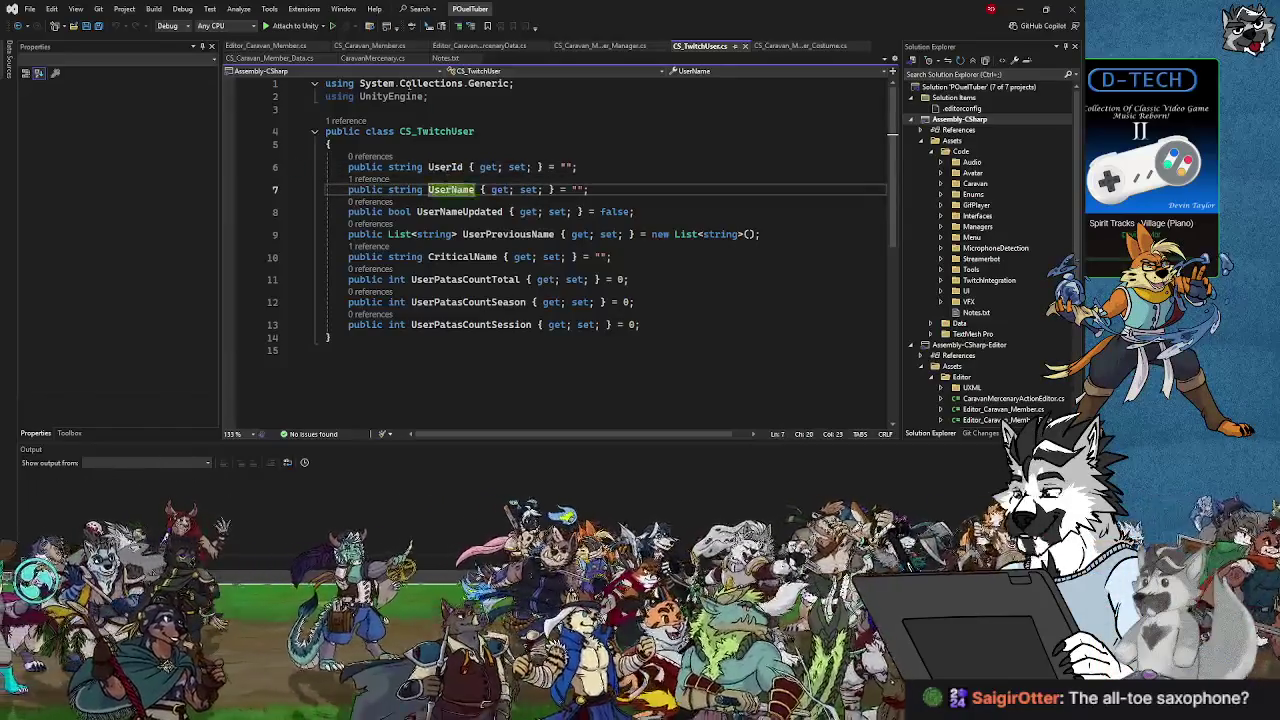
left_click(446, 57)
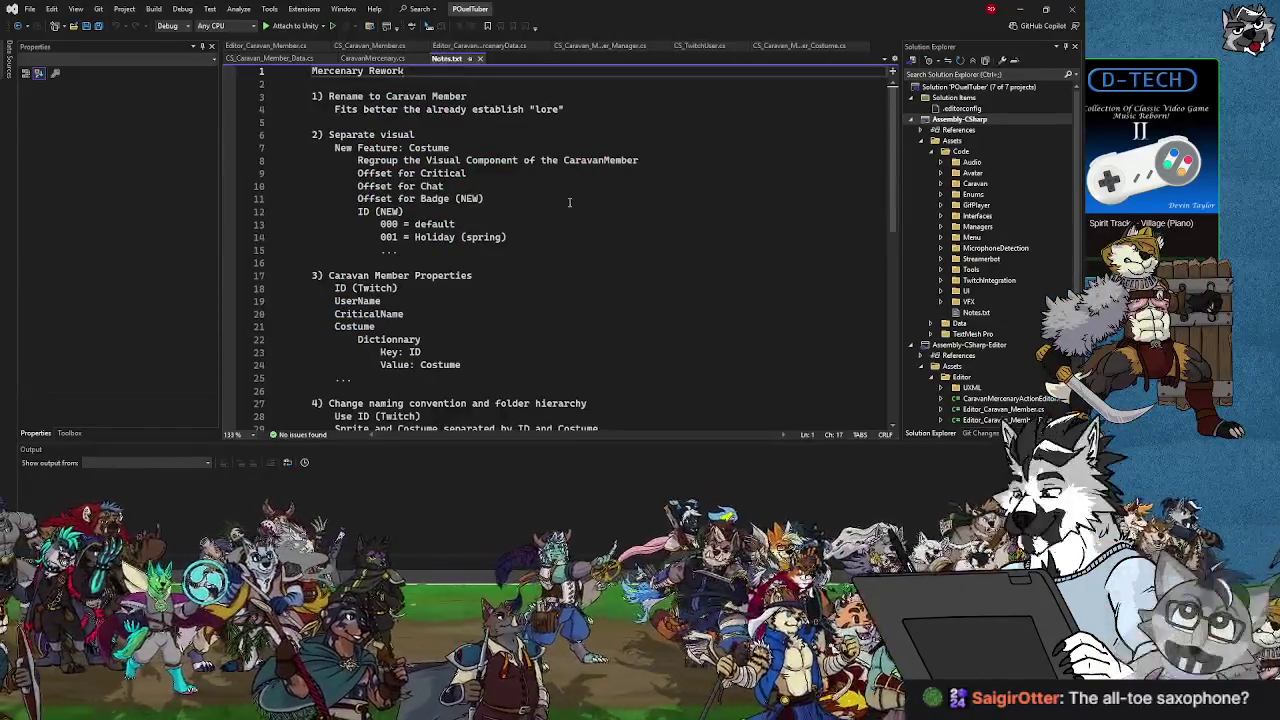
Go through the notes on Twitch Use ID, costume naming, the costume dictionary and fitting the lore.
scroll(569, 203, "down", 6)
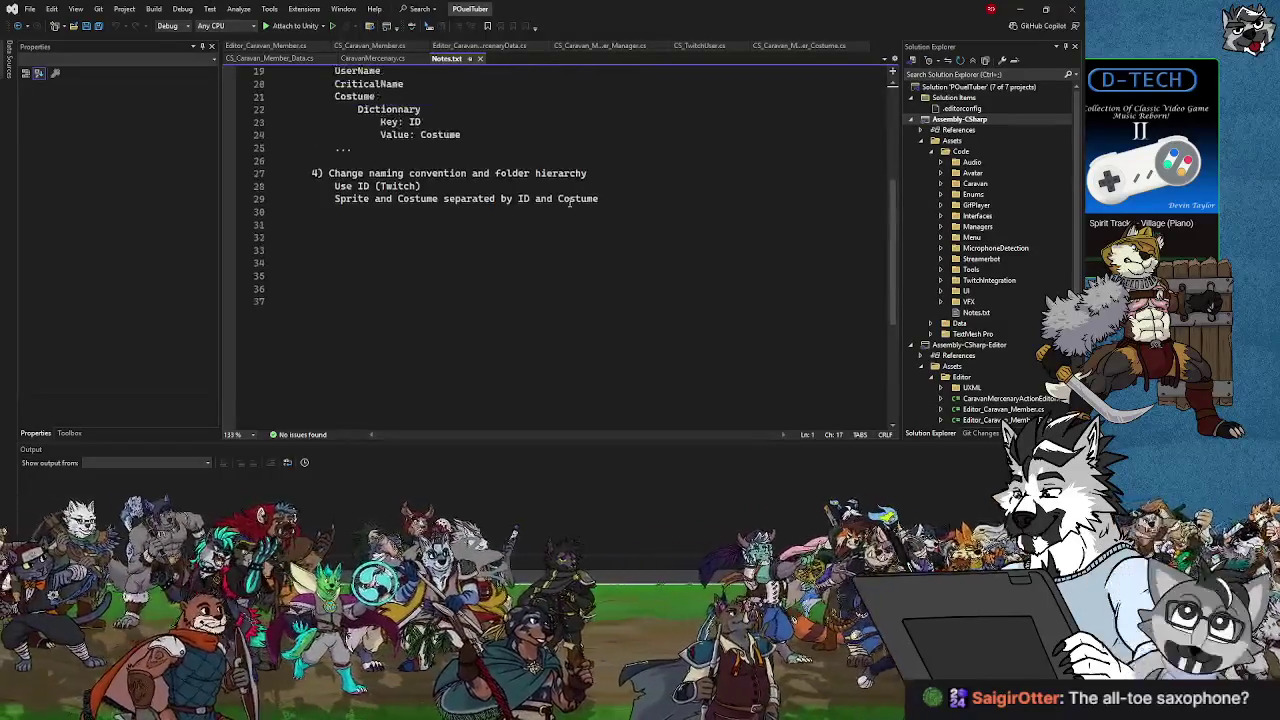
left_click(357, 186)
left_click(357, 200)
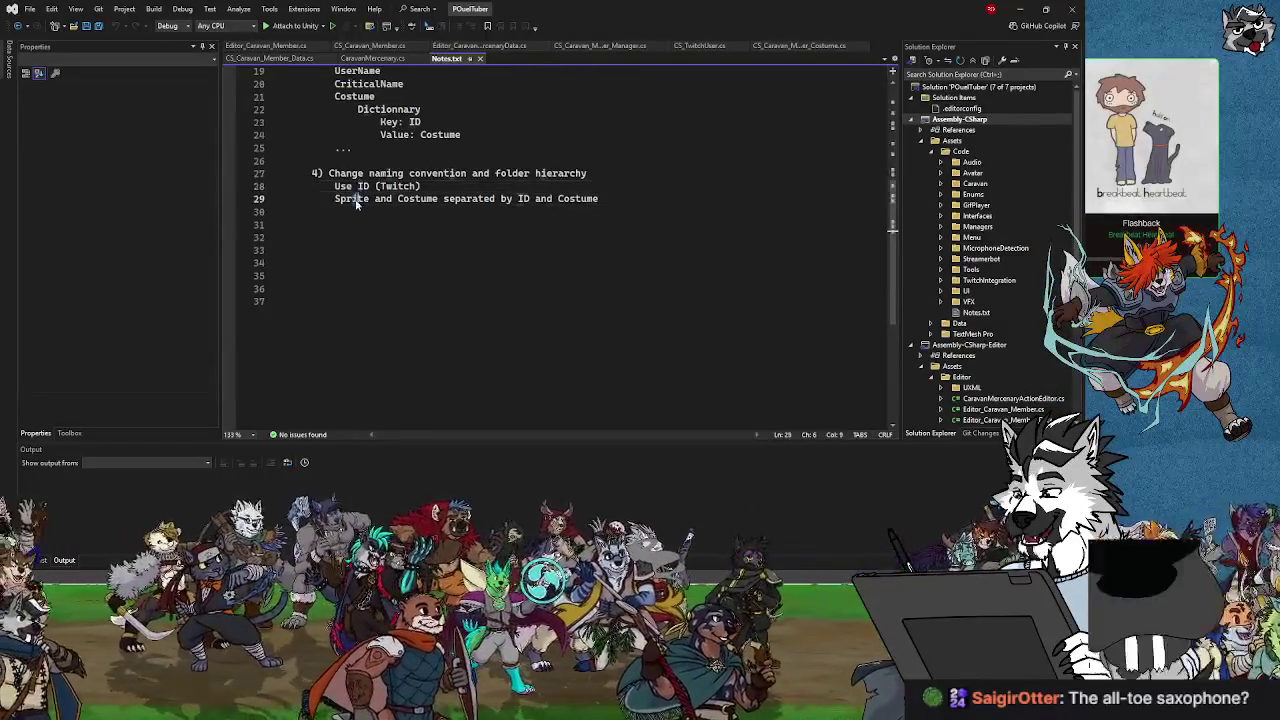
left_click(368, 186)
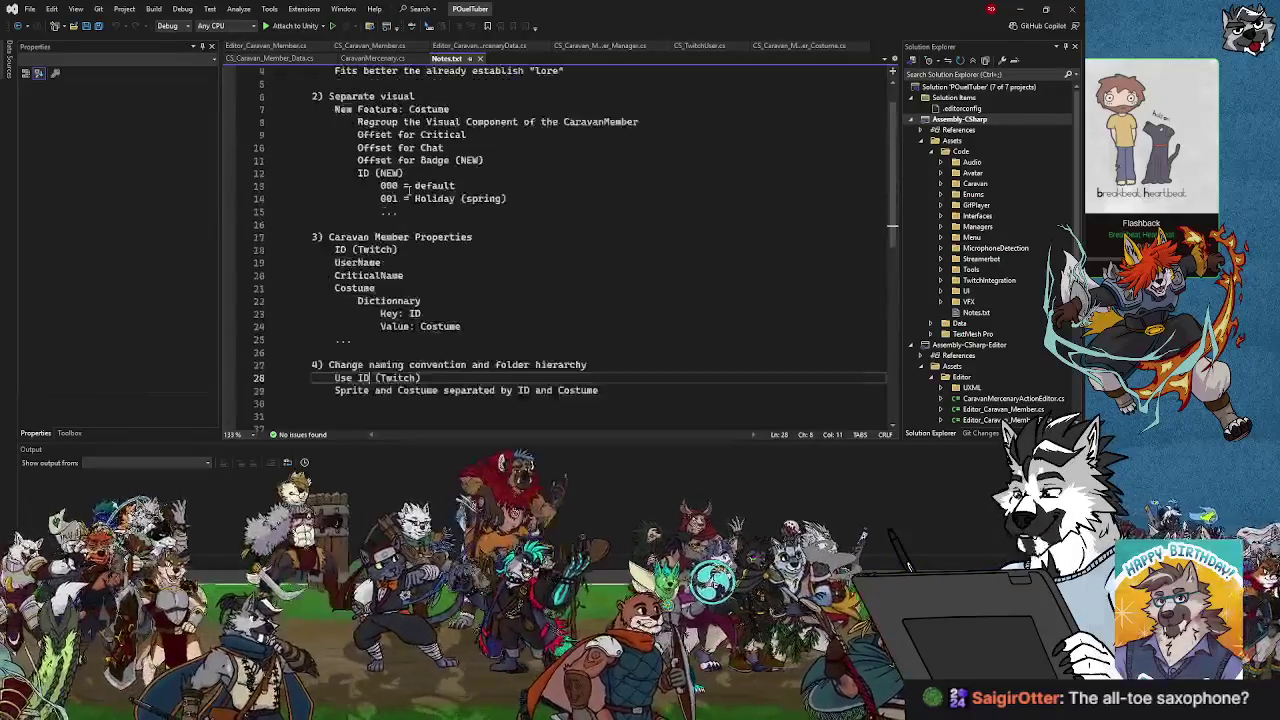
scroll(405, 330, "up", 5)
left_click(405, 328)
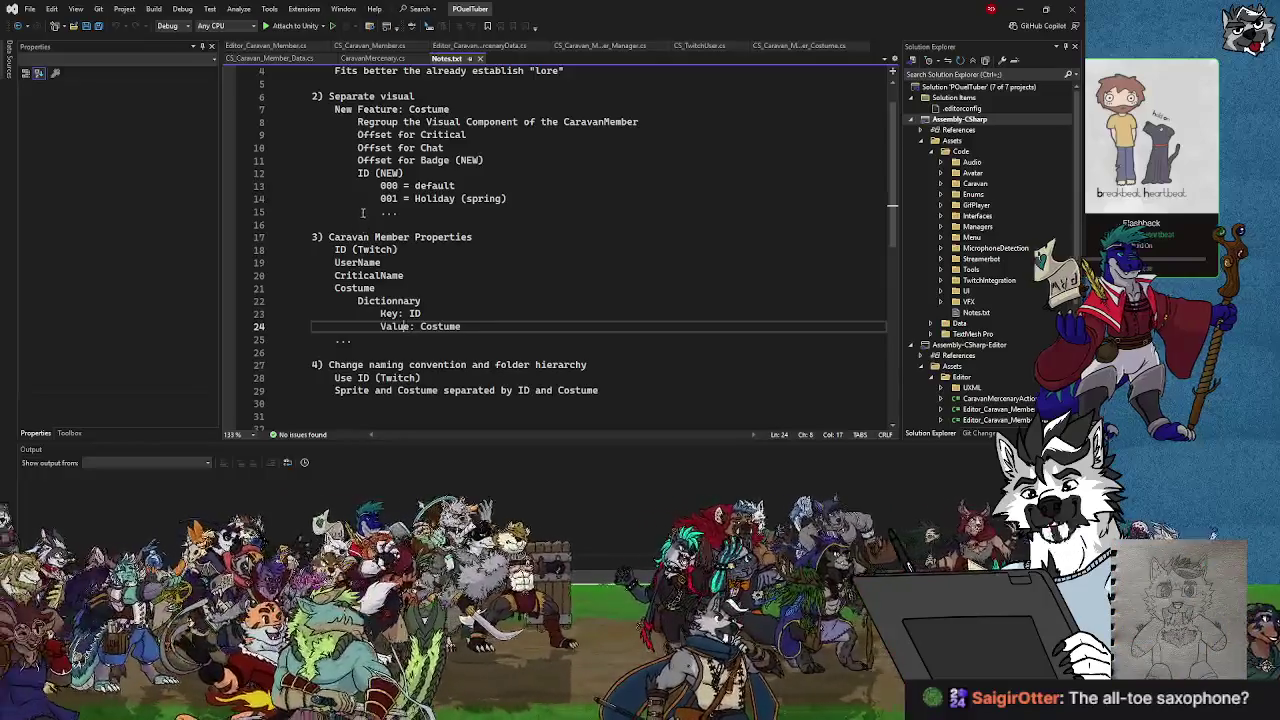
left_click(377, 300)
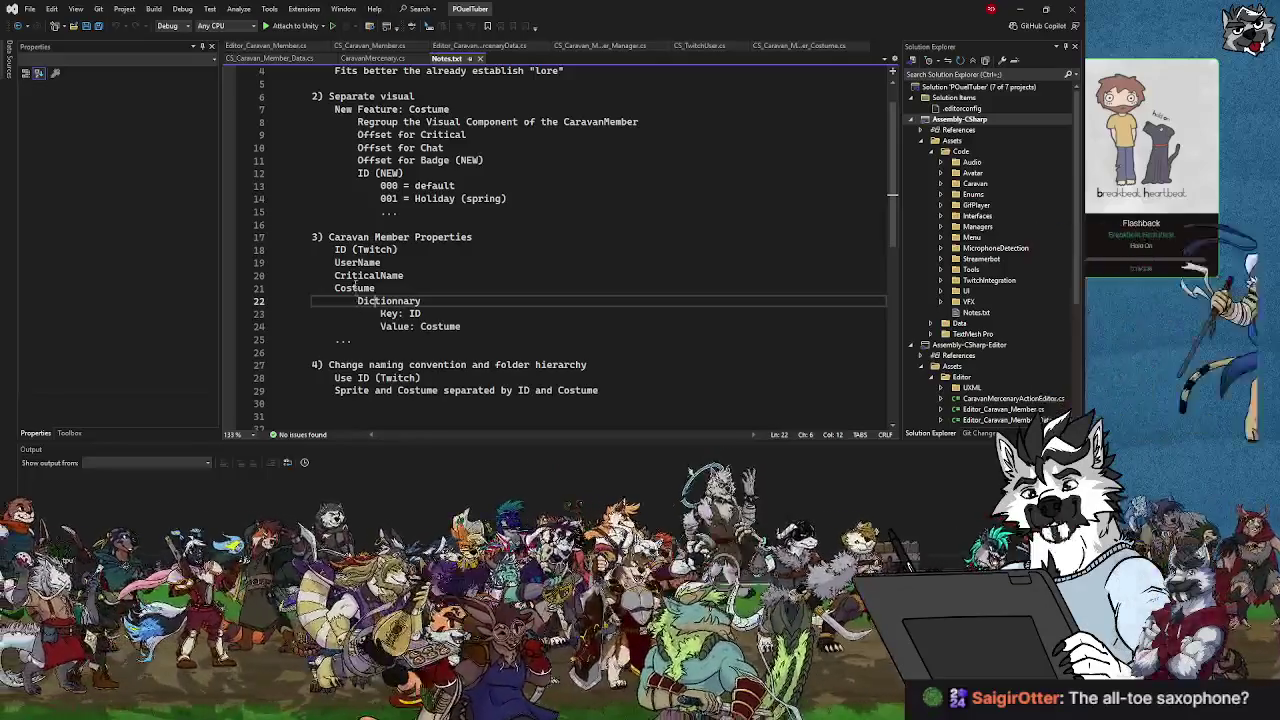
scroll(383, 298, "up", 1)
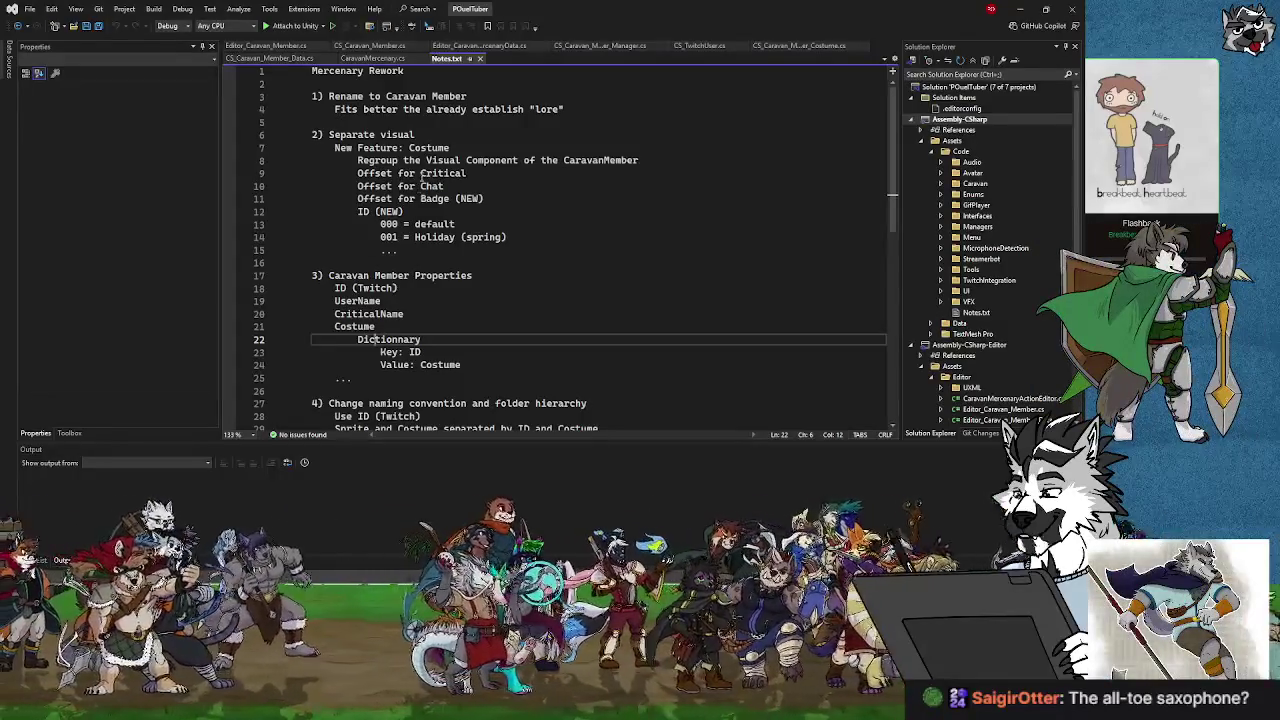
left_click(567, 109)
scroll(360, 292, "down", 7)
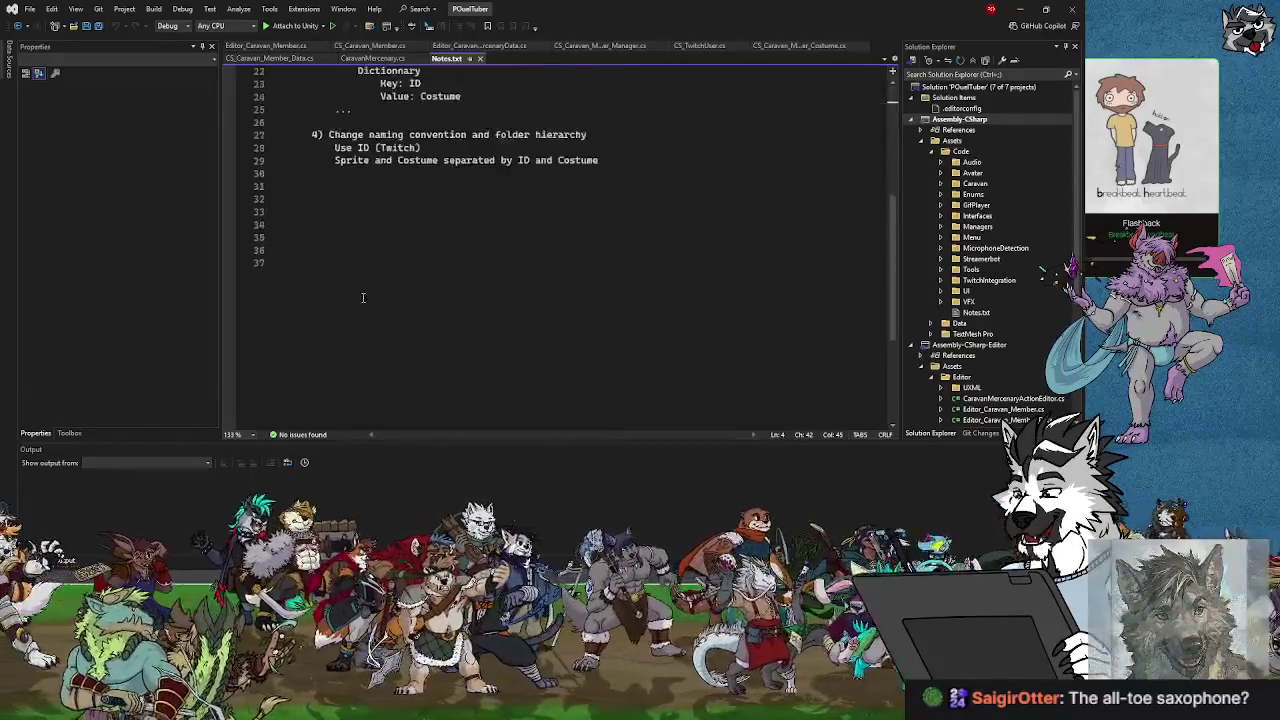
scroll(360, 292, "up", 5)
Check UpdateData in CS_Caravan_Member_Data, then browse the Member, Manager, TwitchUser and costume scripts.
left_click(270, 58)
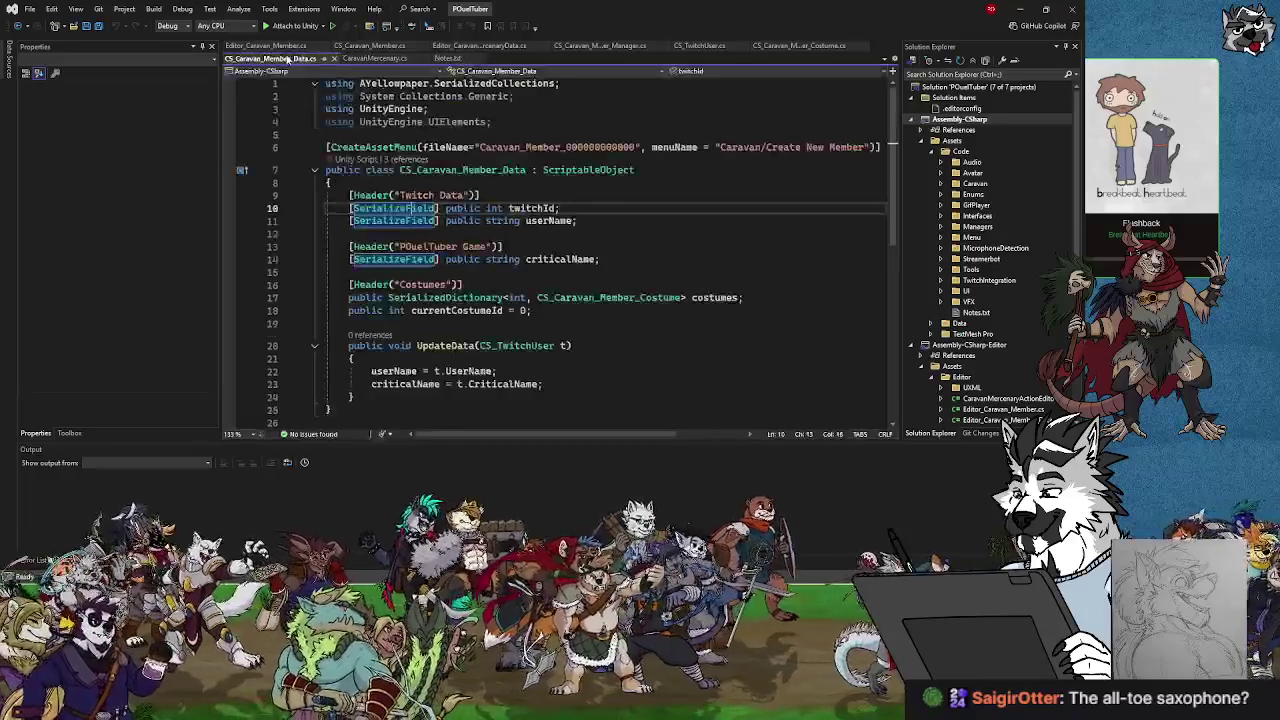
left_click(396, 358)
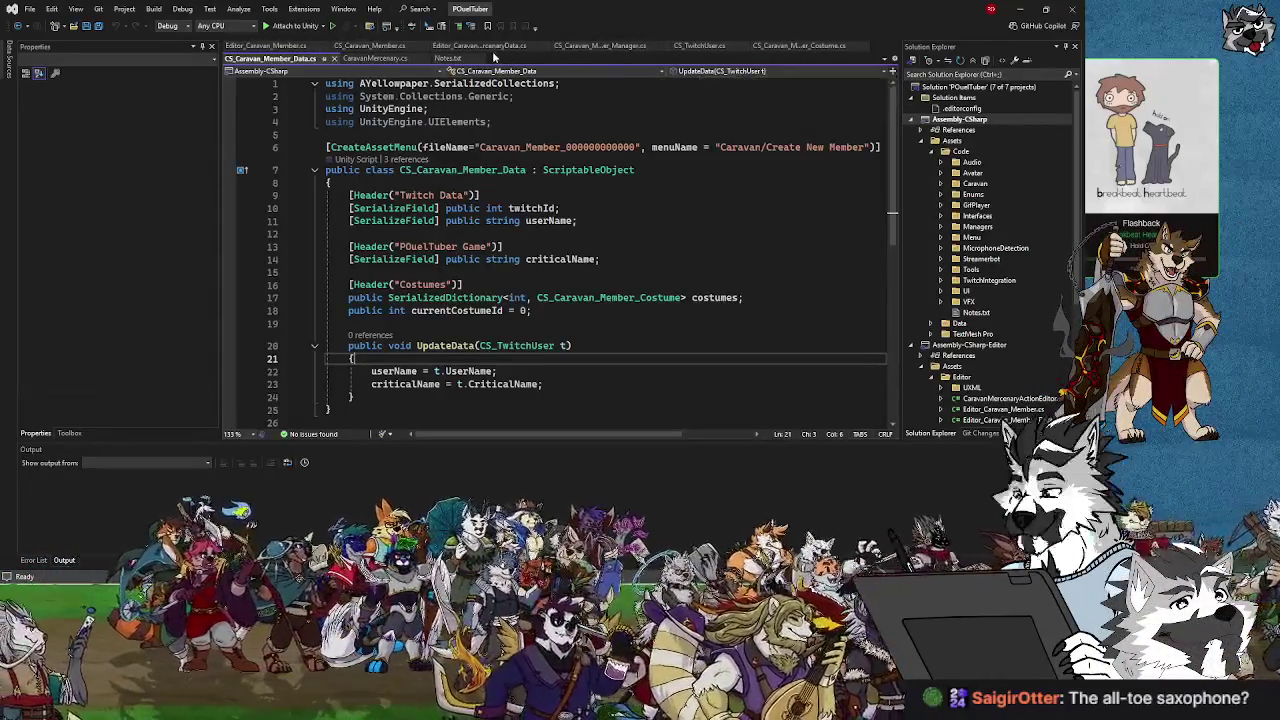
left_click(386, 48)
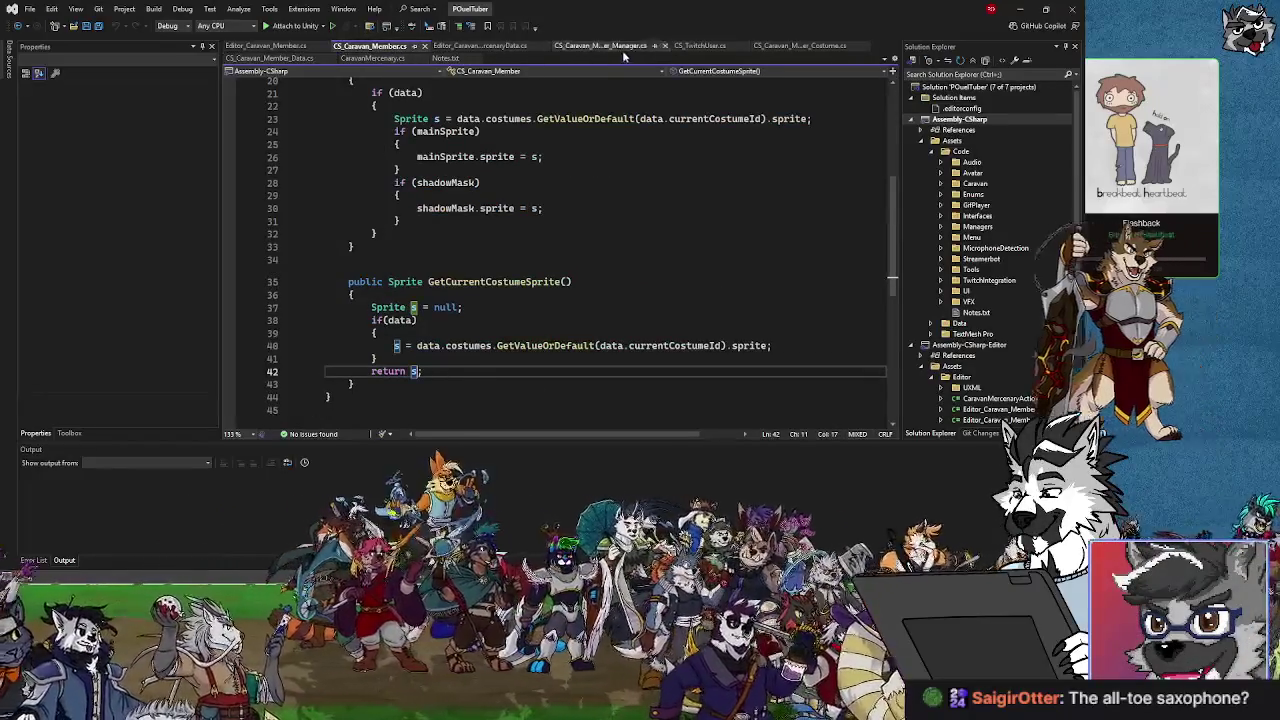
left_click(621, 48)
left_click(701, 47)
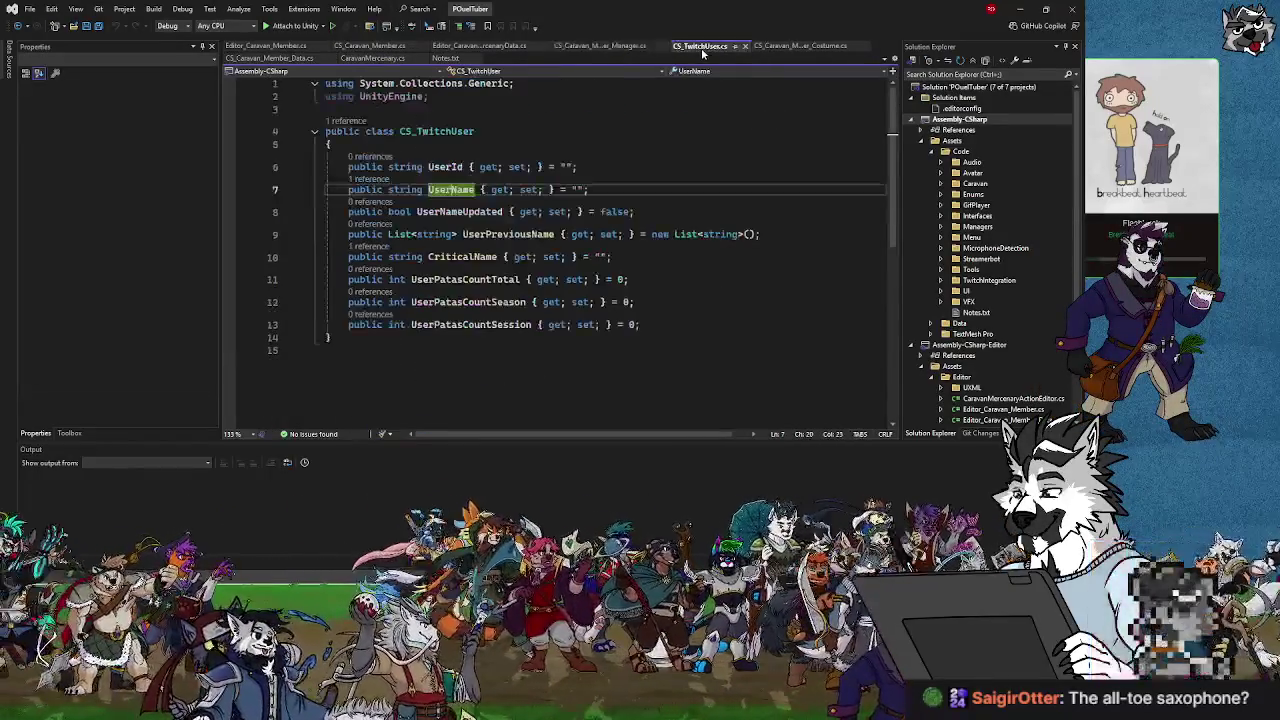
left_click(782, 48)
left_click(276, 58)
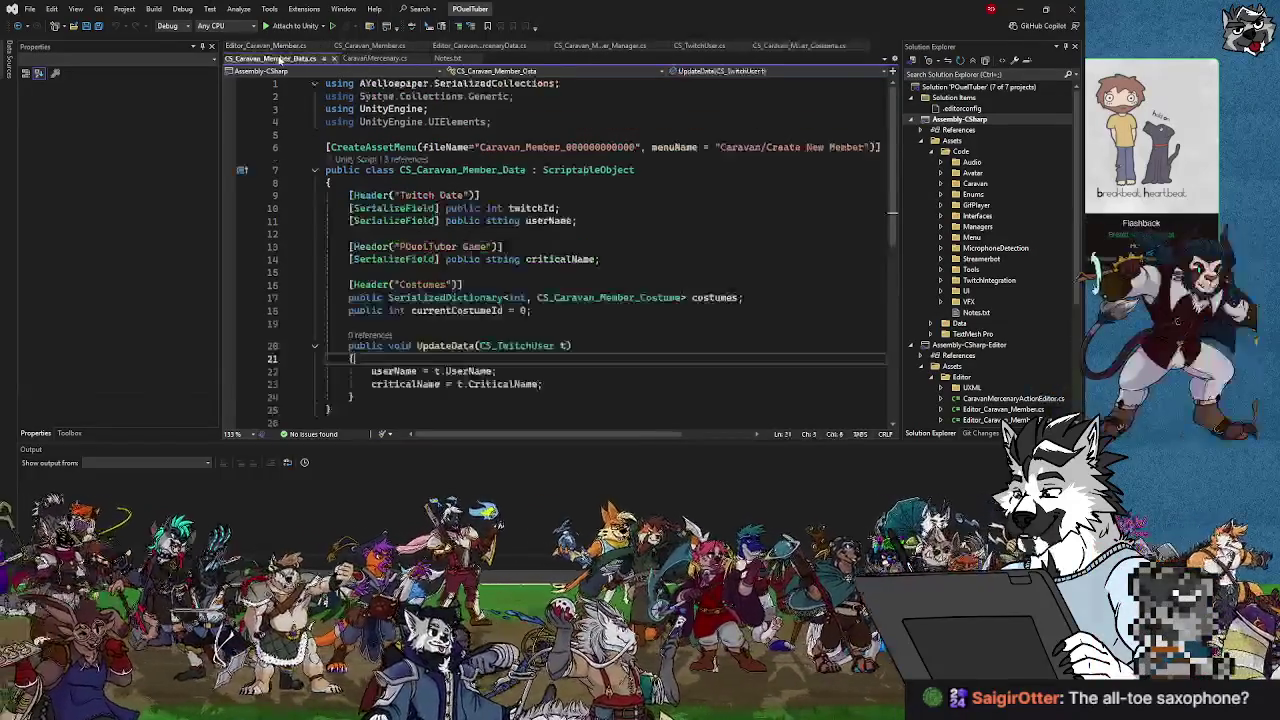
Open Editor_Caravan_Member.cs, scroll to the top and highlight its class name.
left_click(270, 46)
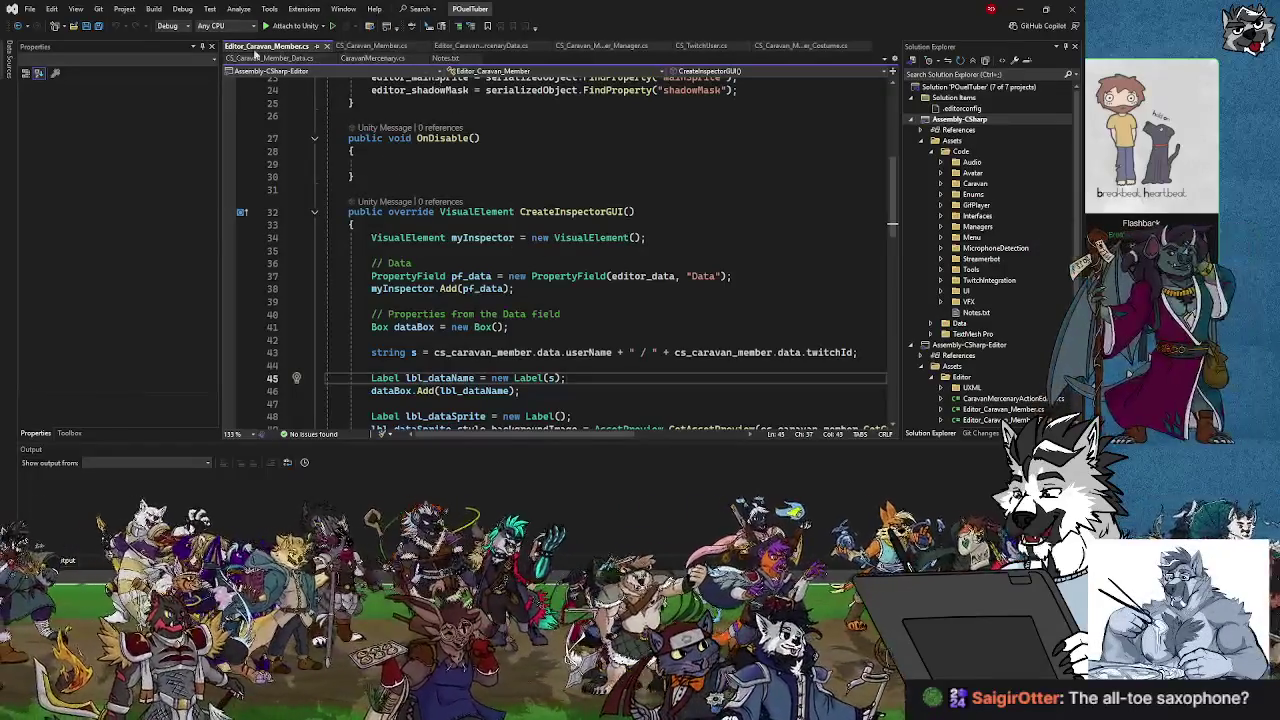
scroll(519, 302, "up", 8)
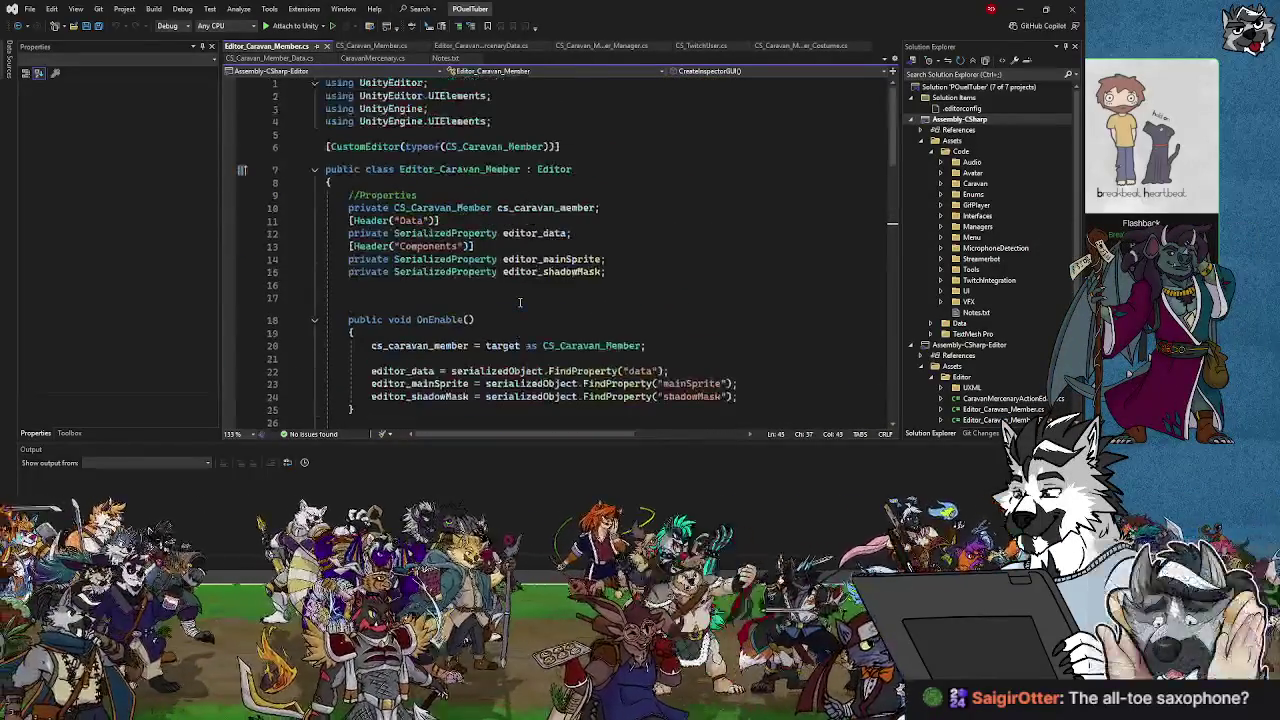
scroll(519, 302, "down", 6)
scroll(519, 302, "up", 3)
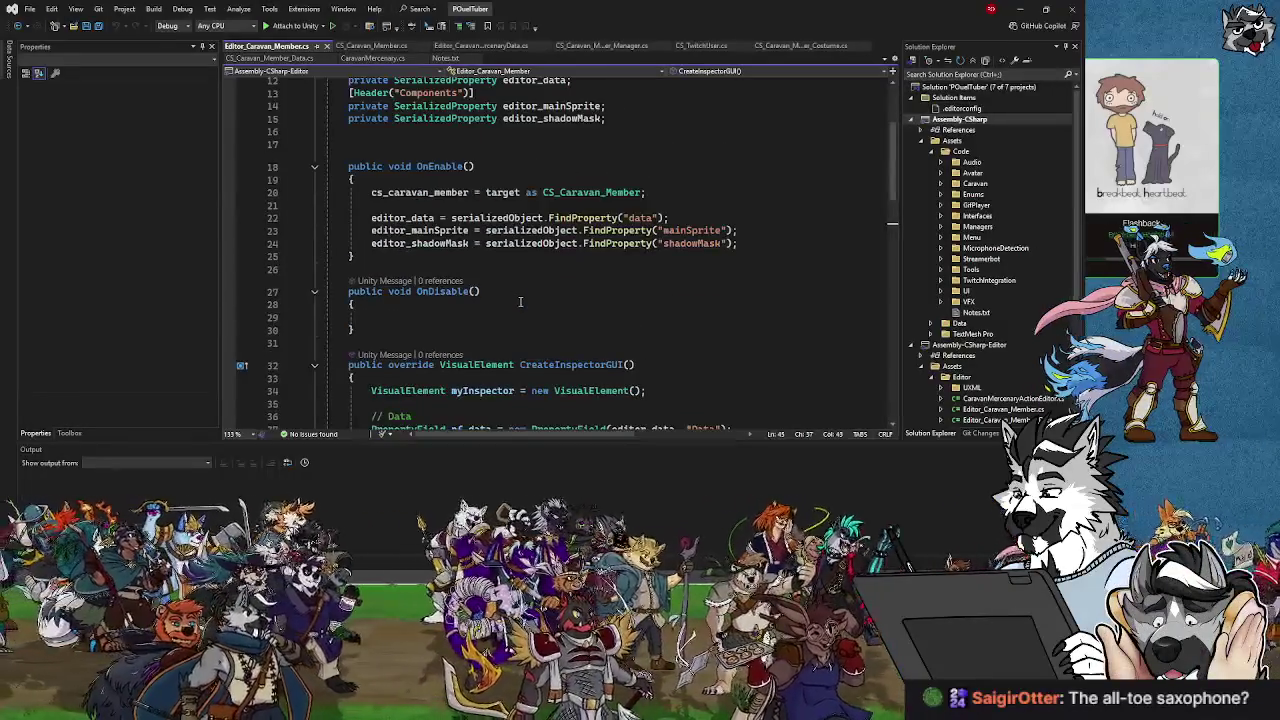
scroll(519, 302, "up", 4)
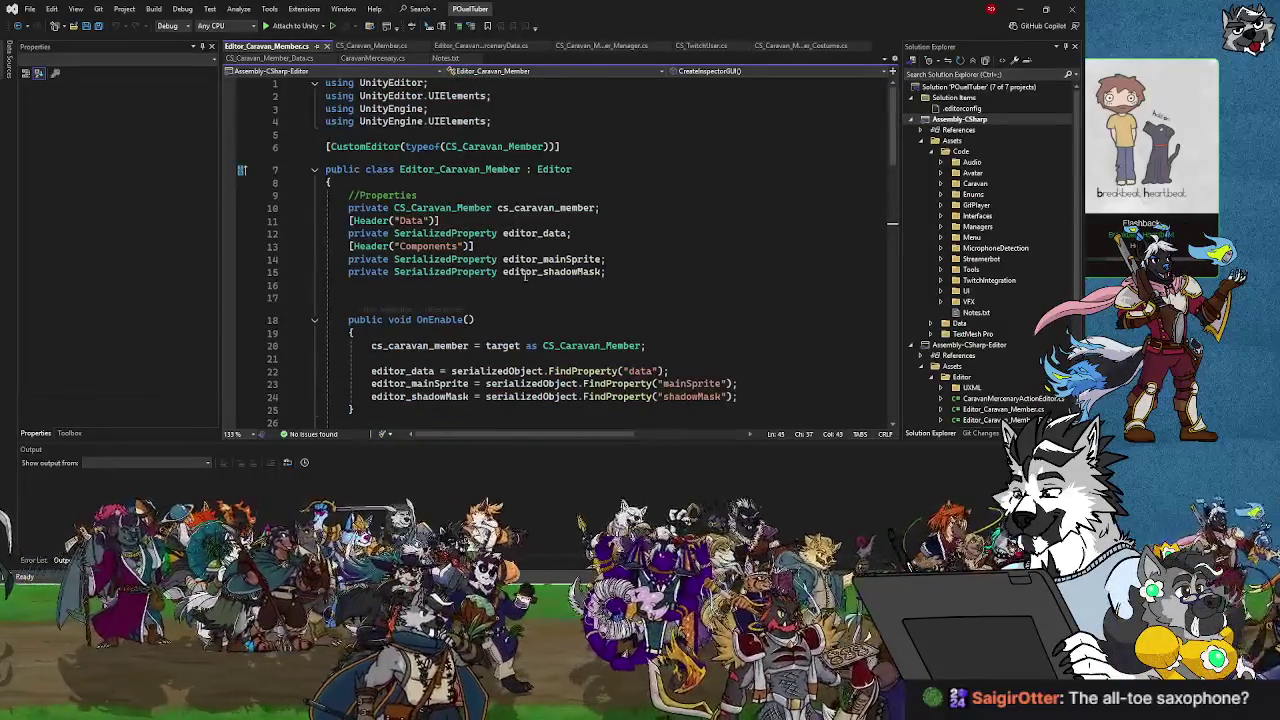
left_click(441, 169)
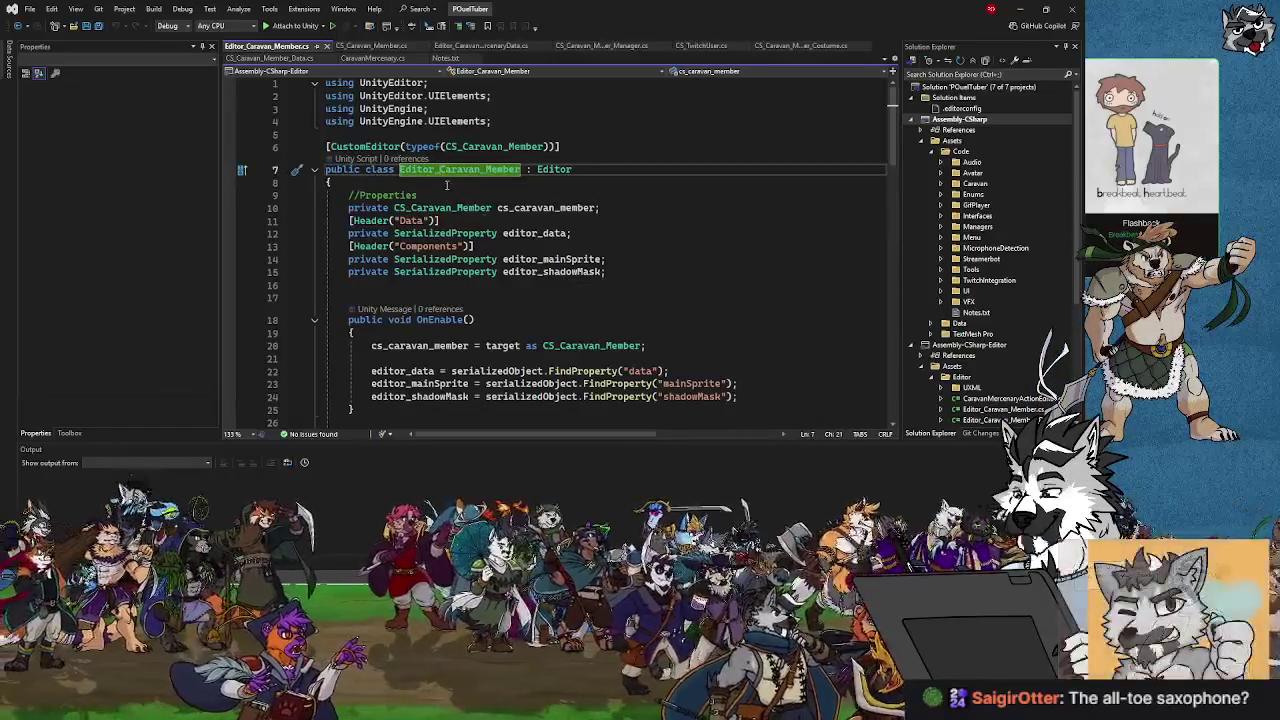
left_click(510, 47)
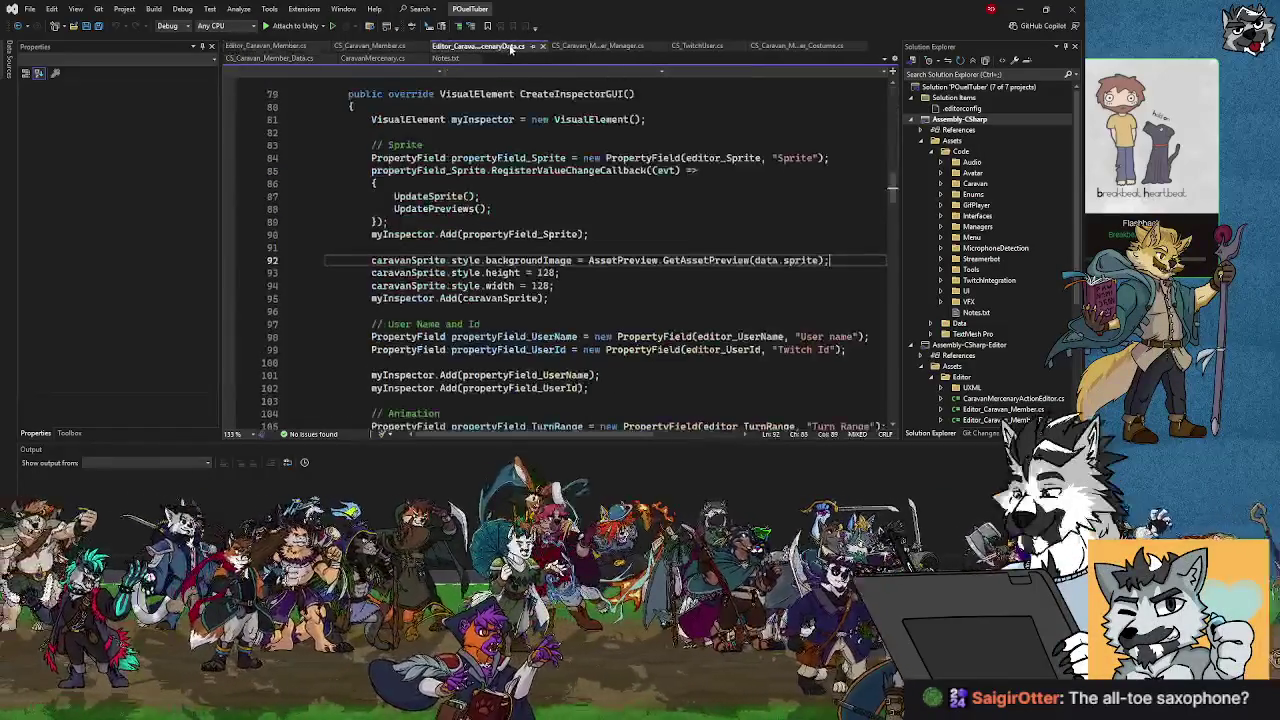
scroll(525, 342, "up", 15)
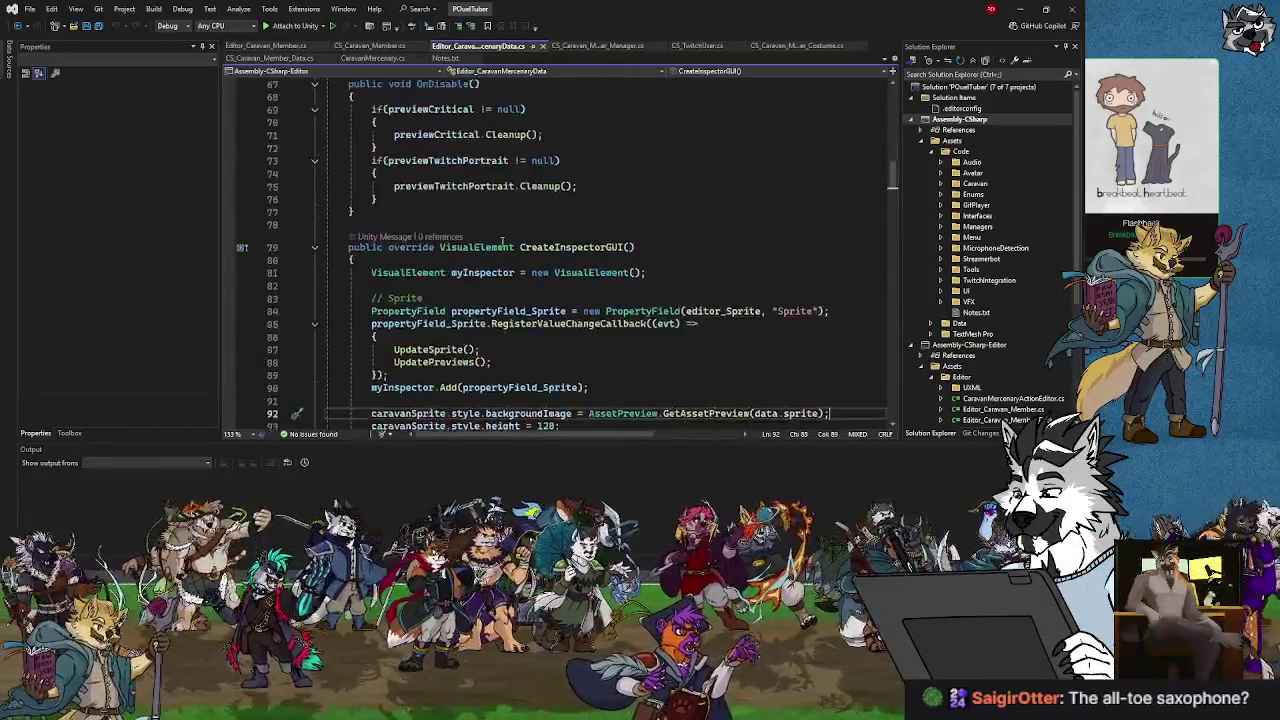
scroll(527, 342, "up", 11)
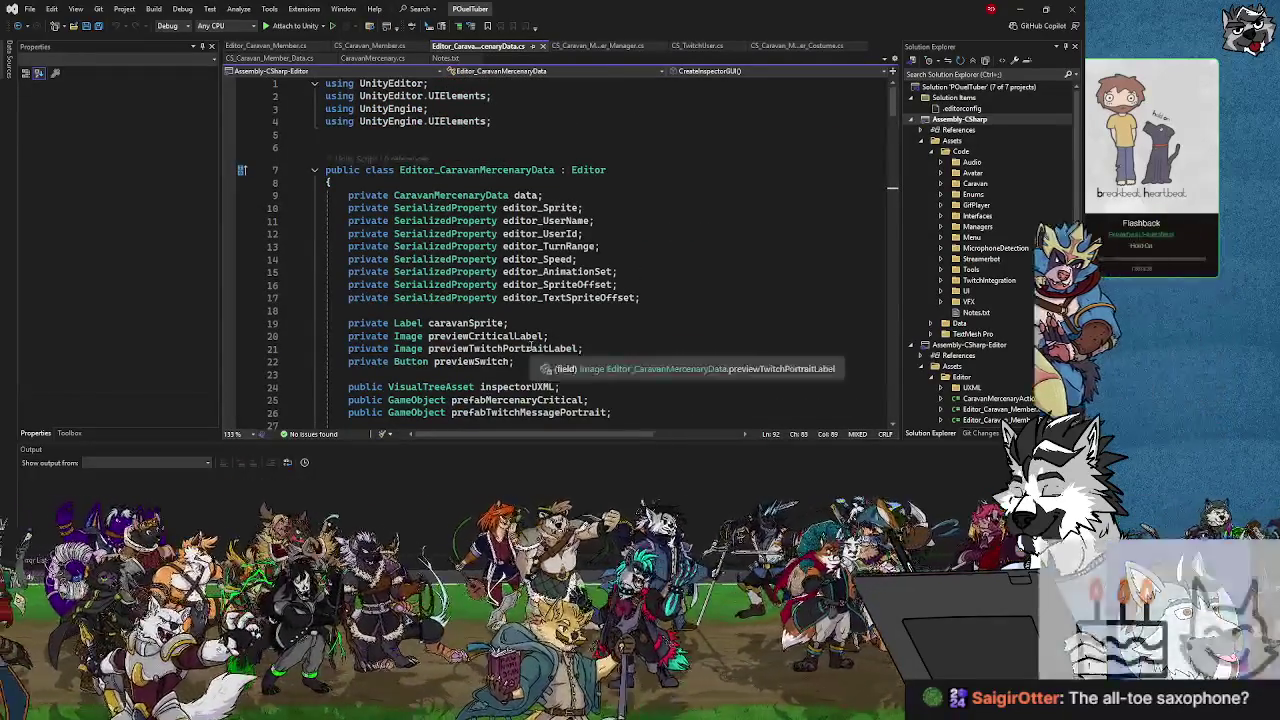
scroll(532, 347, "down", 12)
scroll(492, 303, "down", 12)
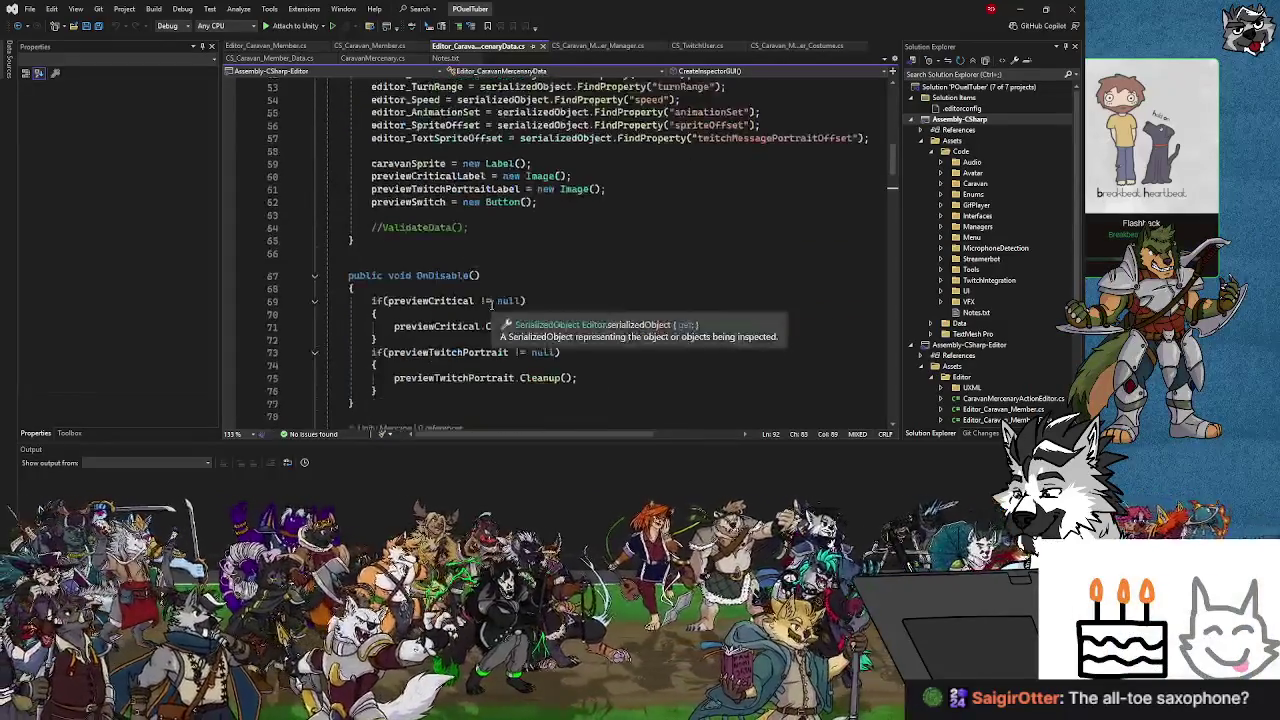
left_click(261, 49)
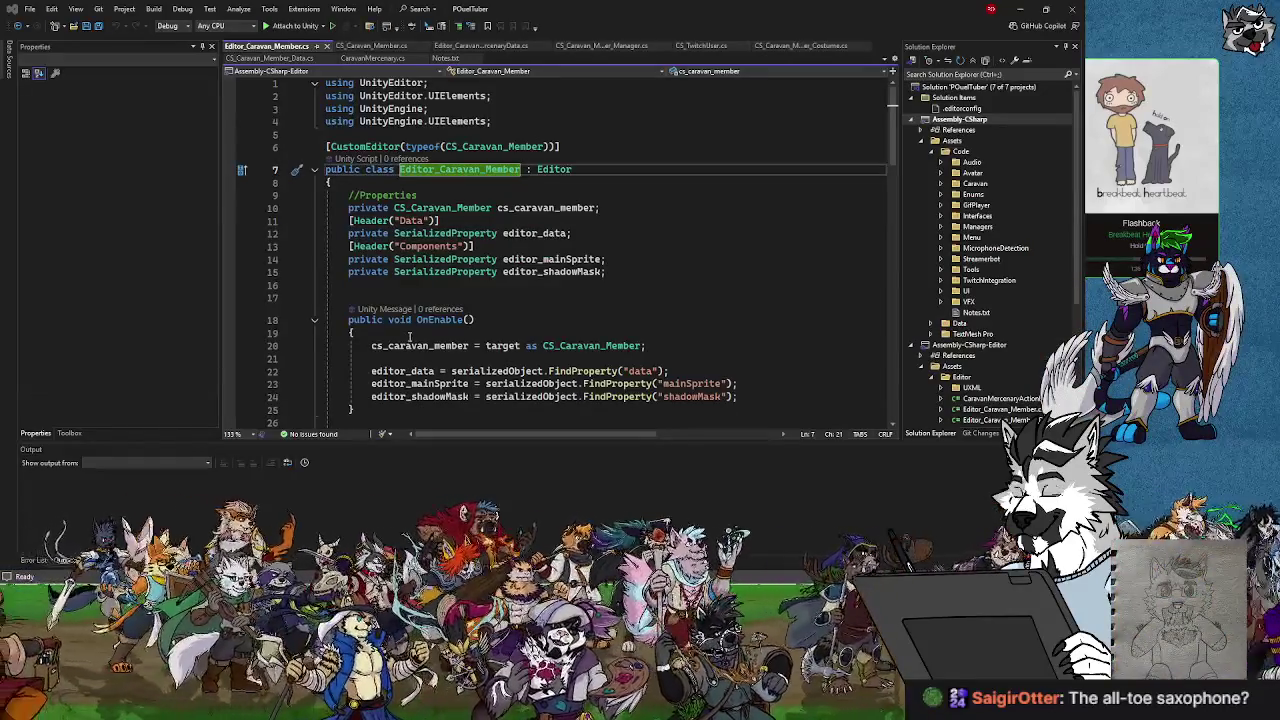
Highlight SerializedProperty and CS_Caravan_Member references, then switch to Editor_Caravan_MercenaryData.cs.
left_click(446, 262)
left_click(463, 233)
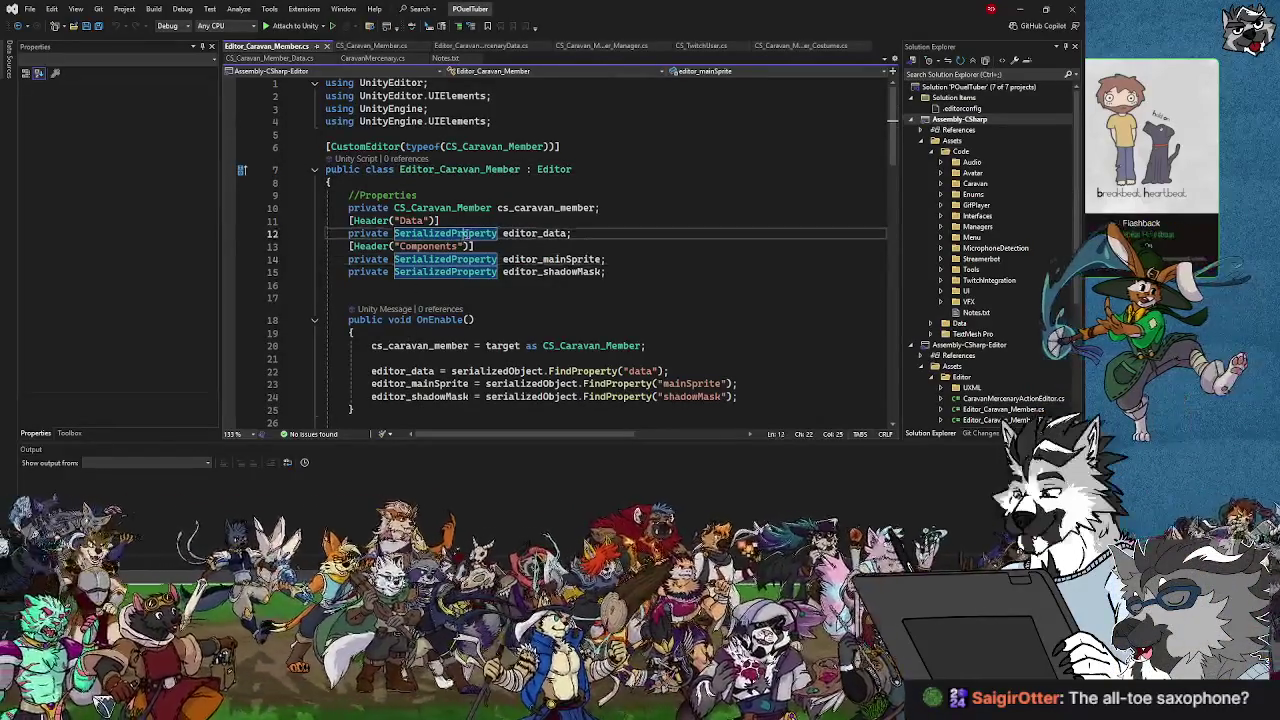
left_click(466, 207)
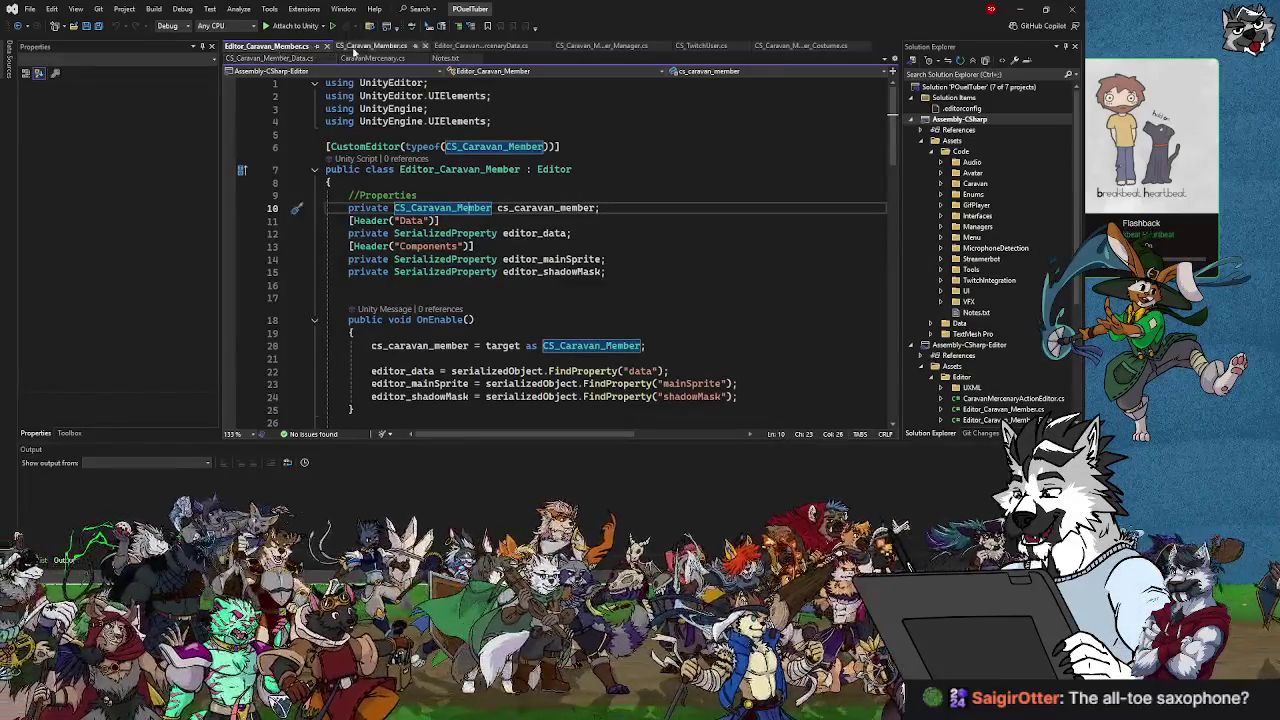
left_click(466, 48)
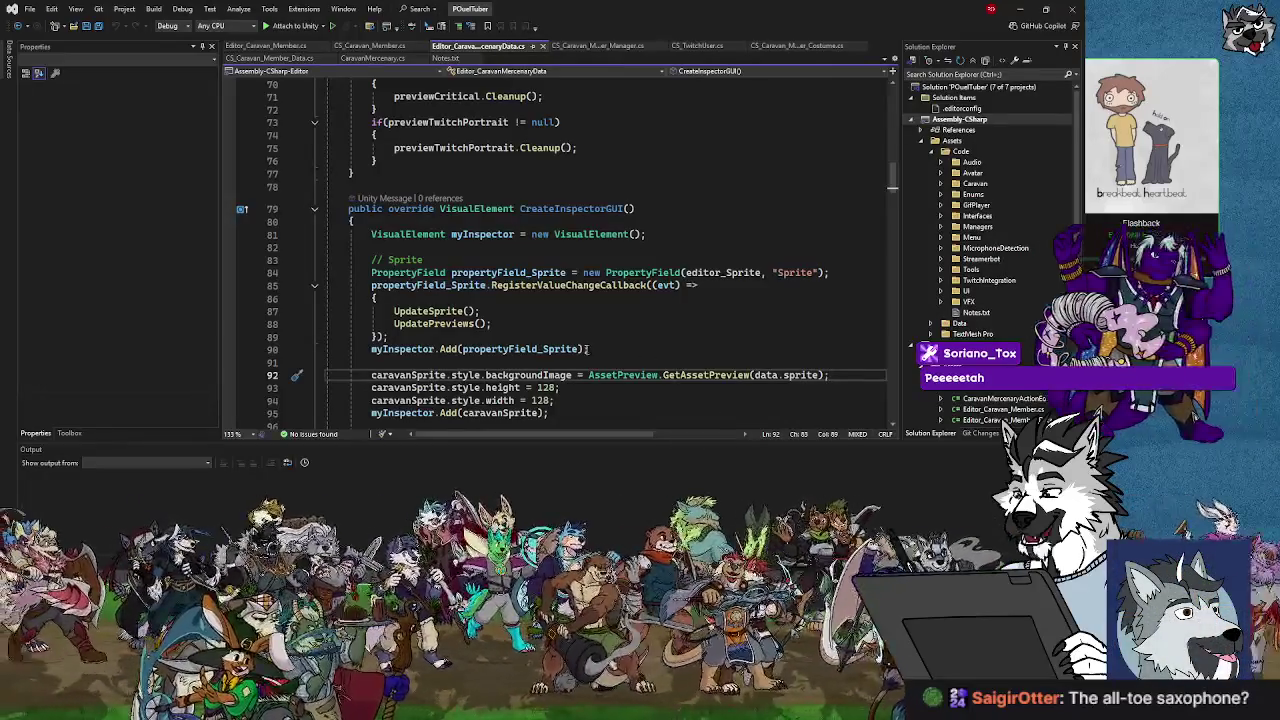
Scroll down to ValidateData's preview-camera code, then minimize Visual Studio.
scroll(589, 349, "up", 4)
scroll(585, 350, "down", 15)
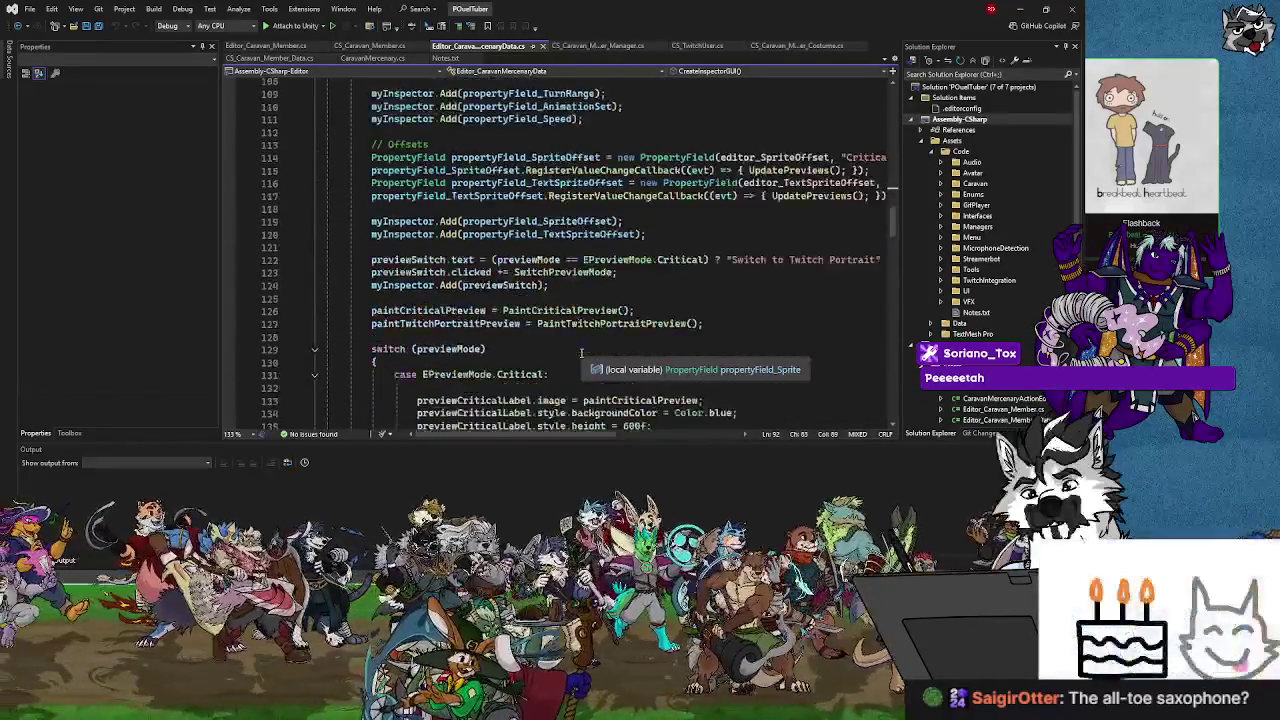
scroll(581, 352, "down", 15)
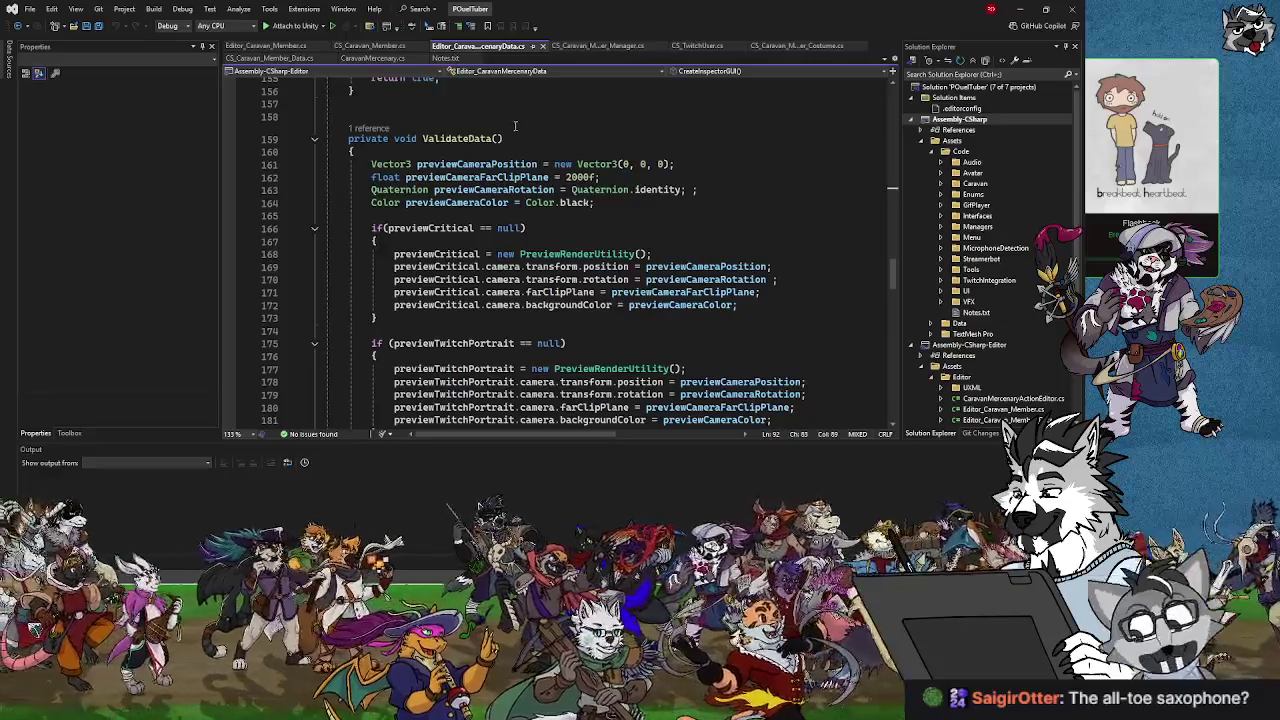
left_click(1028, 8)
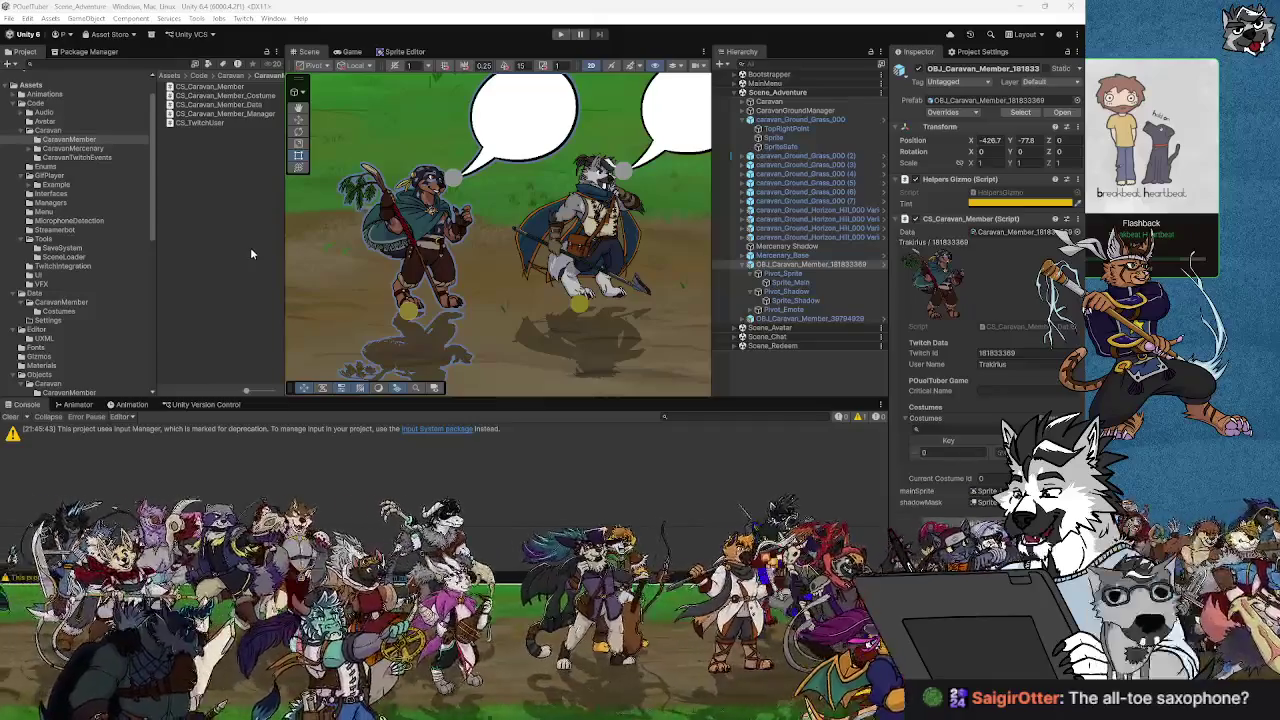
Zoom out on the caravan members in the Scene view, then return to Visual Studio with Alt+Tab.
scroll(390, 290, "down", 4)
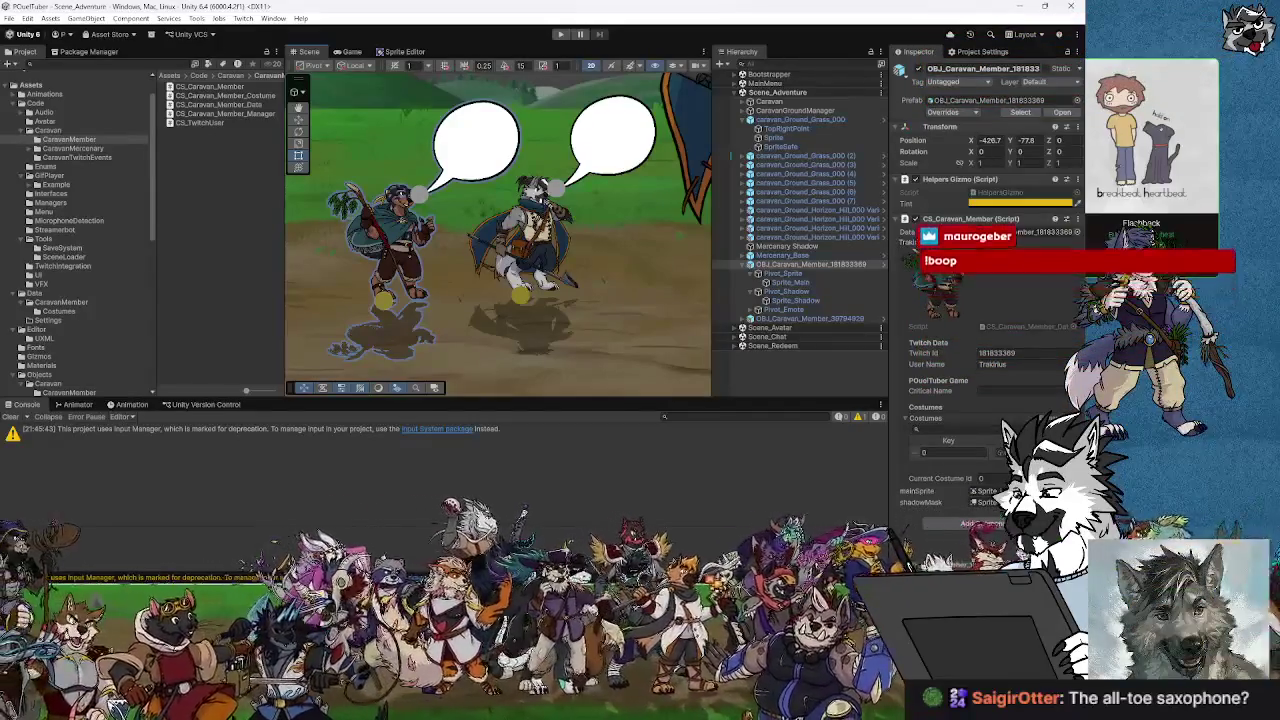
scroll(509, 298, "down", 5)
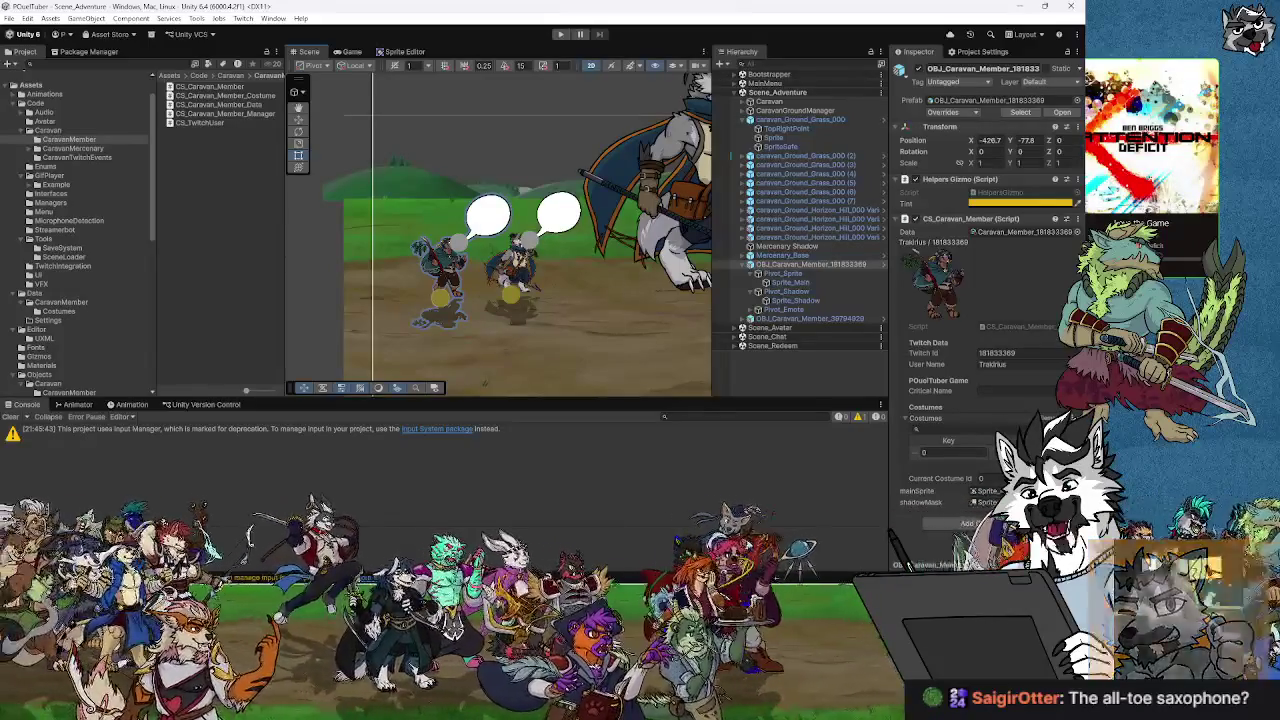
key("alt+Tab")
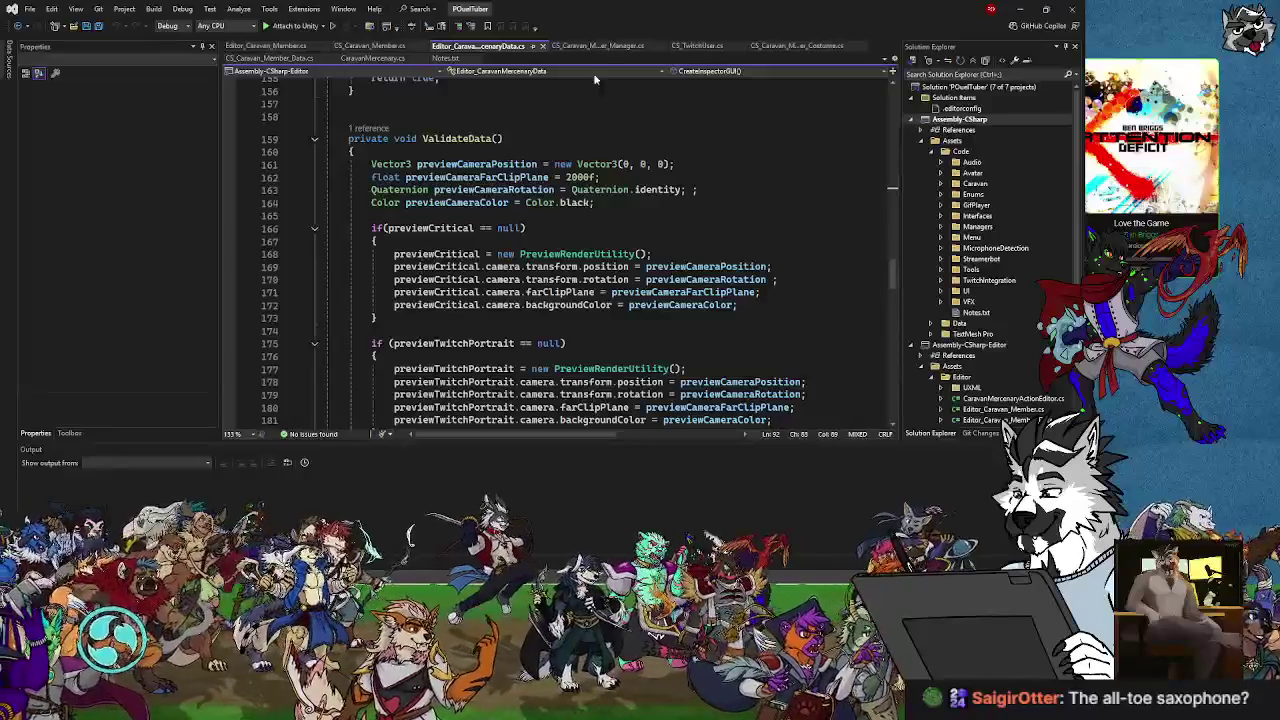
In Notes.txt, start a new note 'States for Caravan Members' below the last entry.
scroll(491, 315, "down", 10)
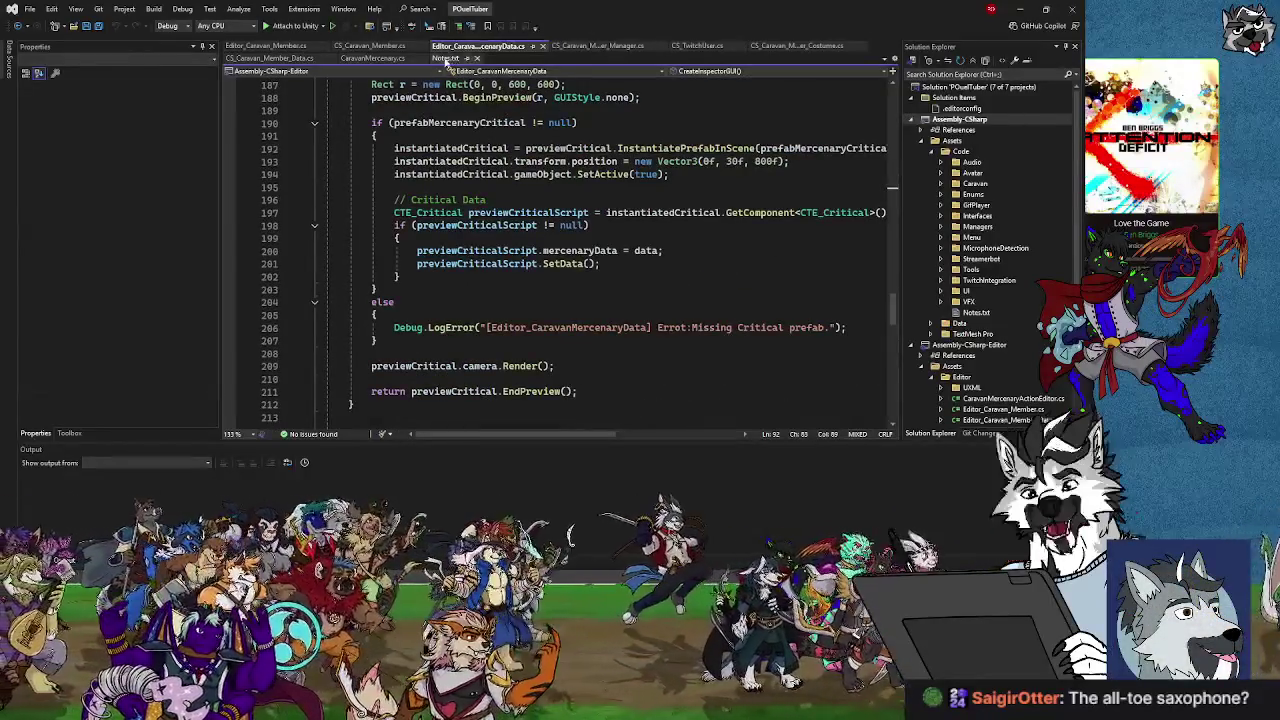
left_click(446, 58)
scroll(396, 231, "down", 5)
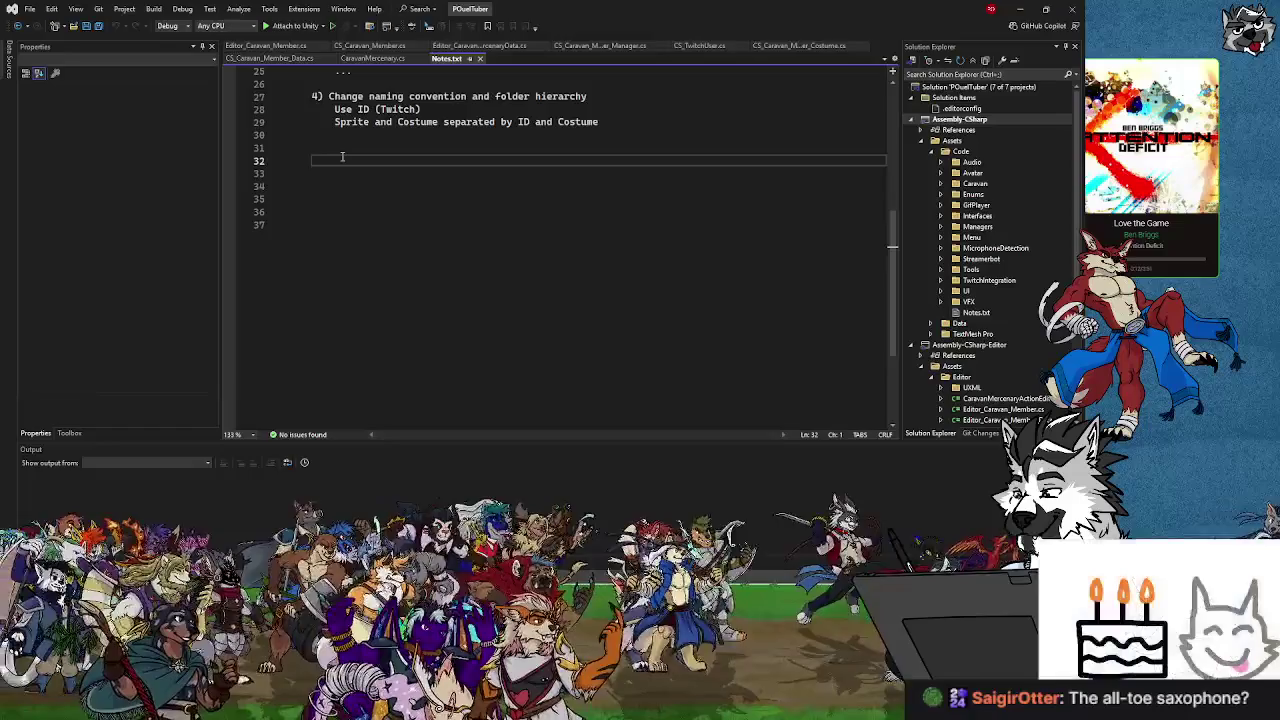
key("Return")
key("Return")
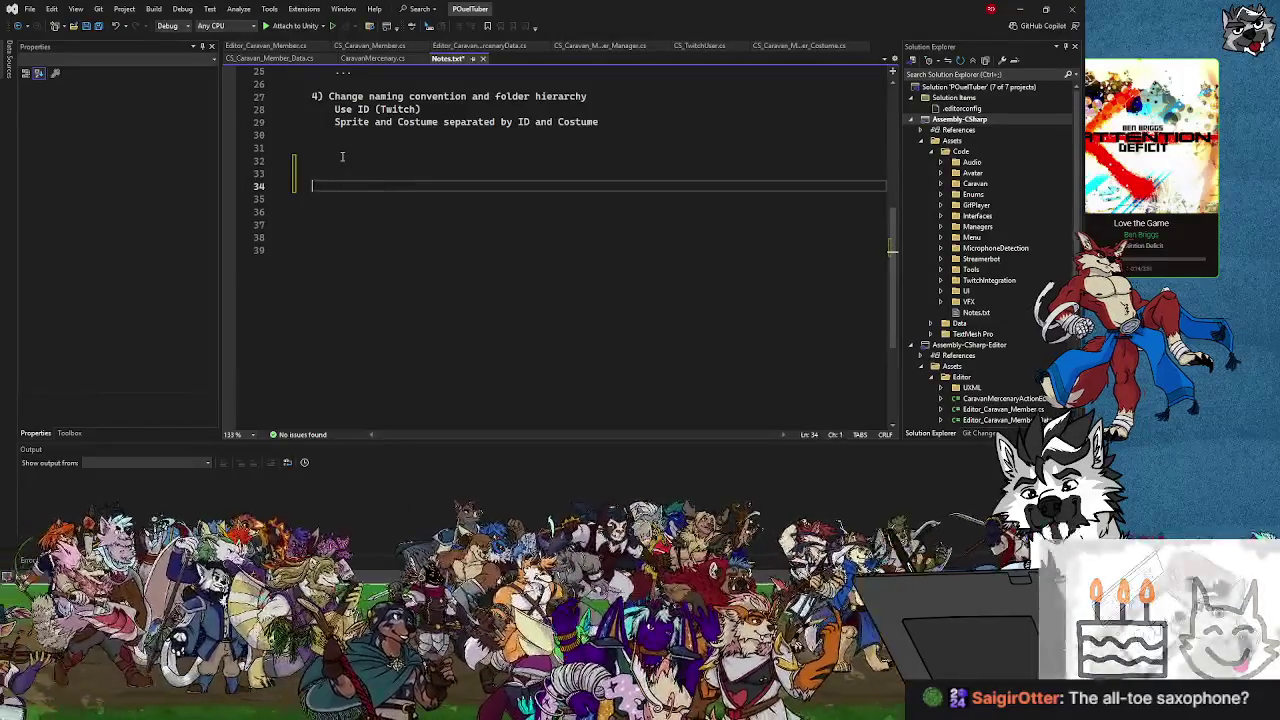
key("Return")
key("Return")
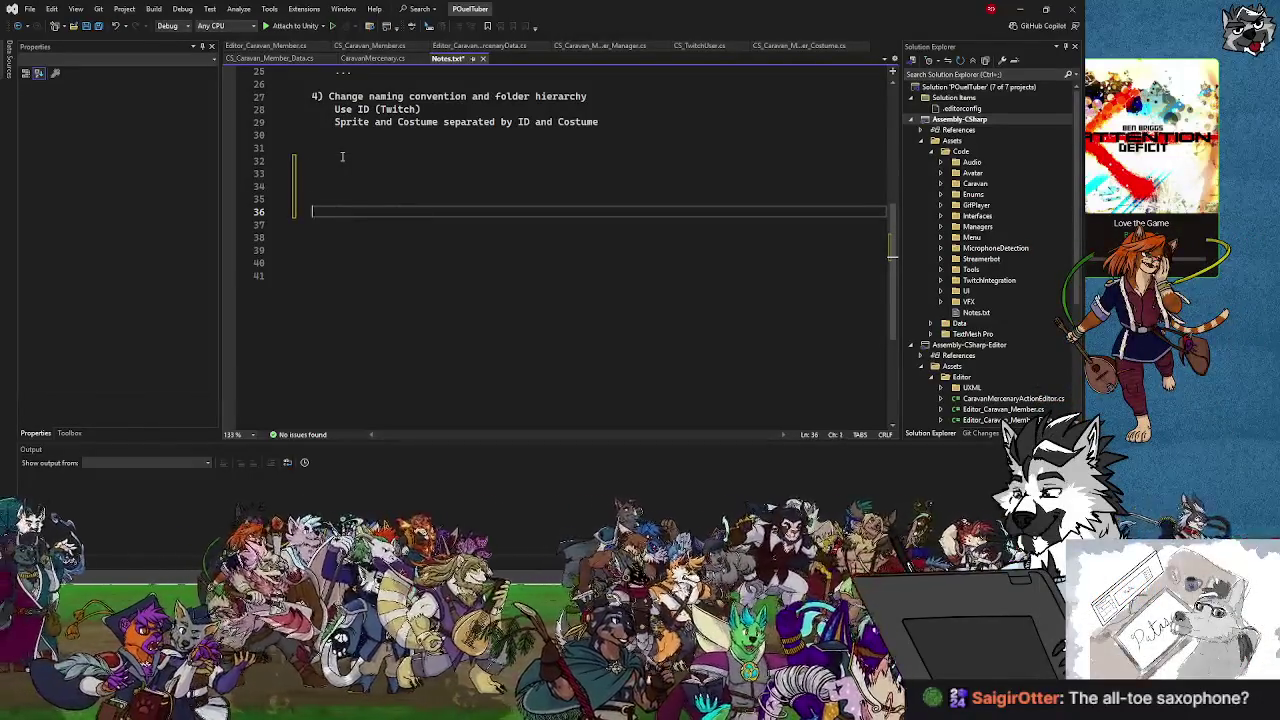
type("States for Car")
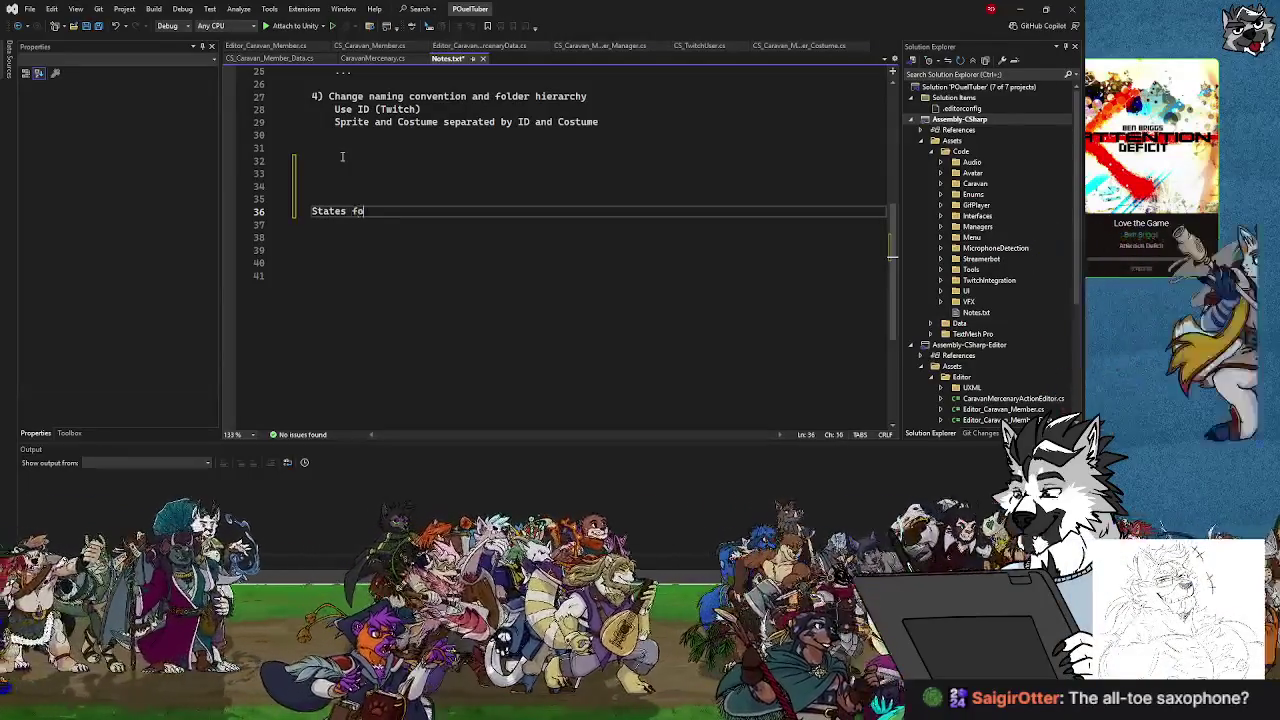
type("avan Member")
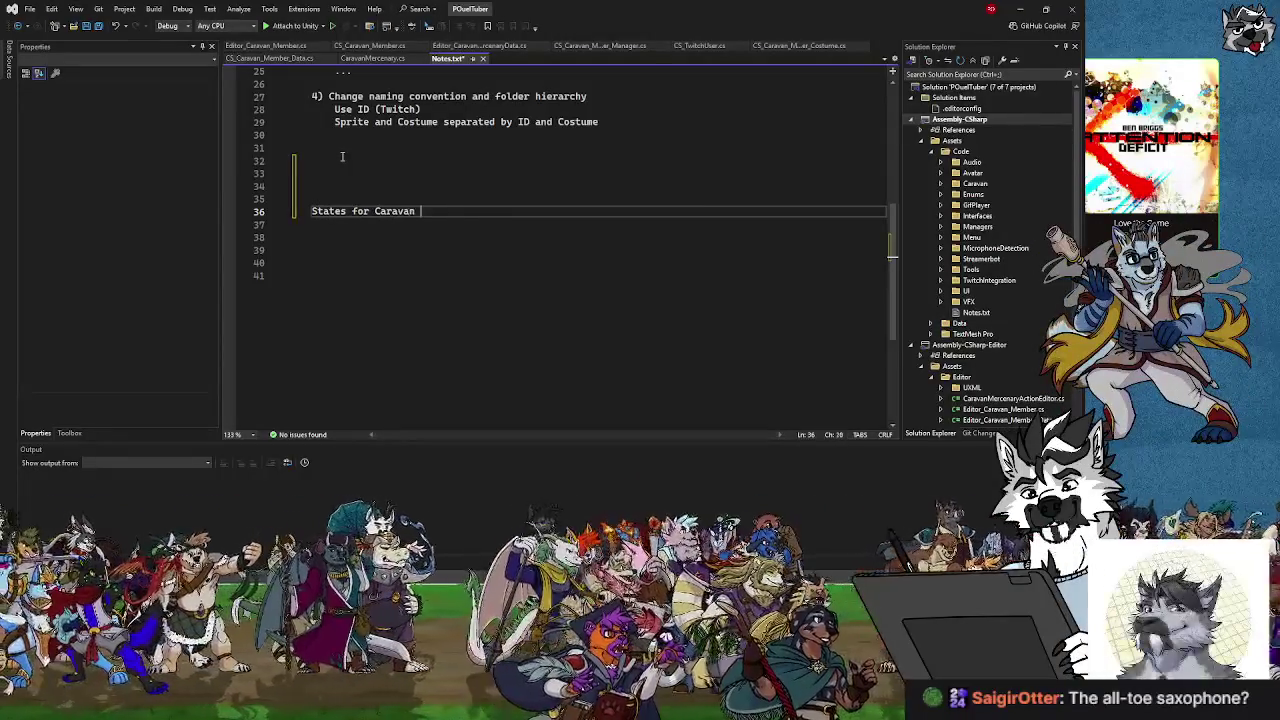
type("s")
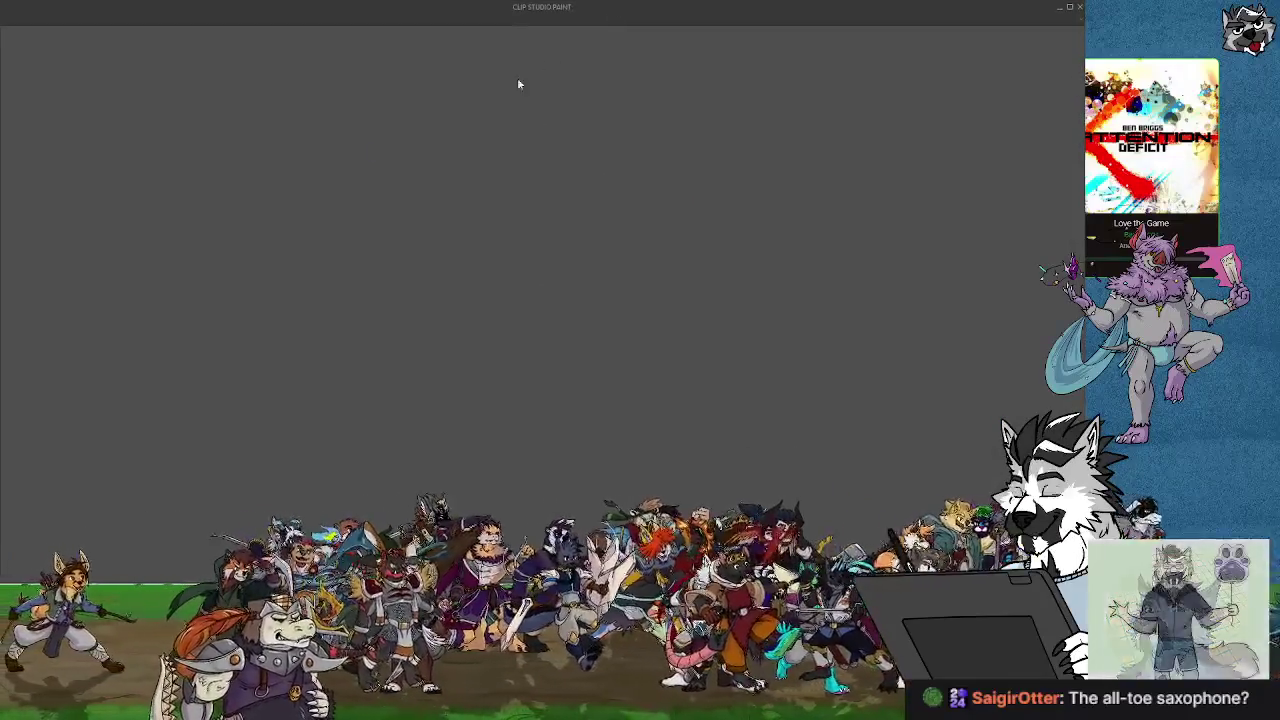
Maximize the Clip Studio Paint window so the blank canvas fills the screen.
key("alt+Tab")
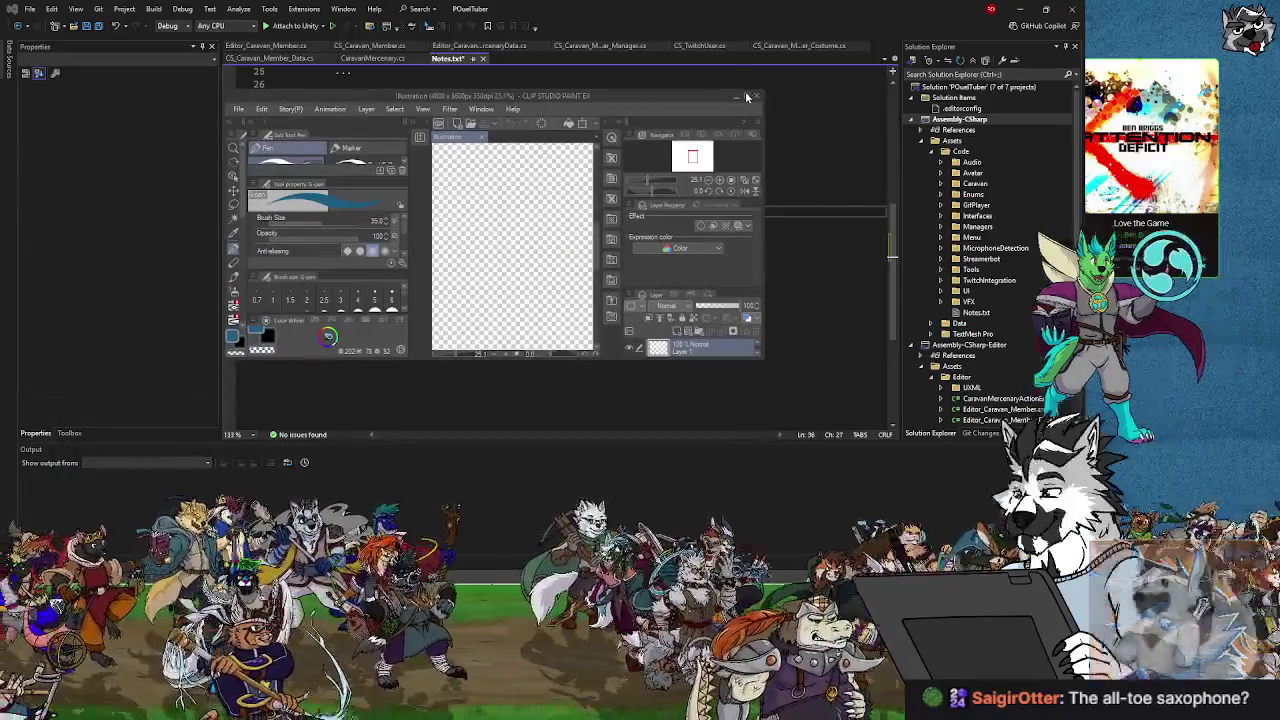
left_click(753, 96)
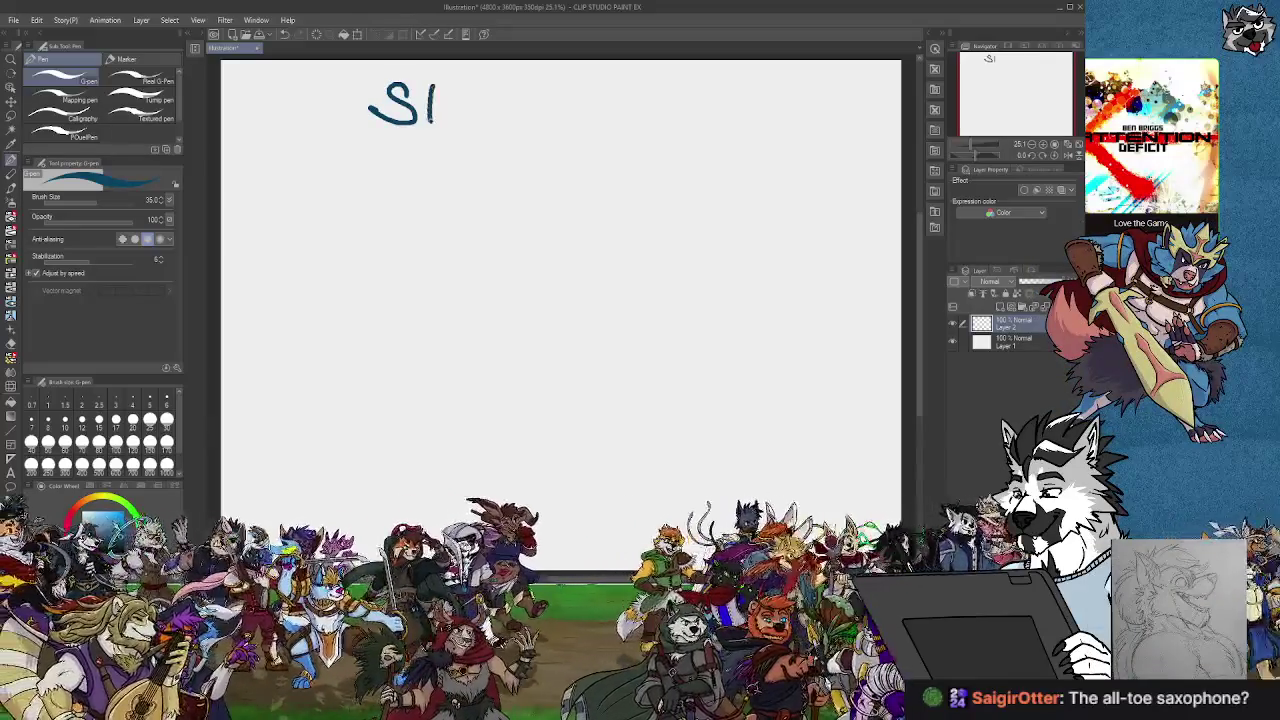
Finish hand-lettering 'State' and draw a small smiley face beside it.
mouse_move(468, 120)
left_mouse_down()
mouse_move(478, 127)
mouse_move(506, 90)
left_mouse_up()
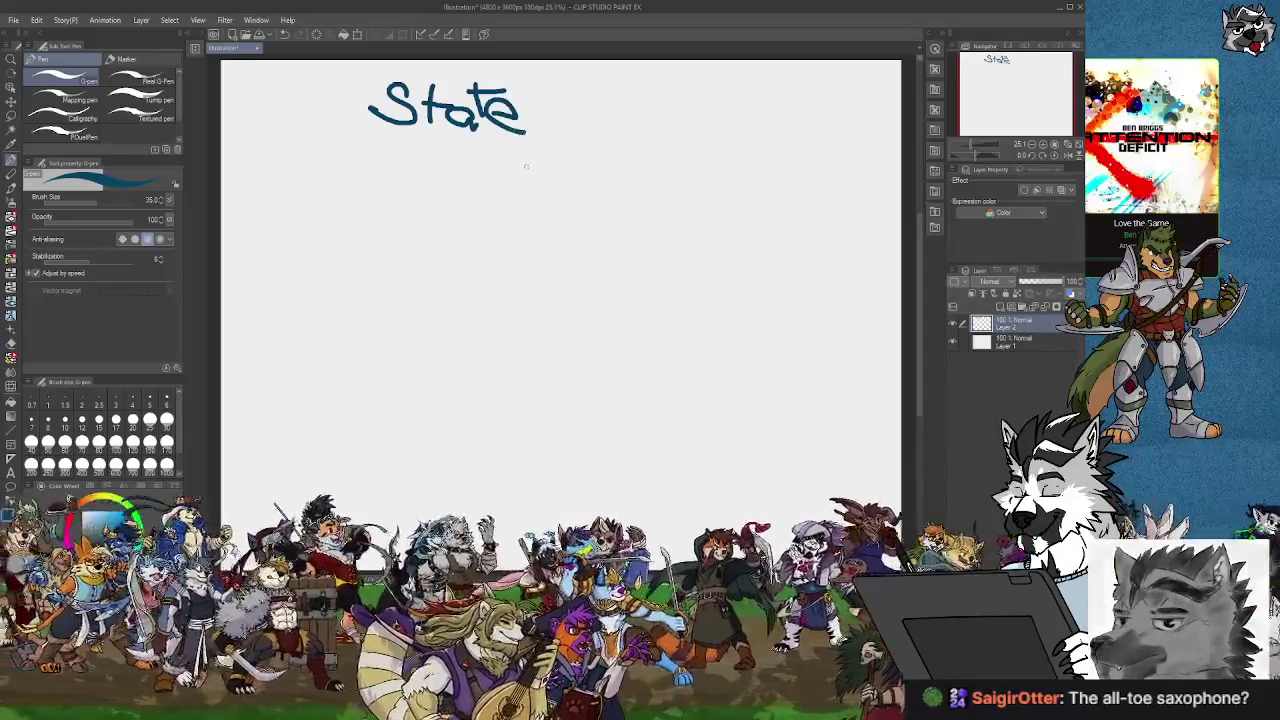
left_click_drag(551, 94, 595, 101)
left_click_drag(544, 112, 581, 135)
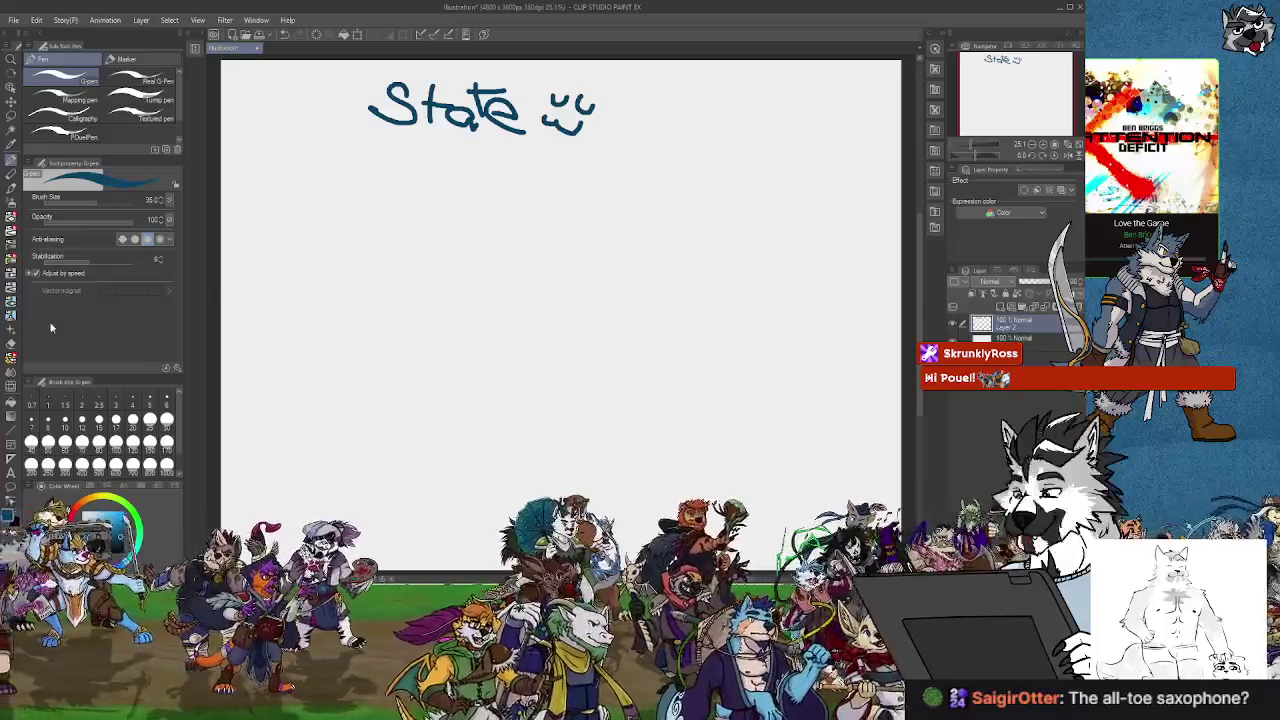
left_click(11, 436)
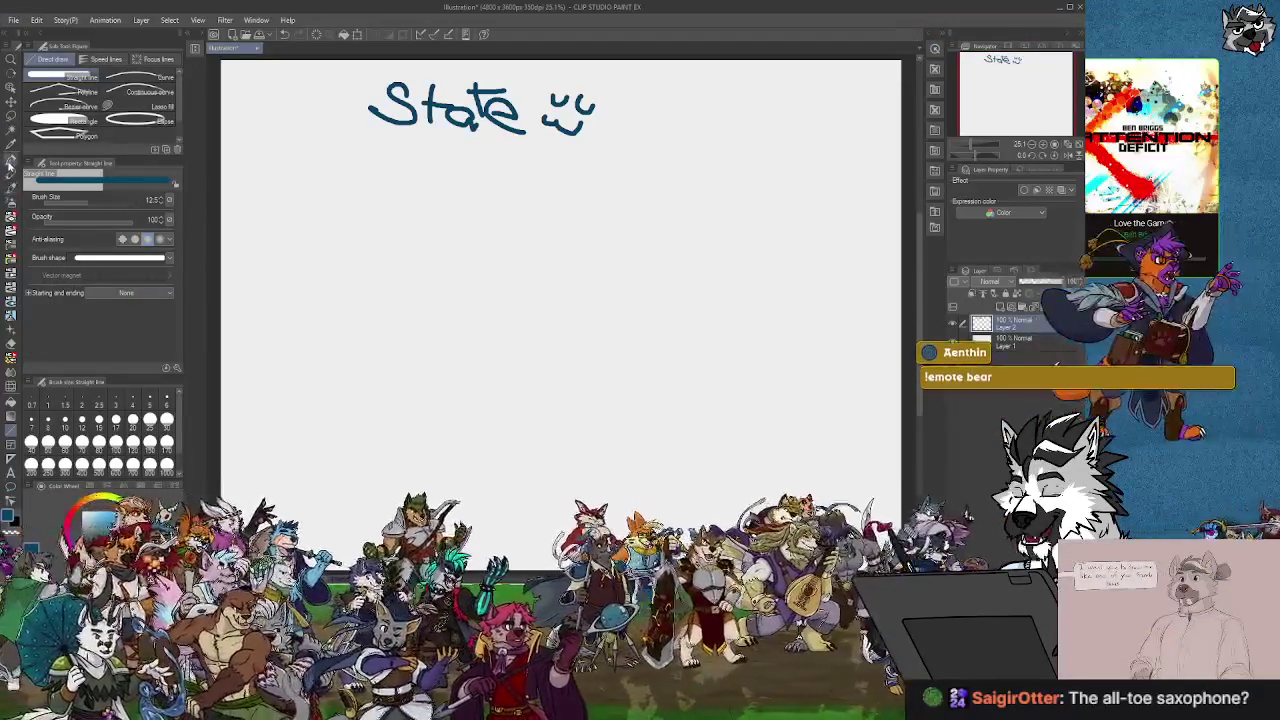
With the pen, draw a stick fox with head, eyes, legs and outstretched arms under 'State'.
left_click(10, 160)
mouse_move(344, 229)
left_mouse_down()
mouse_move(320, 203)
mouse_move(330, 218)
left_mouse_up()
left_click_drag(338, 208, 338, 218)
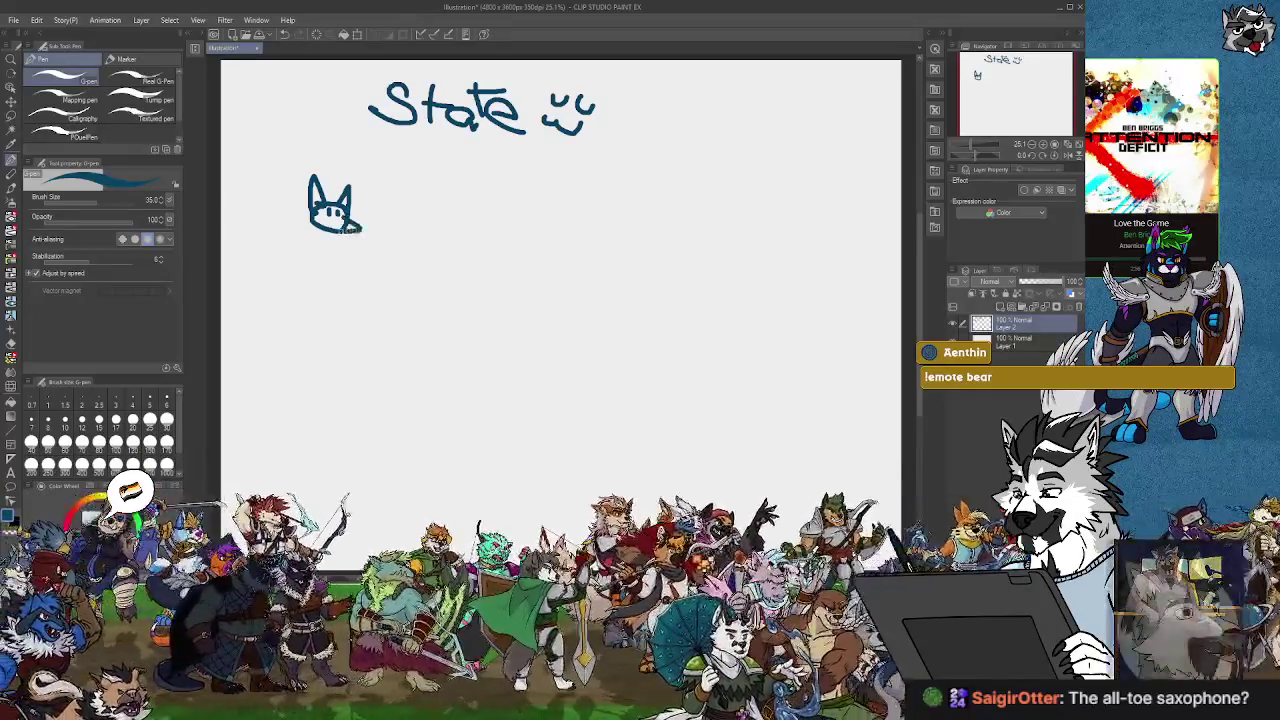
left_click_drag(326, 227, 295, 303)
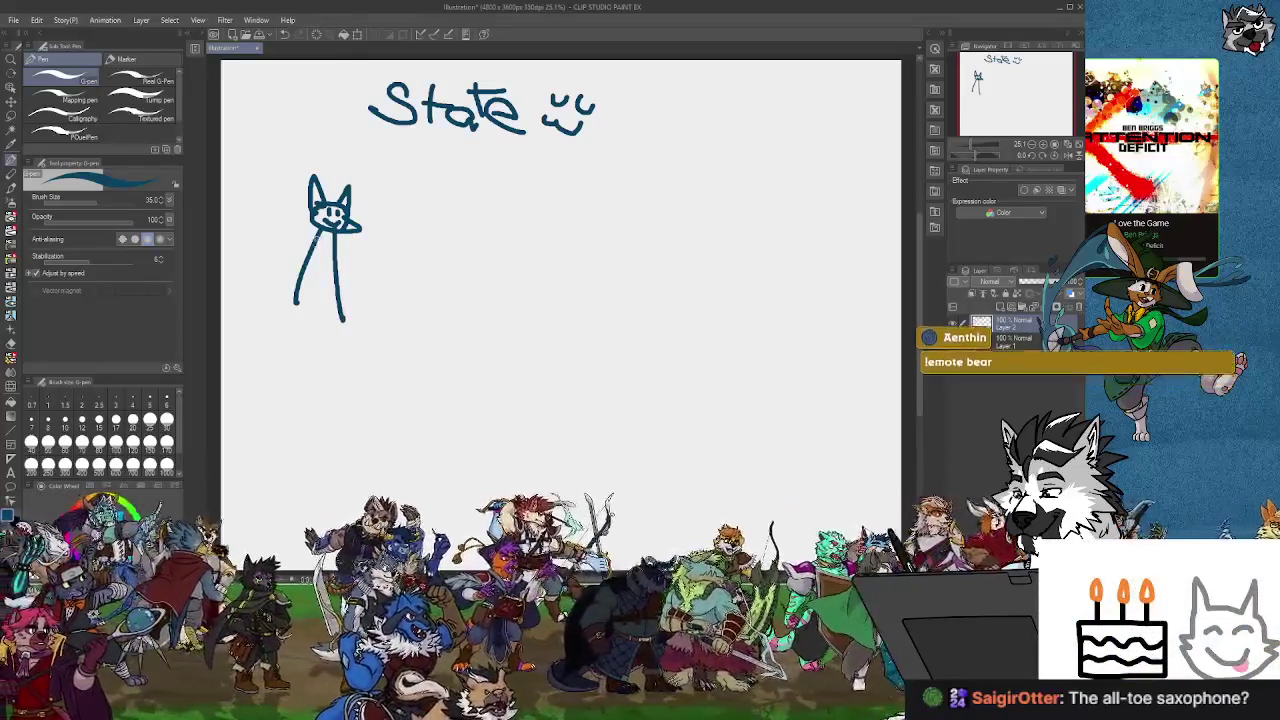
mouse_move(316, 232)
left_mouse_down()
mouse_move(260, 240)
mouse_move(390, 258)
left_mouse_up()
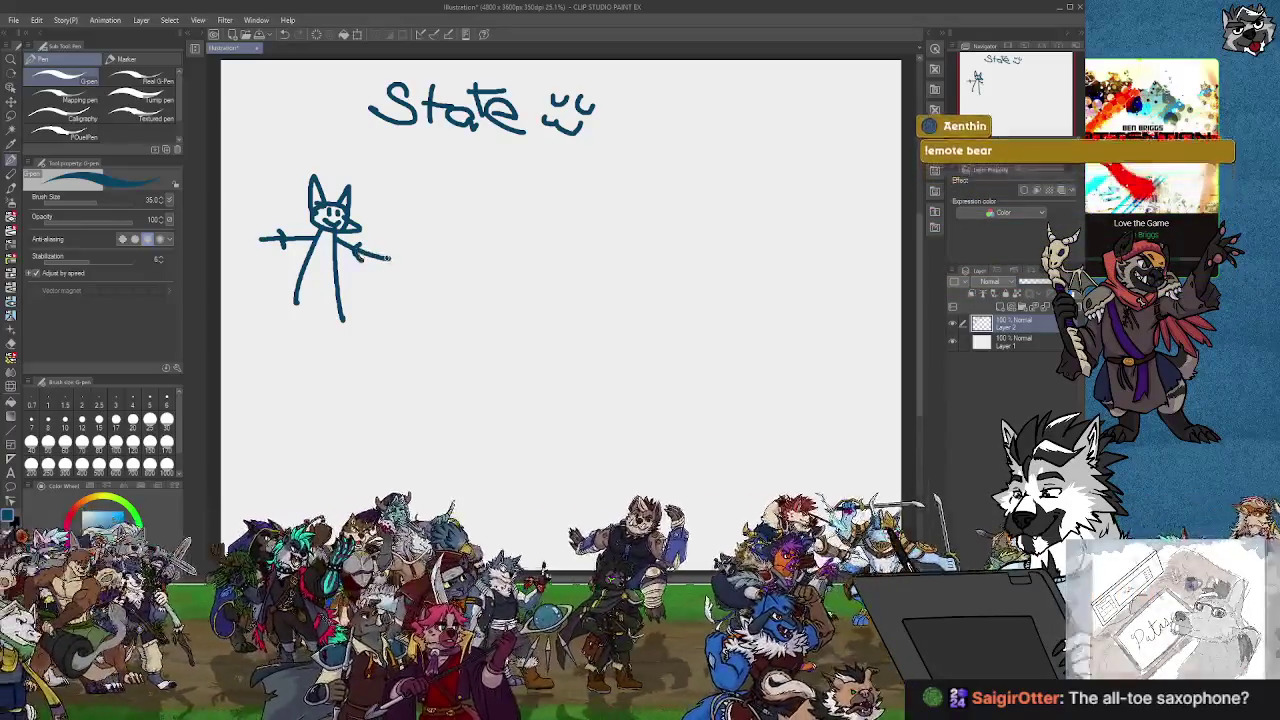
mouse_move(295, 299)
left_mouse_down()
mouse_move(345, 304)
mouse_move(273, 321)
mouse_move(296, 276)
mouse_move(236, 259)
left_mouse_up()
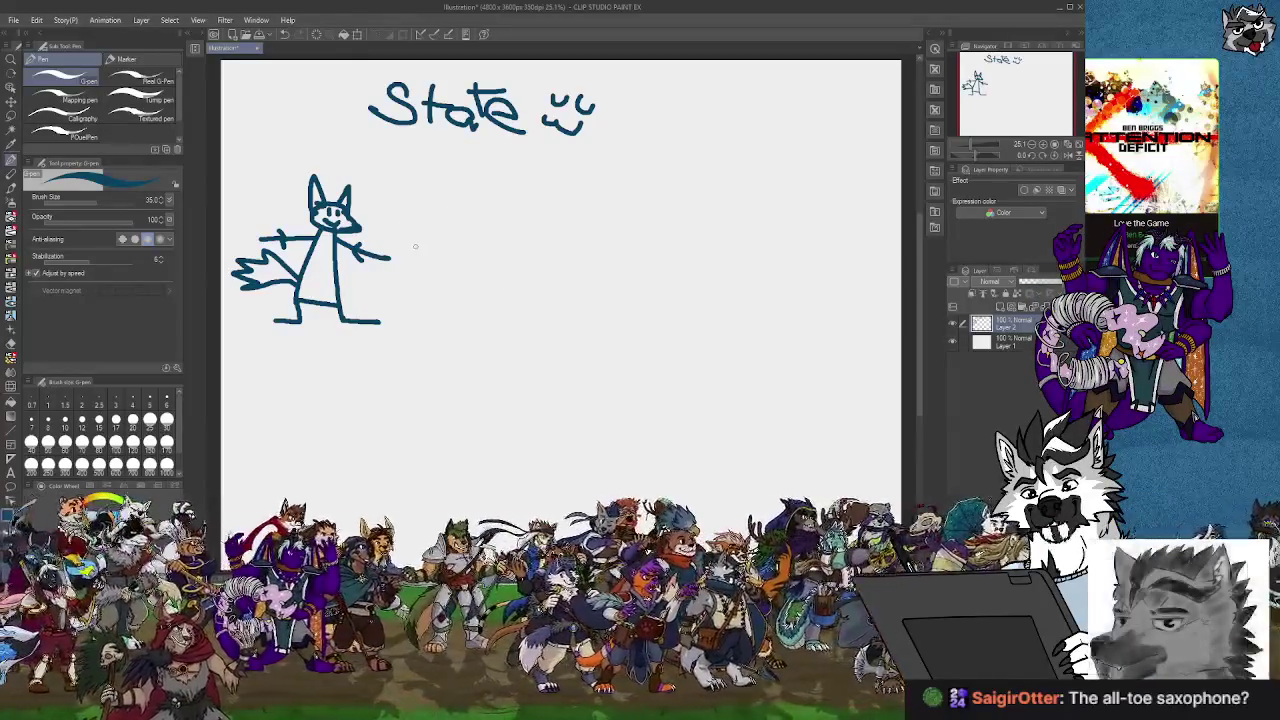
Draw a box to the right of the fox and write 'Idle' in it.
left_click_drag(416, 234, 414, 309)
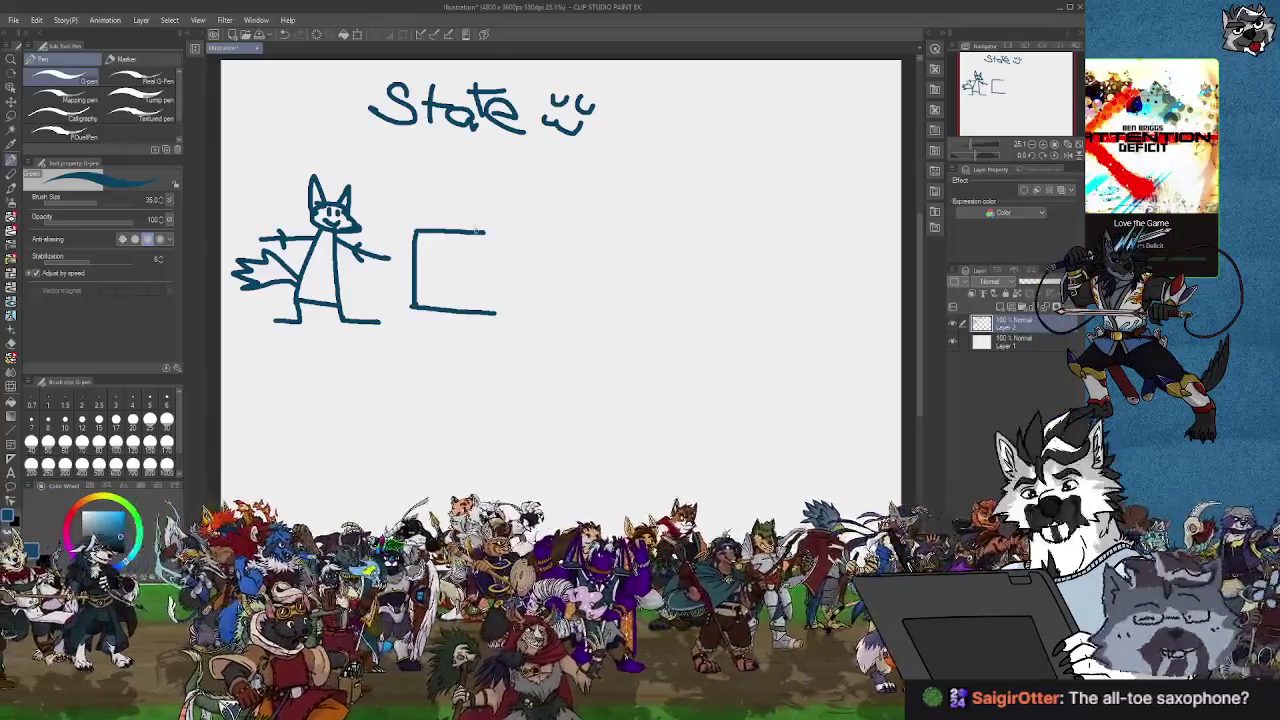
mouse_move(486, 231)
left_mouse_down()
mouse_move(511, 233)
mouse_move(508, 313)
left_mouse_up()
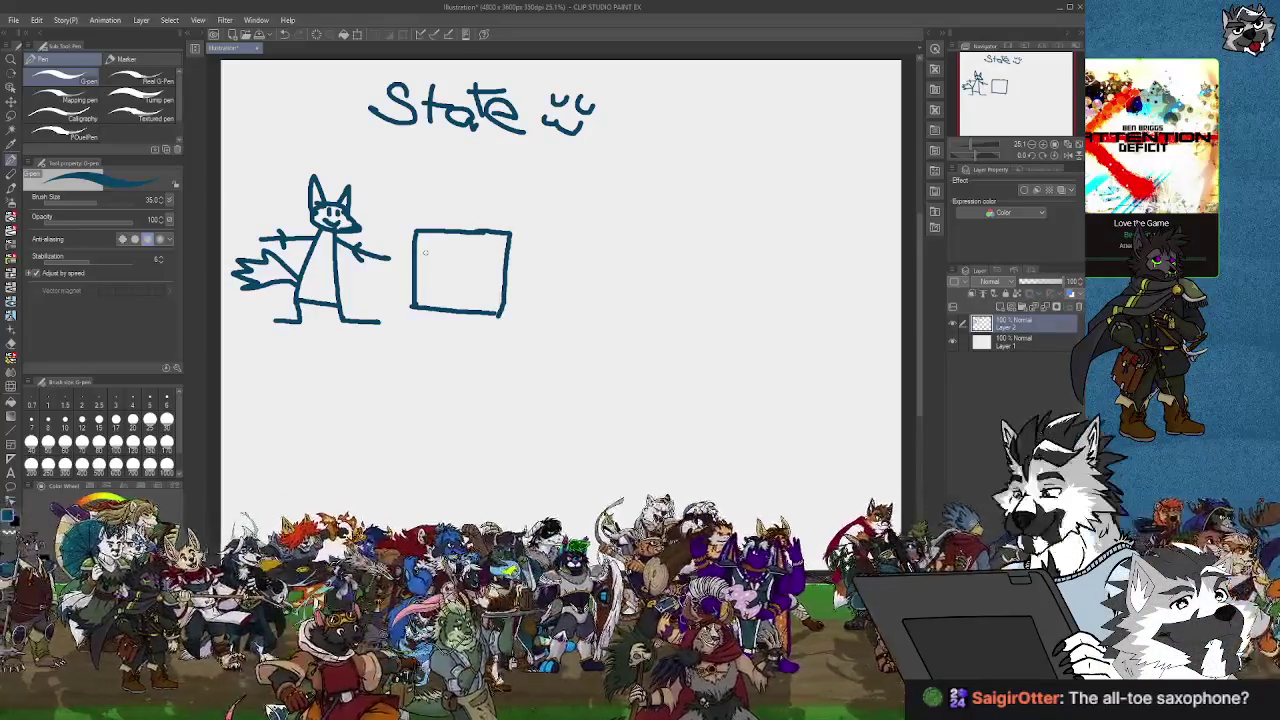
left_click_drag(426, 266, 474, 258)
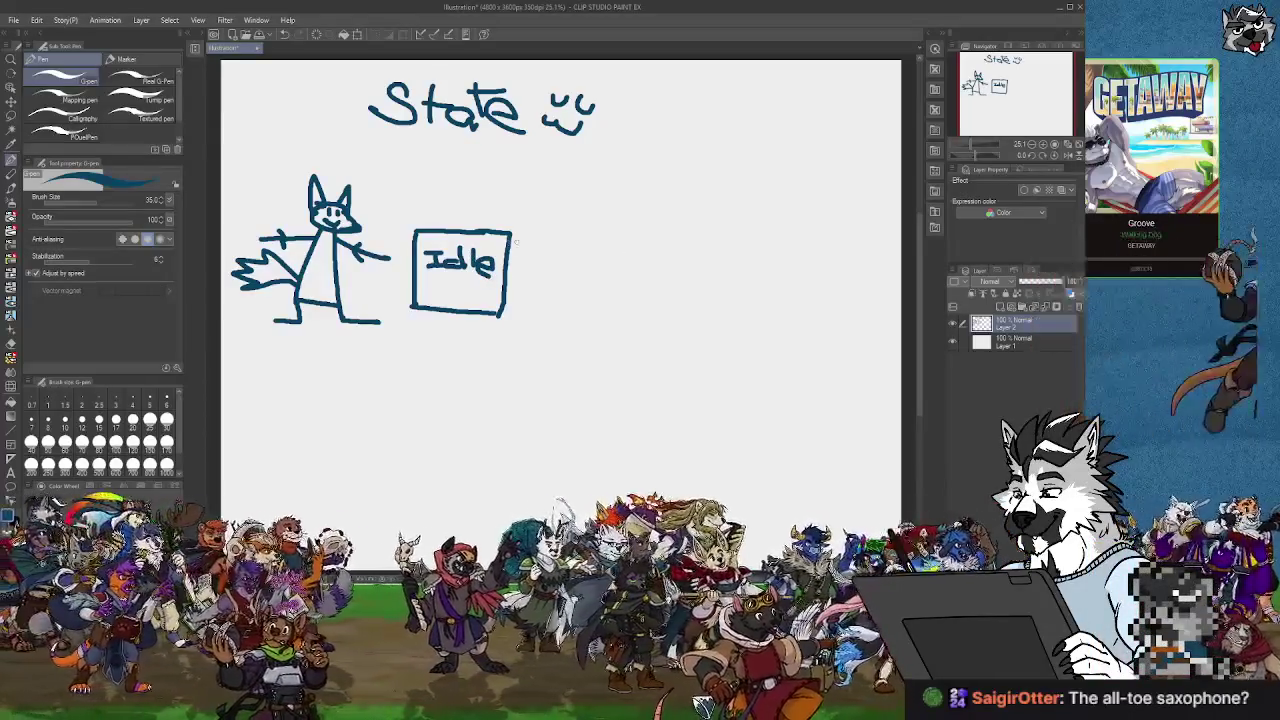
Draw an arrow from Idle to a second box labelled 'Walk'.
mouse_move(507, 255)
left_mouse_down()
mouse_move(615, 252)
mouse_move(619, 322)
left_mouse_up()
left_click_drag(614, 216, 725, 211)
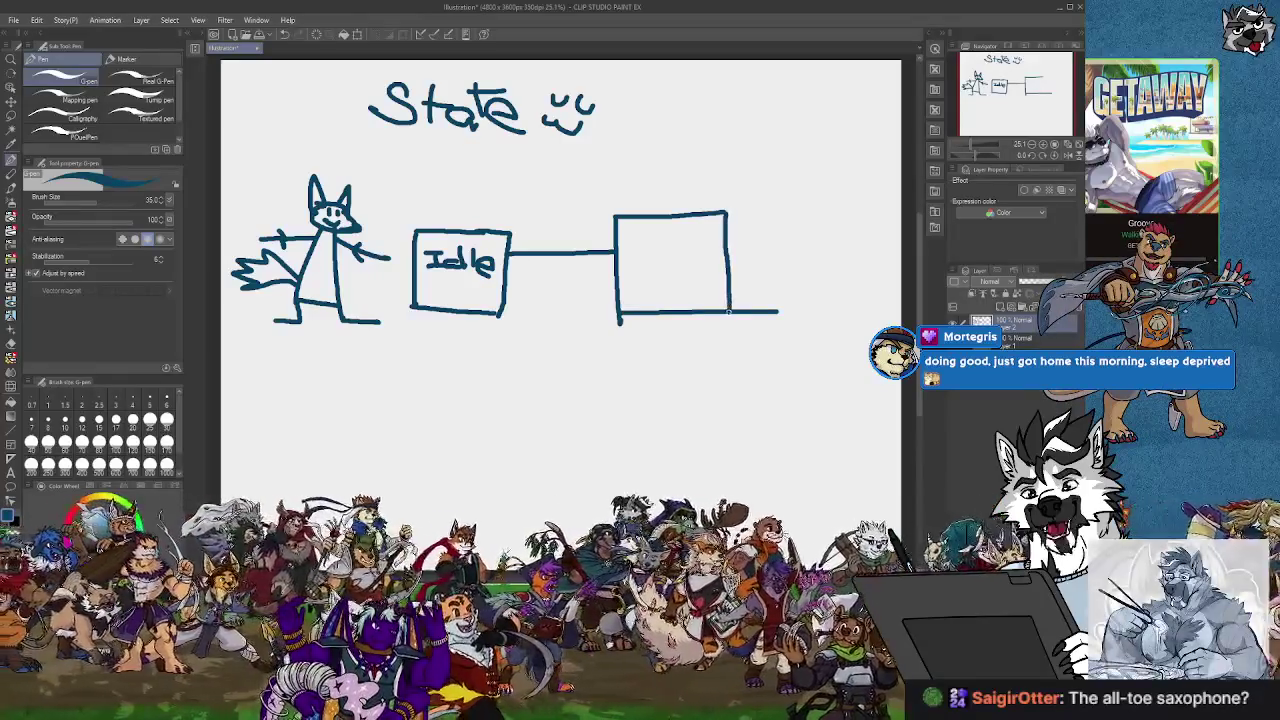
key("ctrl+z")
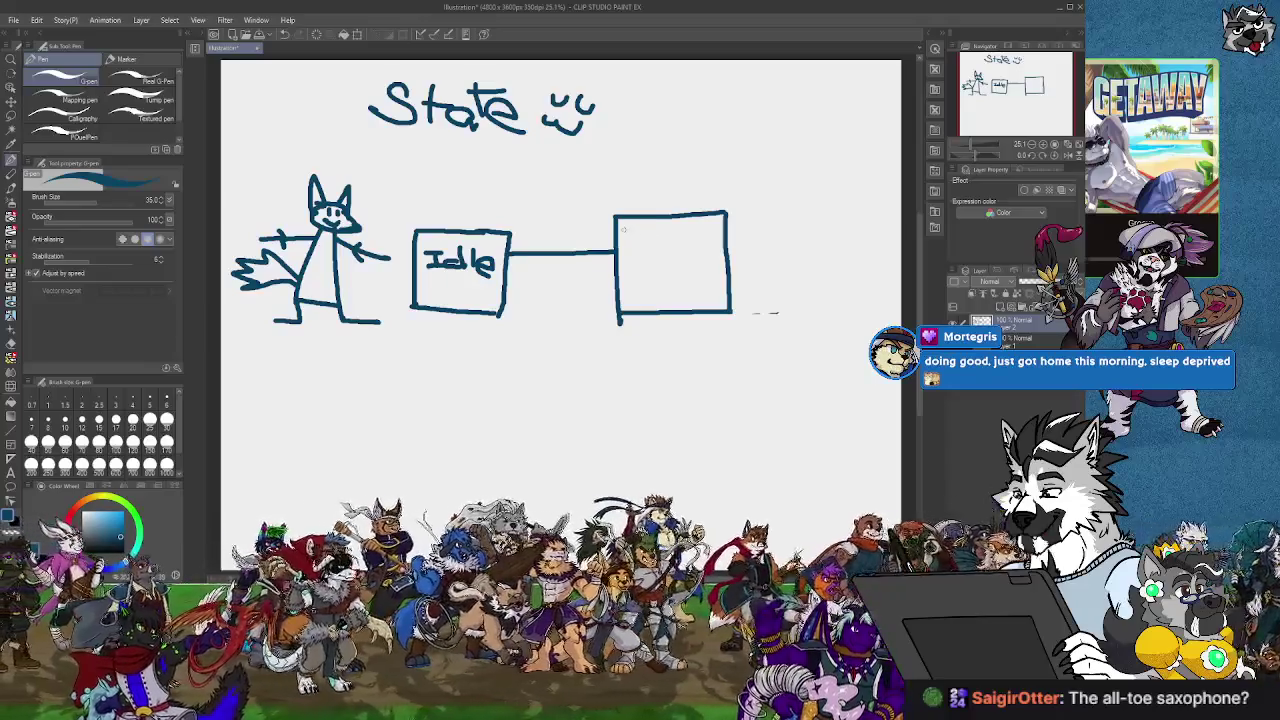
mouse_move(624, 231)
left_mouse_down()
mouse_move(630, 256)
mouse_move(648, 233)
mouse_move(660, 258)
mouse_move(699, 266)
left_mouse_up()
left_click_drag(604, 244, 601, 263)
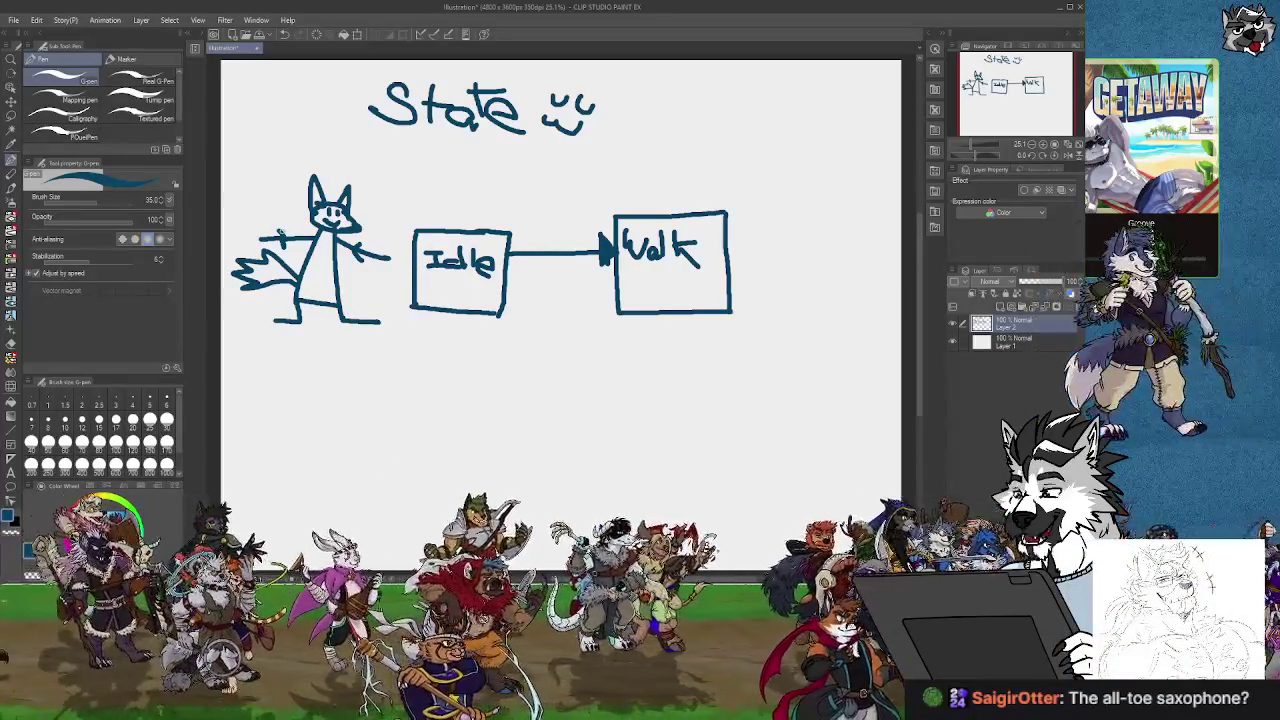
left_click_drag(533, 336, 521, 323)
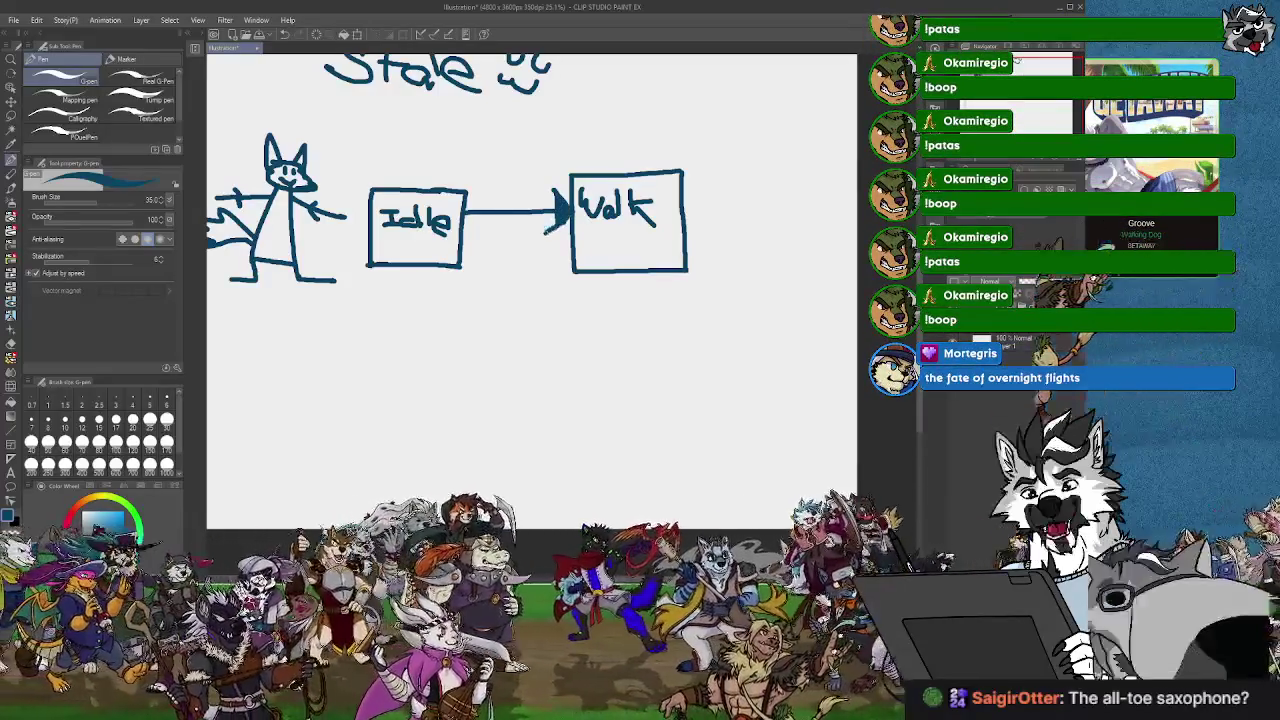
Fill the Walk arrowhead and draw a 'RIP' box connected below Idle.
left_click_drag(548, 190, 555, 226)
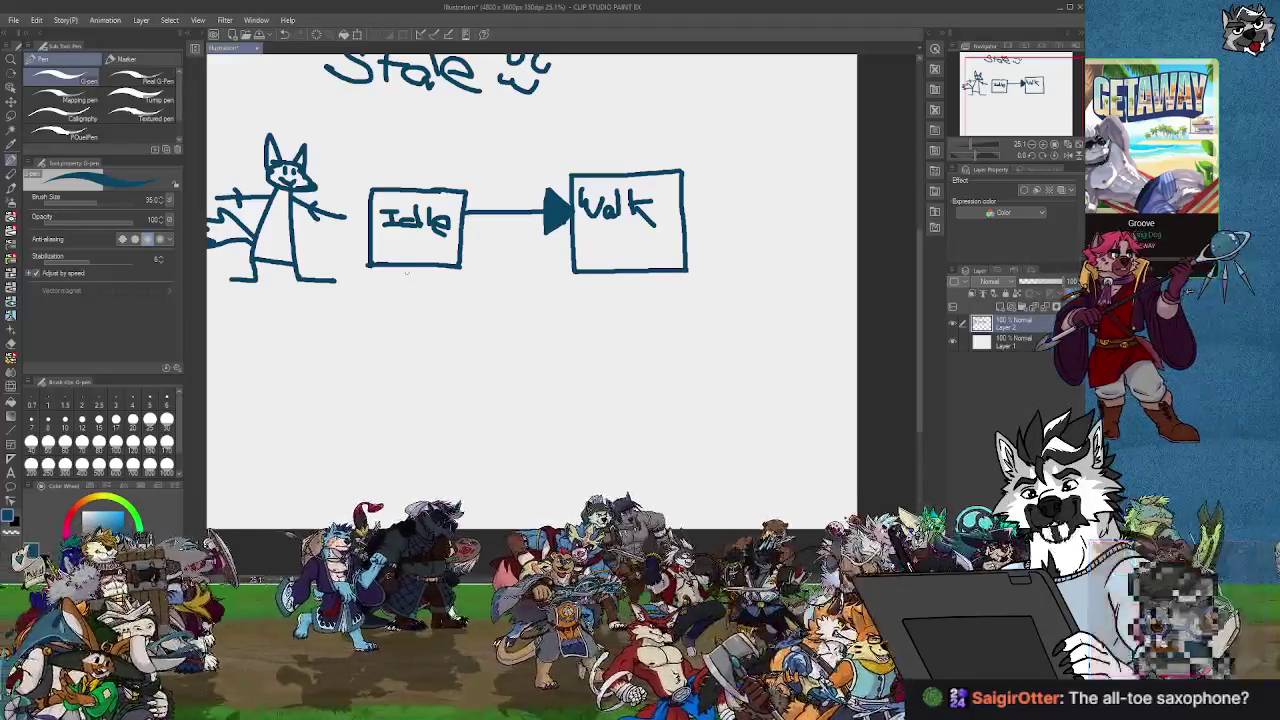
mouse_move(406, 267)
left_mouse_down()
mouse_move(409, 304)
mouse_move(430, 307)
left_mouse_up()
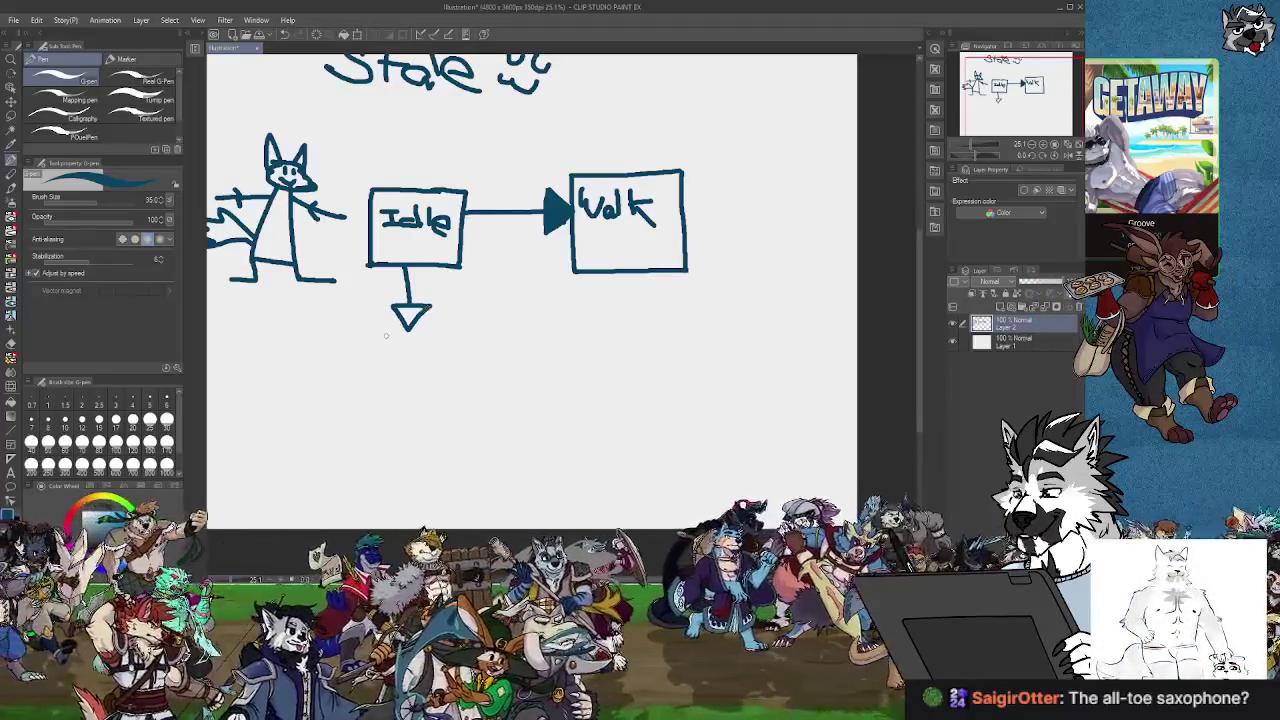
left_click_drag(383, 380, 453, 334)
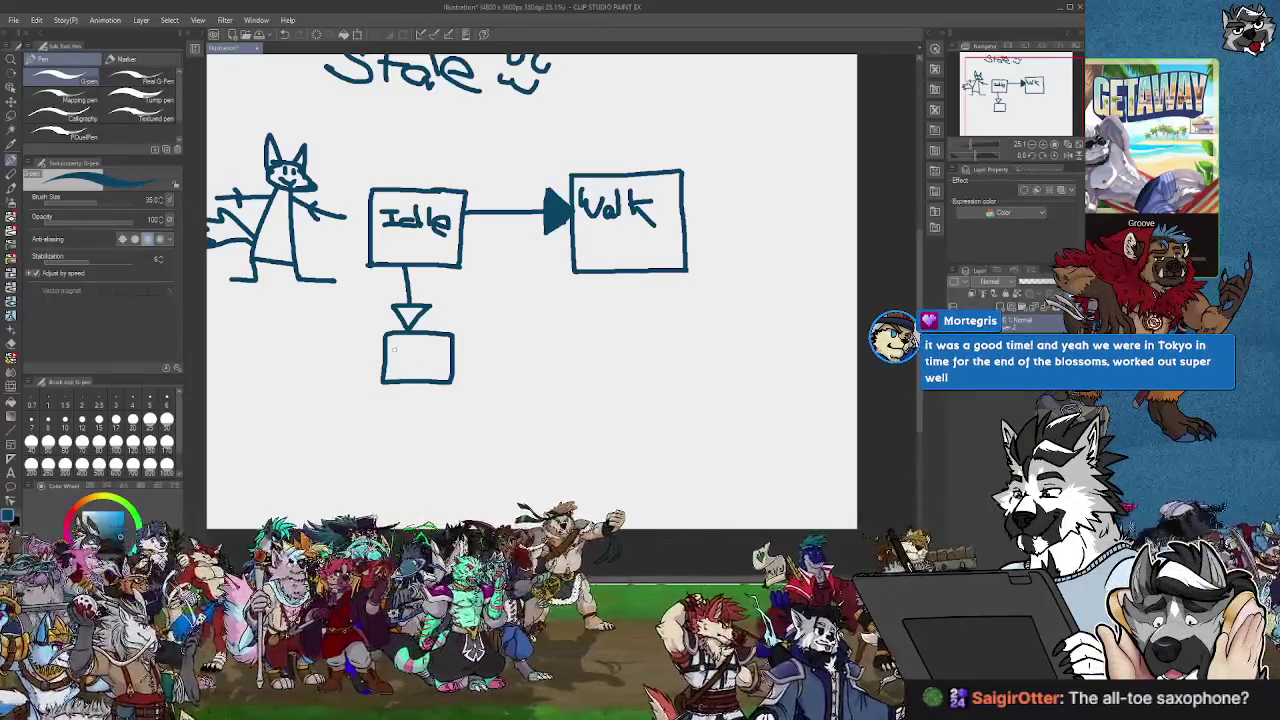
left_click_drag(394, 349, 394, 371)
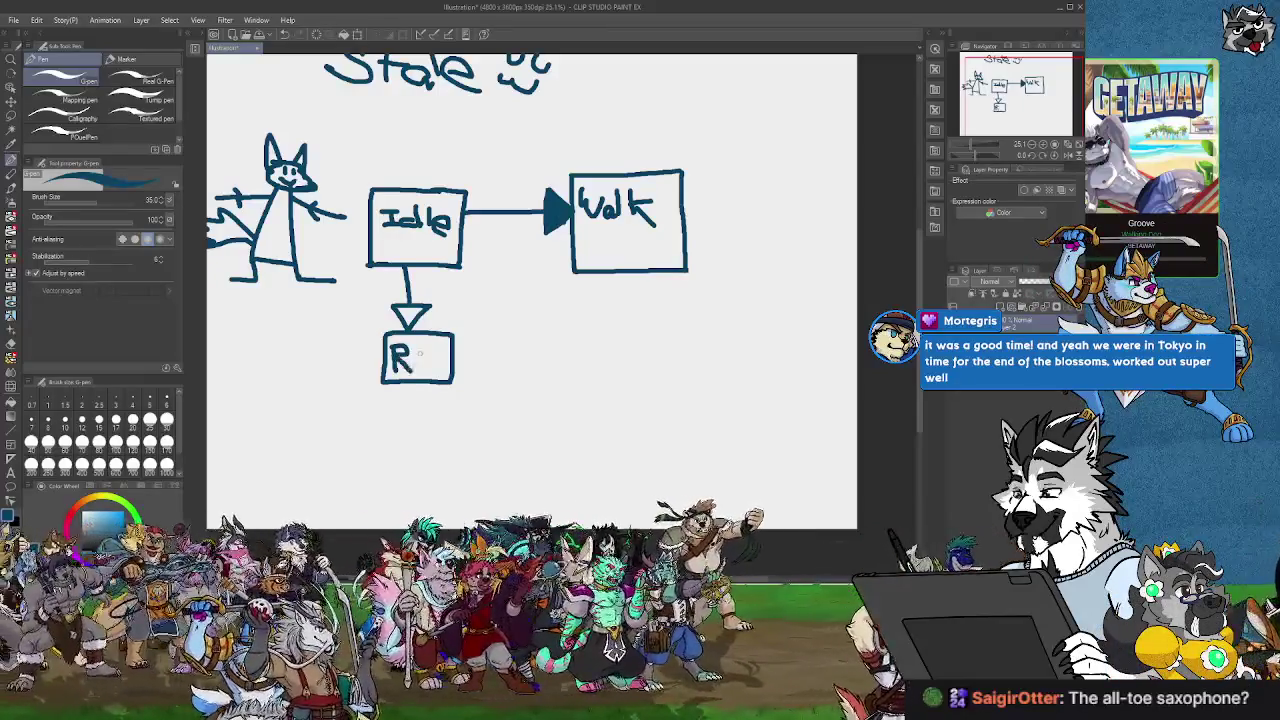
left_click_drag(430, 347, 431, 361)
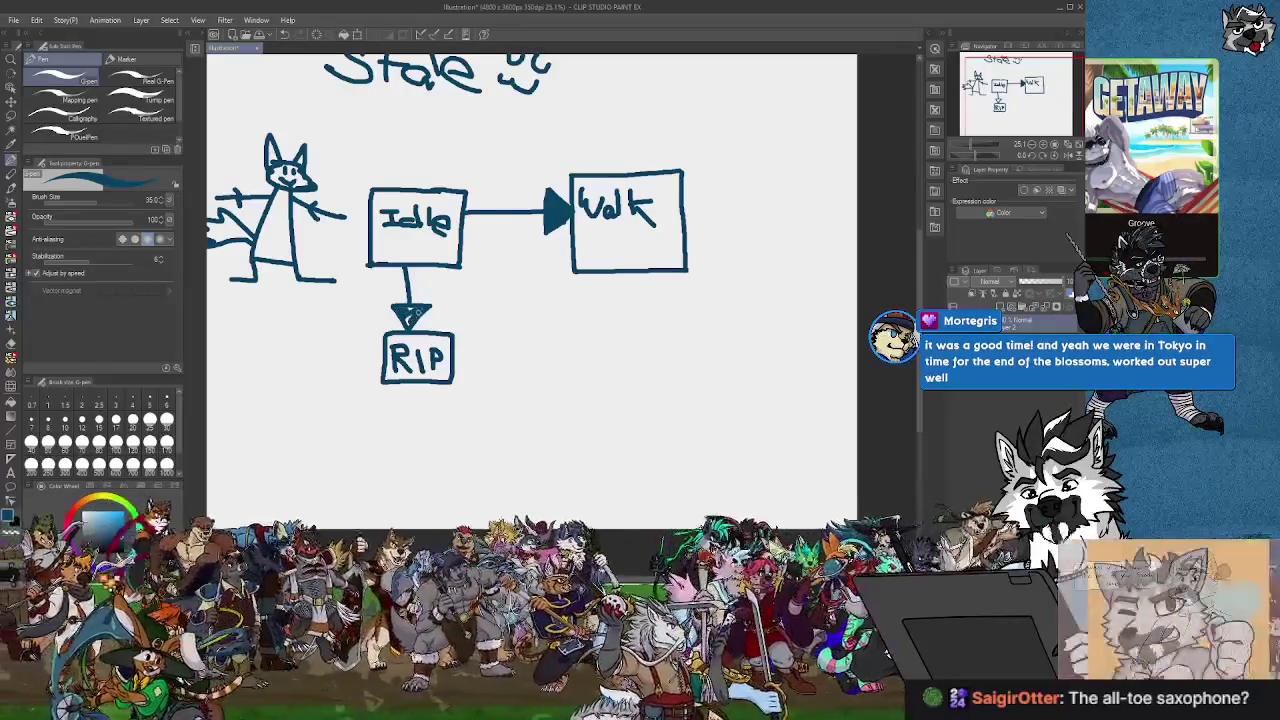
Draw arrows from Walk down to RIP and from Walk back to Idle.
mouse_move(572, 256)
left_mouse_down()
mouse_move(490, 298)
mouse_move(458, 336)
mouse_move(480, 336)
mouse_move(468, 330)
left_mouse_up()
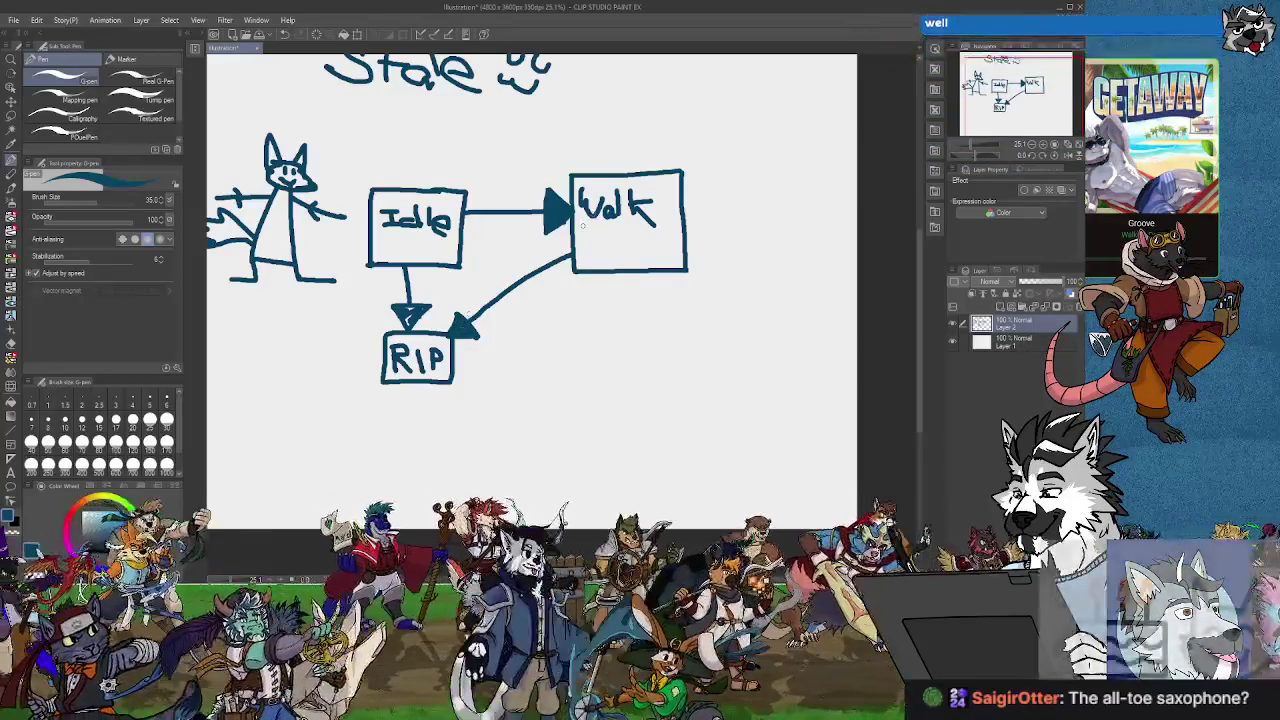
mouse_move(573, 241)
left_mouse_down()
mouse_move(478, 241)
mouse_move(476, 252)
left_mouse_up()
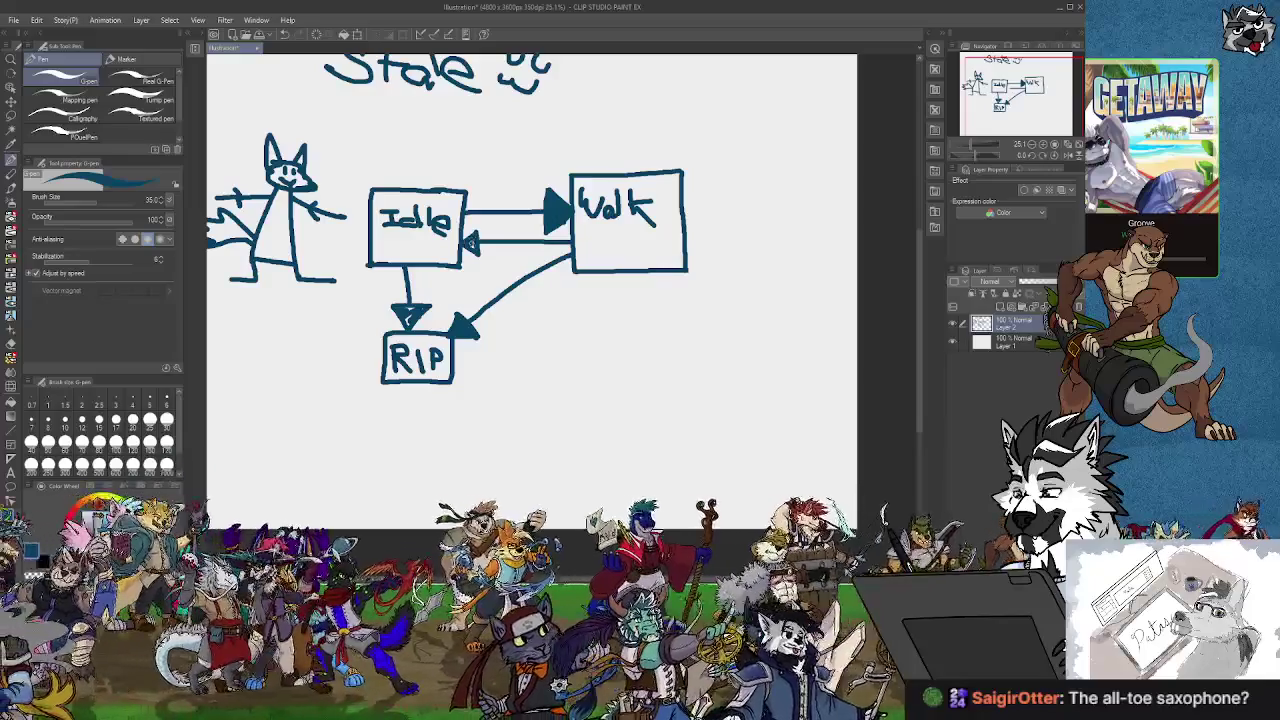
left_click_drag(471, 244, 466, 248)
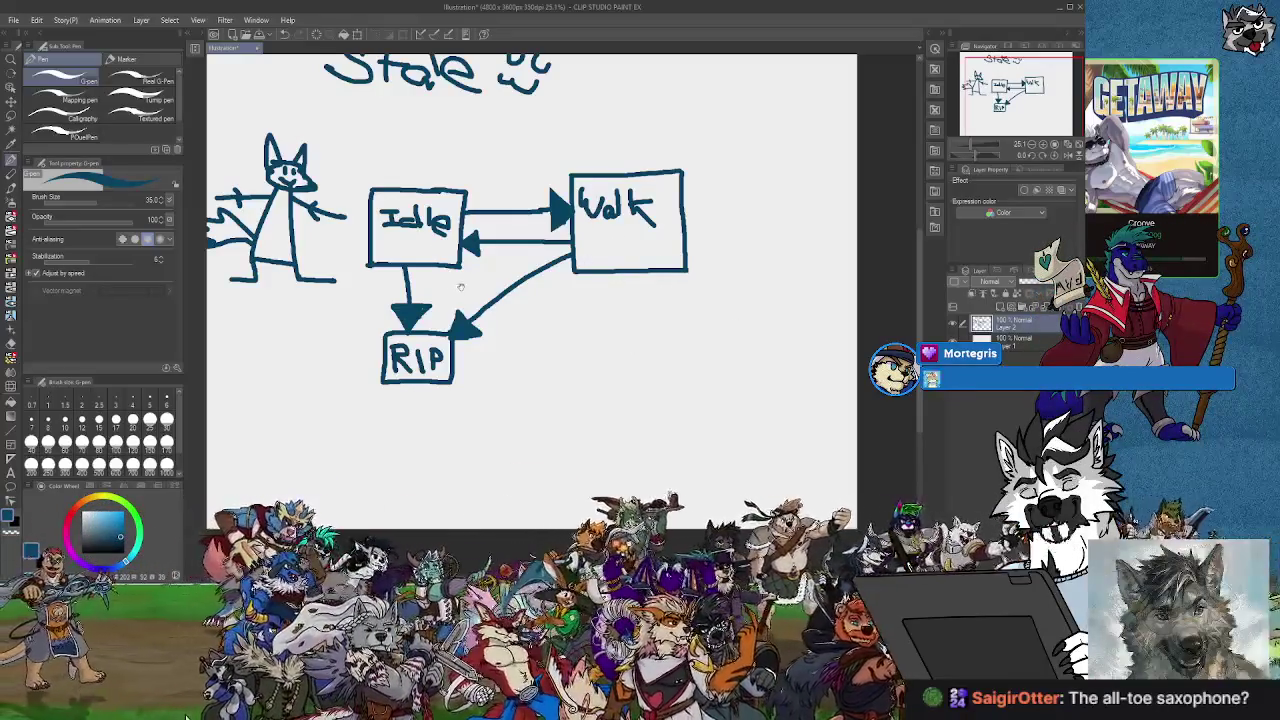
left_click_drag(592, 265, 494, 325)
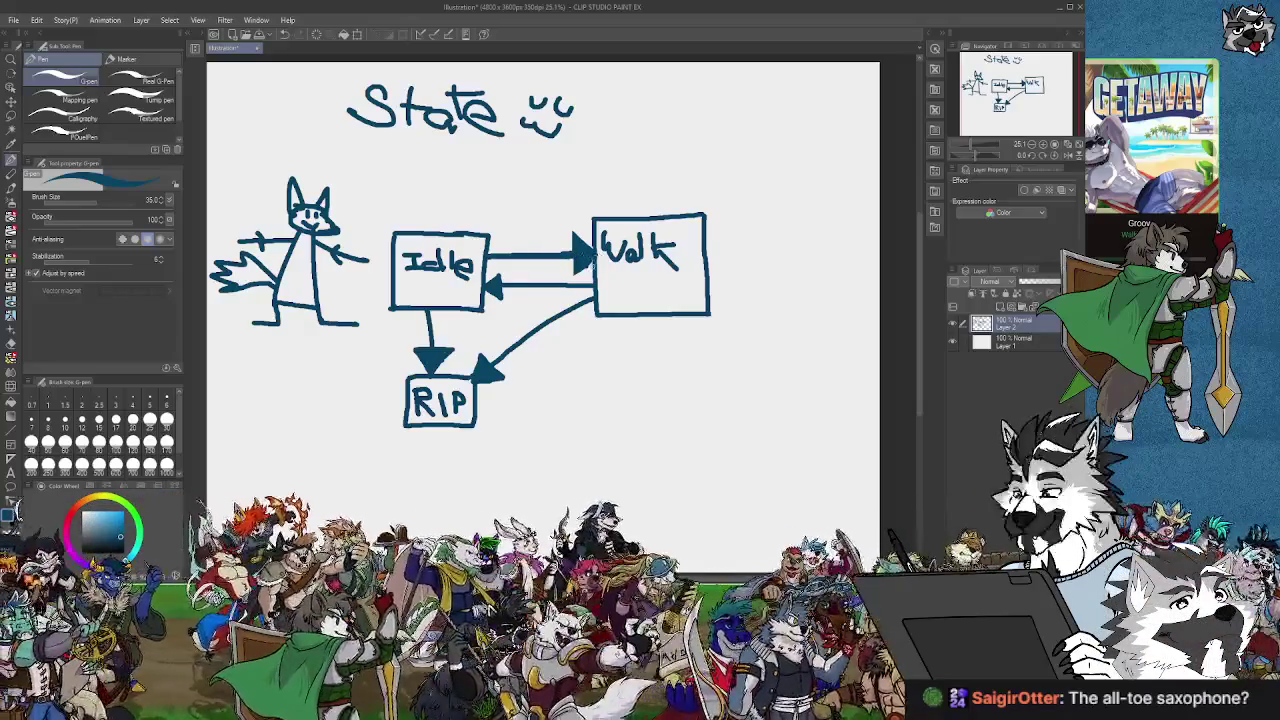
scroll(613, 290, "down", 2)
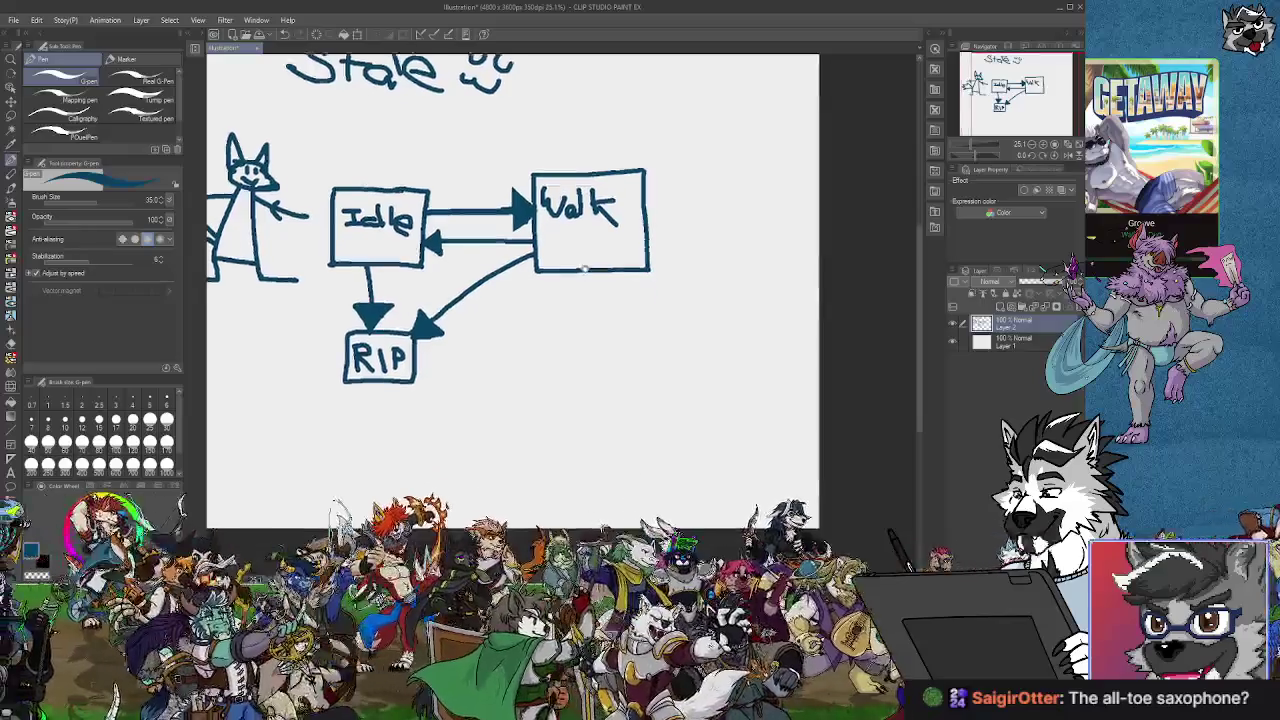
scroll(603, 295, "down", 2)
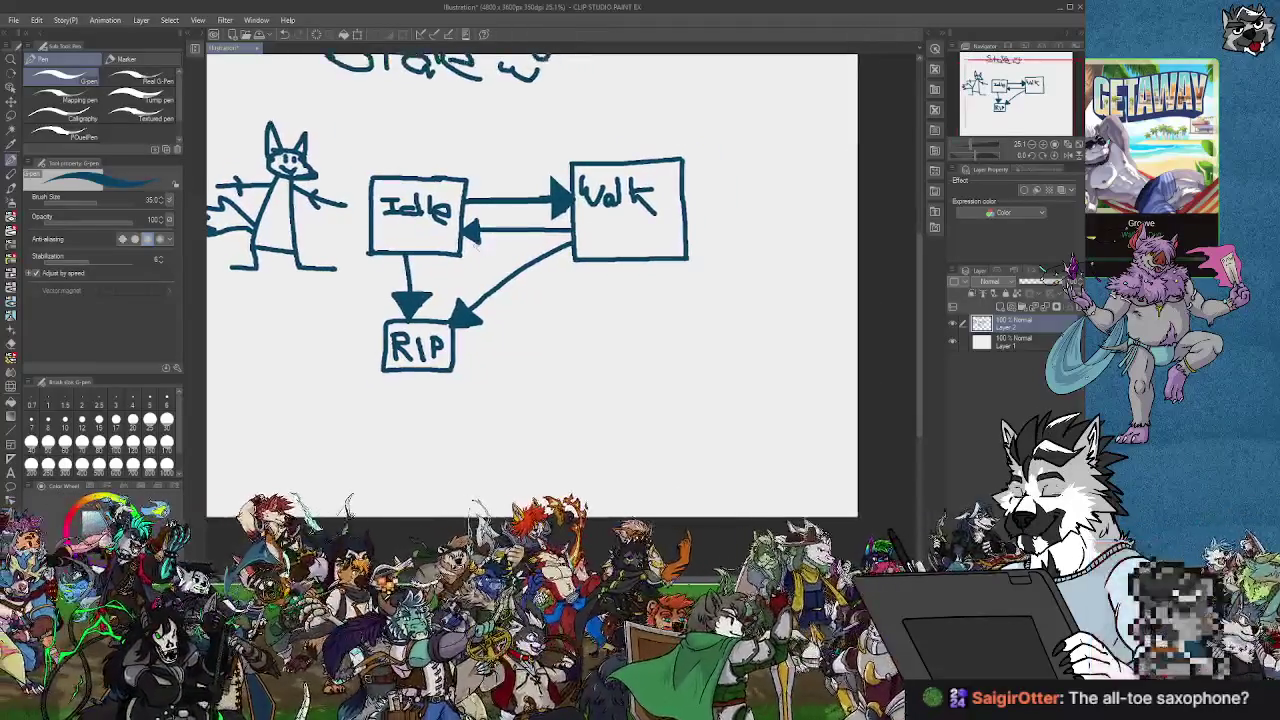
scroll(614, 286, "down", 2)
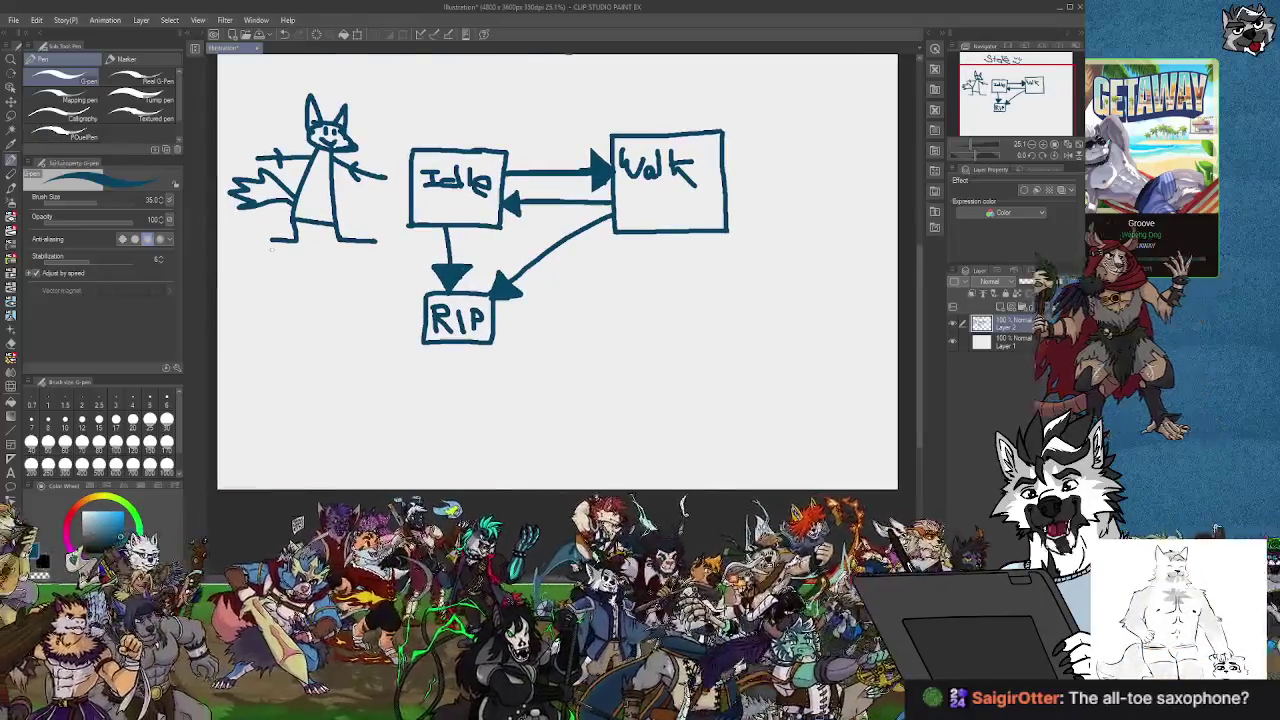
Place a text box right of RIP with a larger Trebuchet MS Gras font.
key("t")
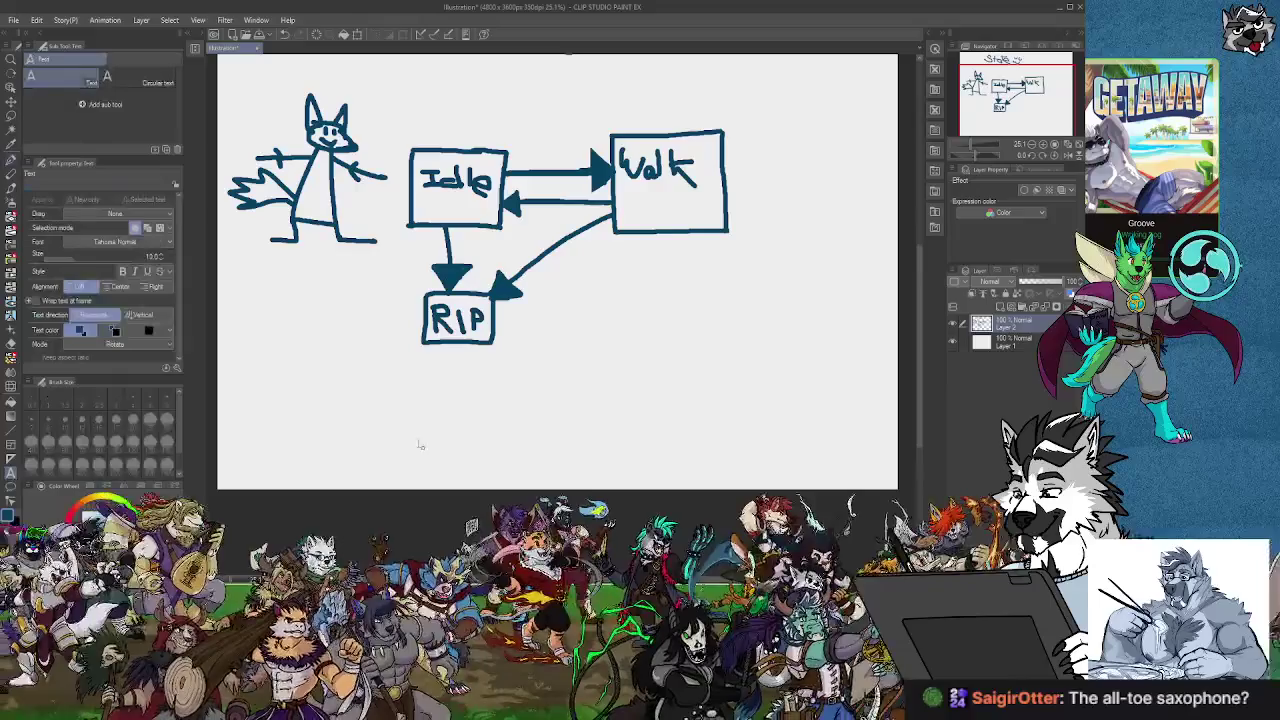
left_click(561, 285)
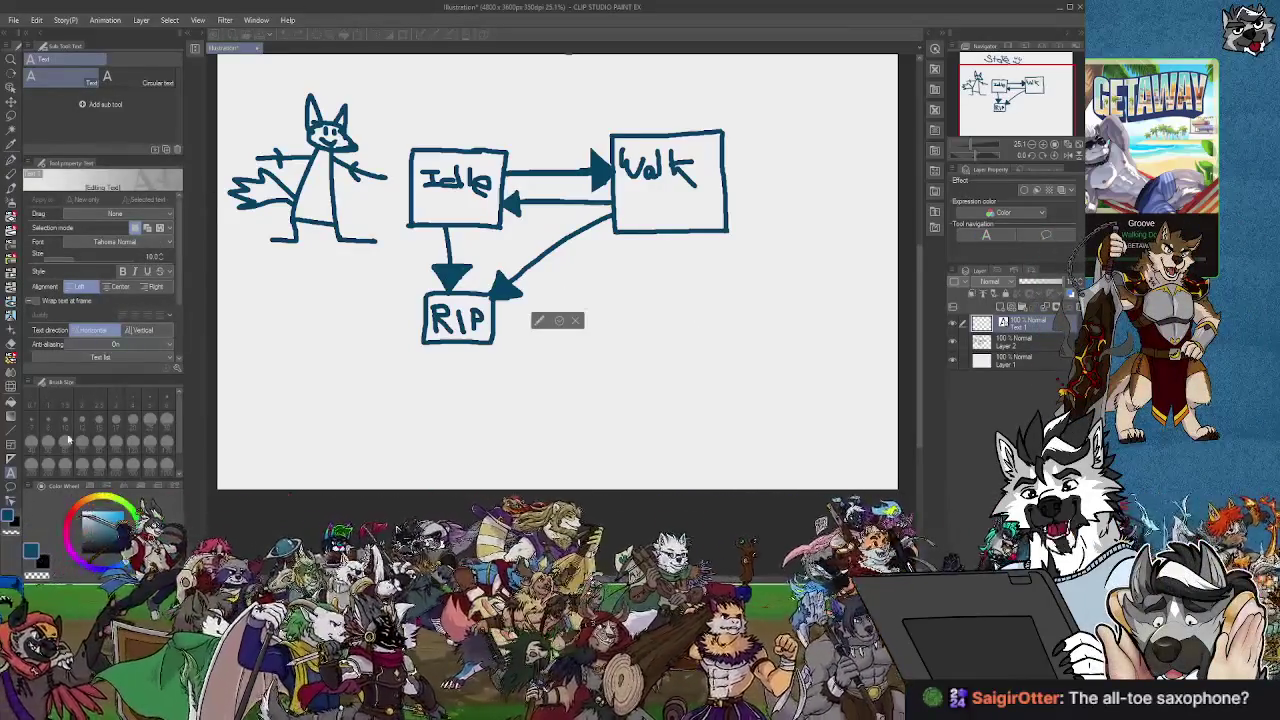
left_click(166, 258)
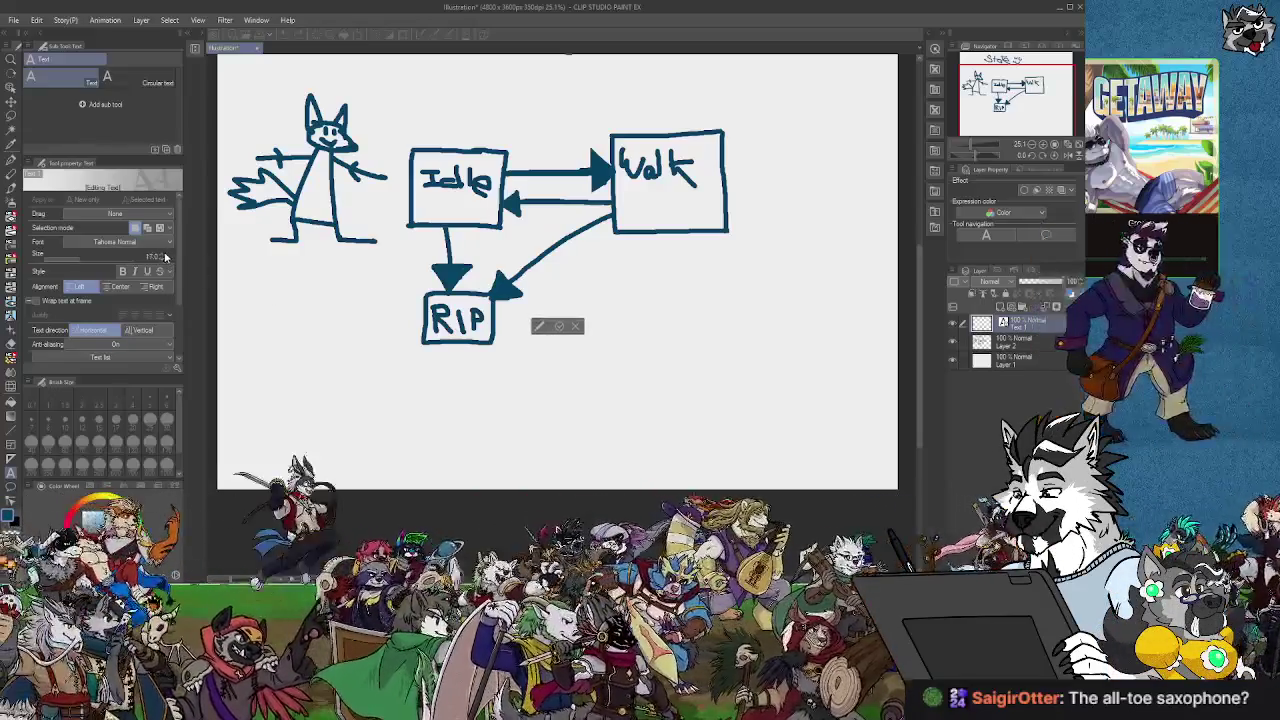
scroll(166, 258, "up", 10)
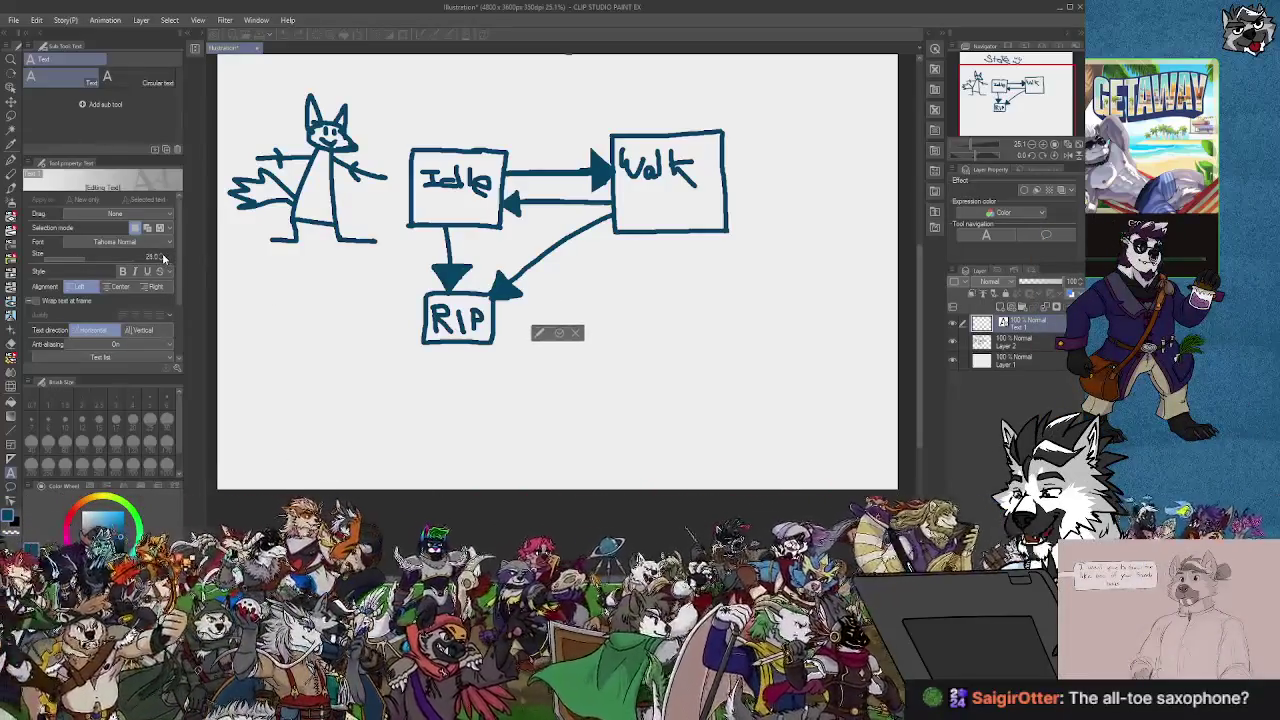
scroll(166, 258, "up", 10)
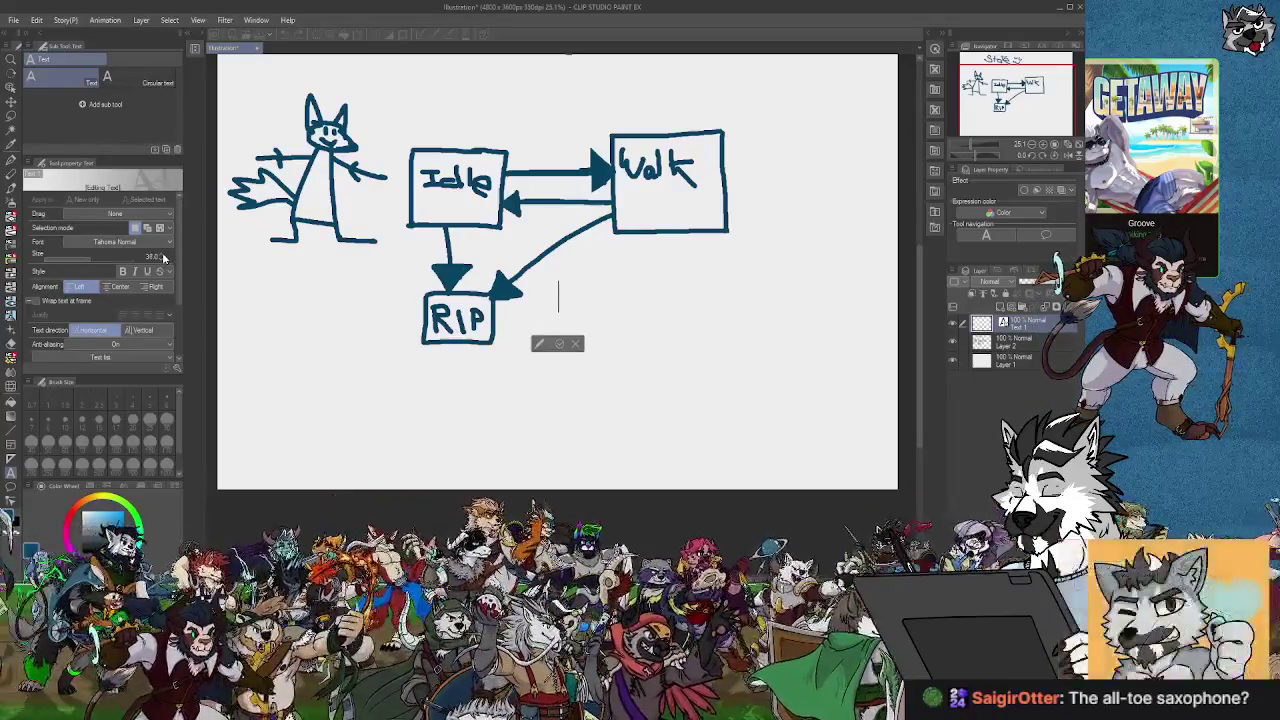
left_click(130, 242)
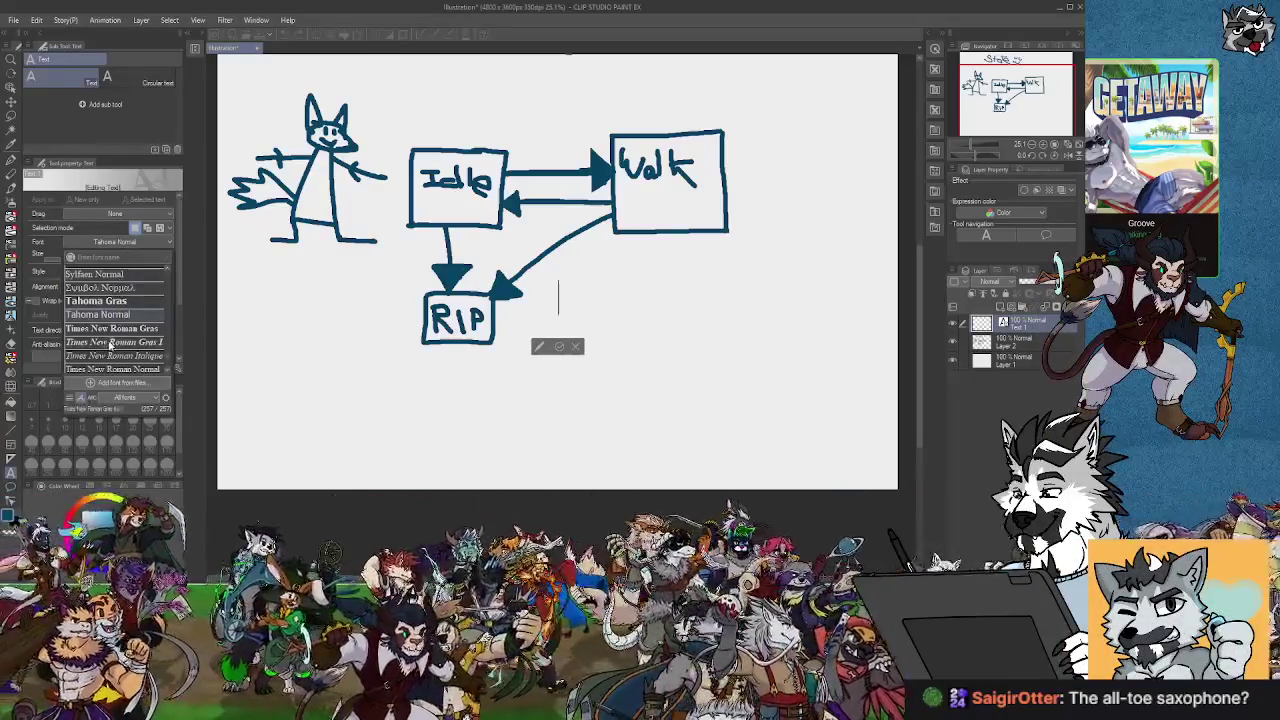
scroll(111, 345, "down", 4)
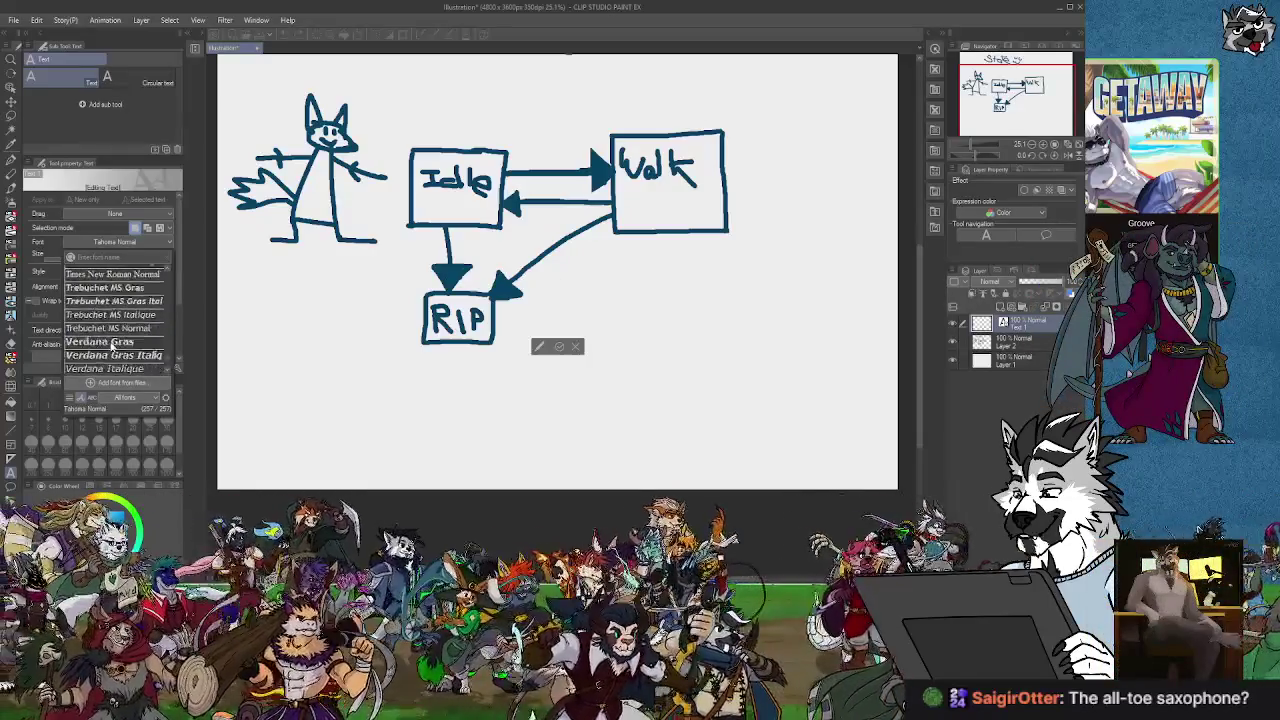
left_click(108, 287)
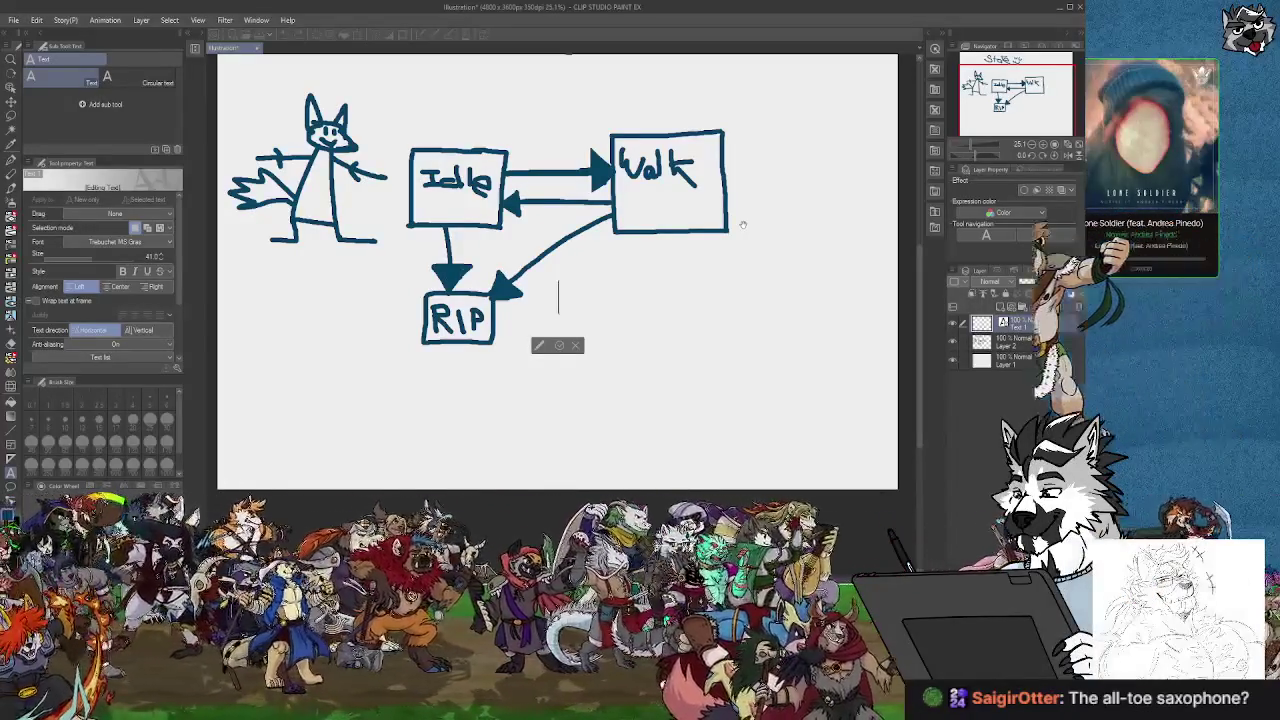
Type the state list None, Idle, Walk, Jump and Emote on separate lines.
type("None")
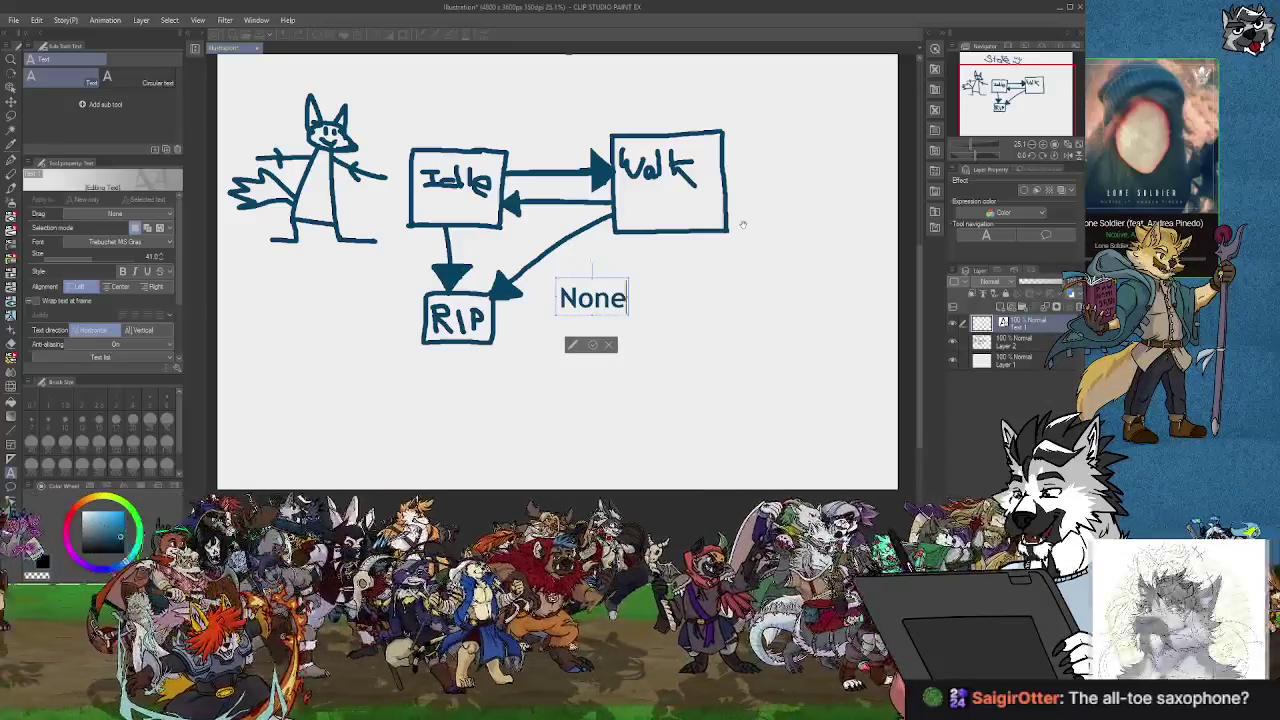
key("Return")
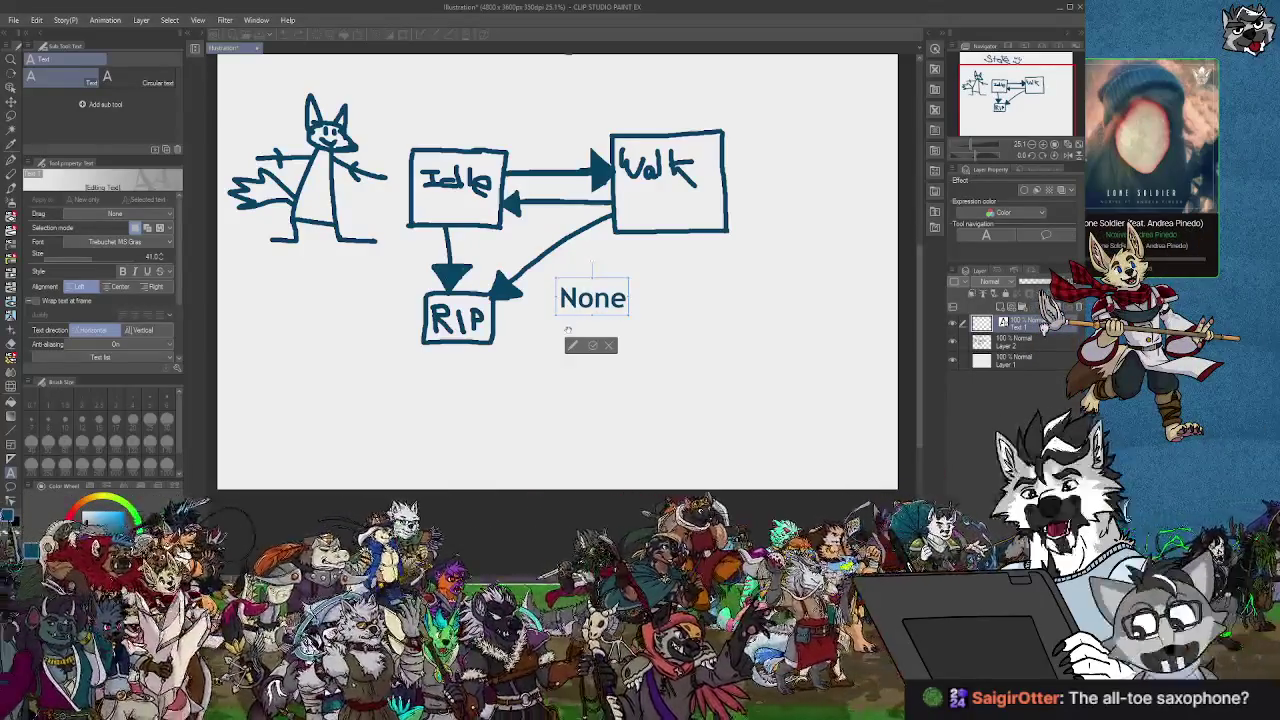
type("Idle")
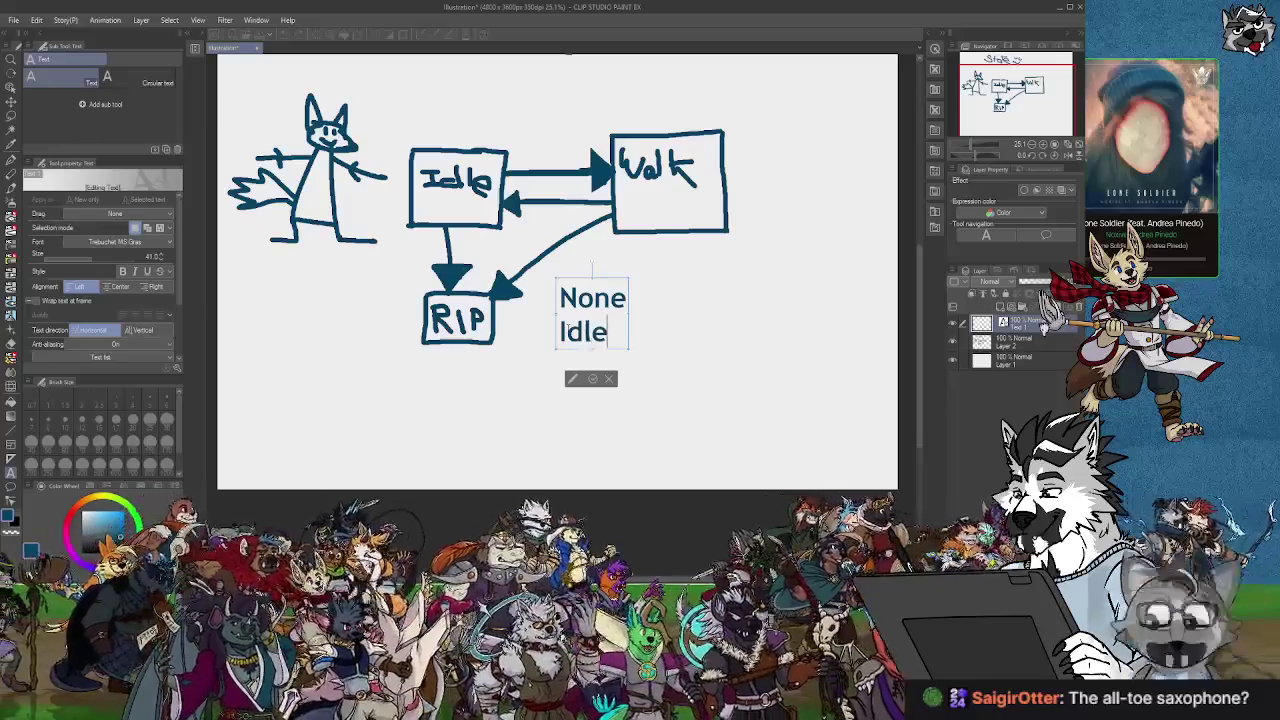
key("Return")
type("Wal")
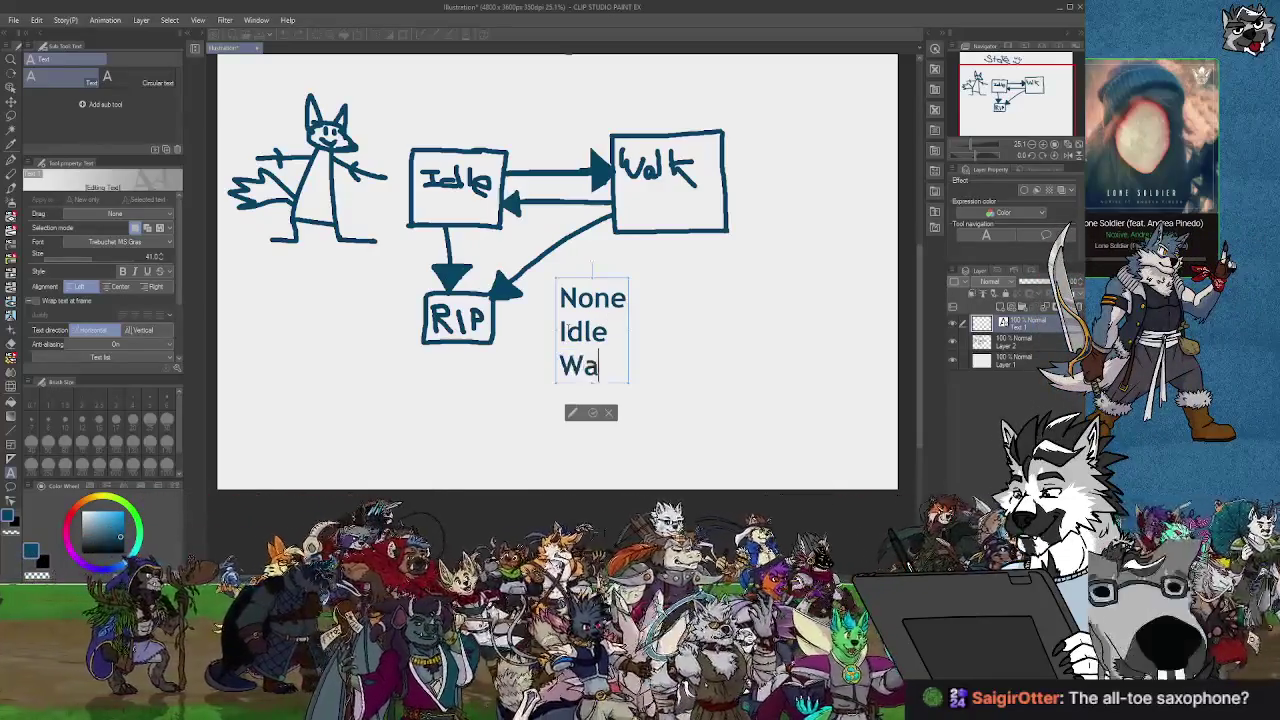
type("k")
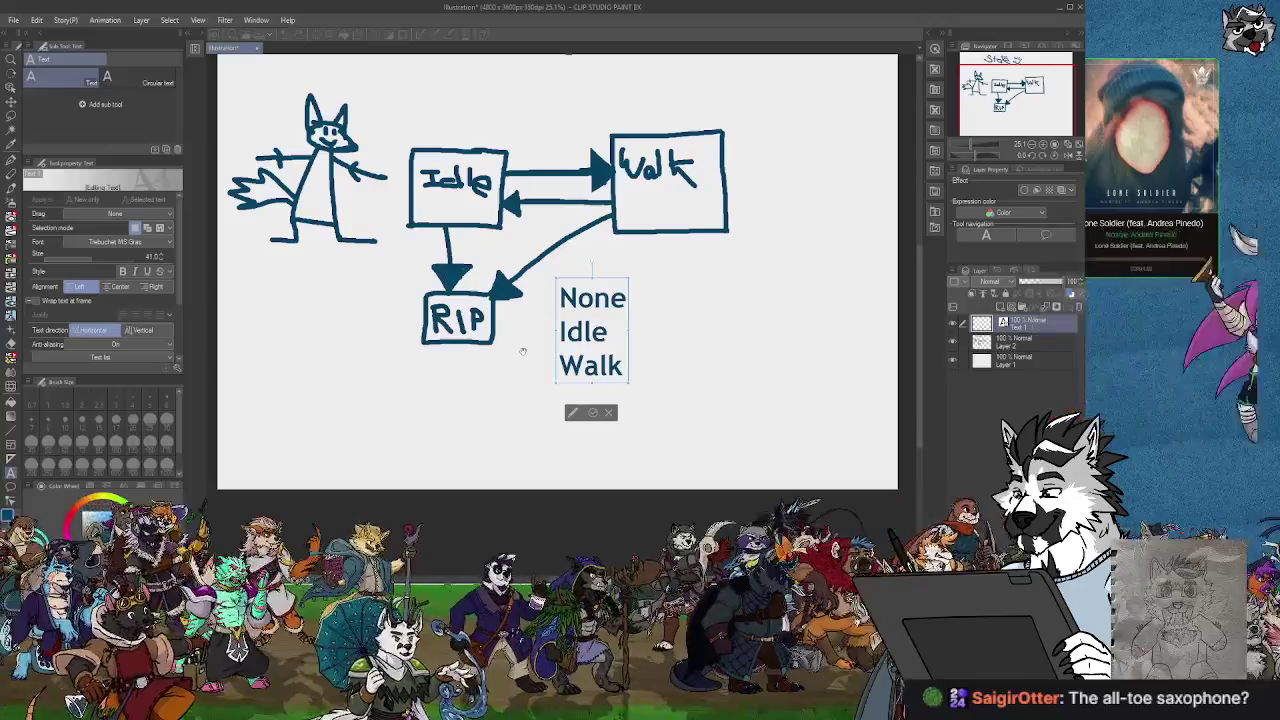
type("Jump")
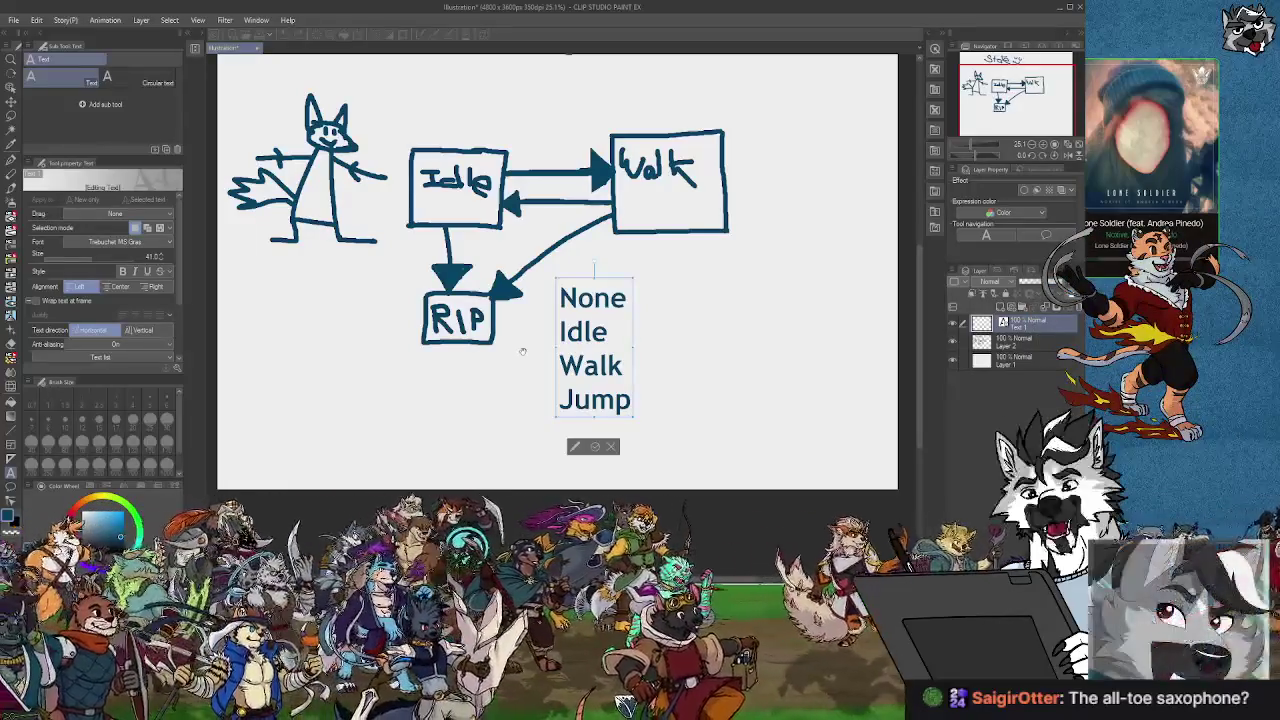
type("Emot")
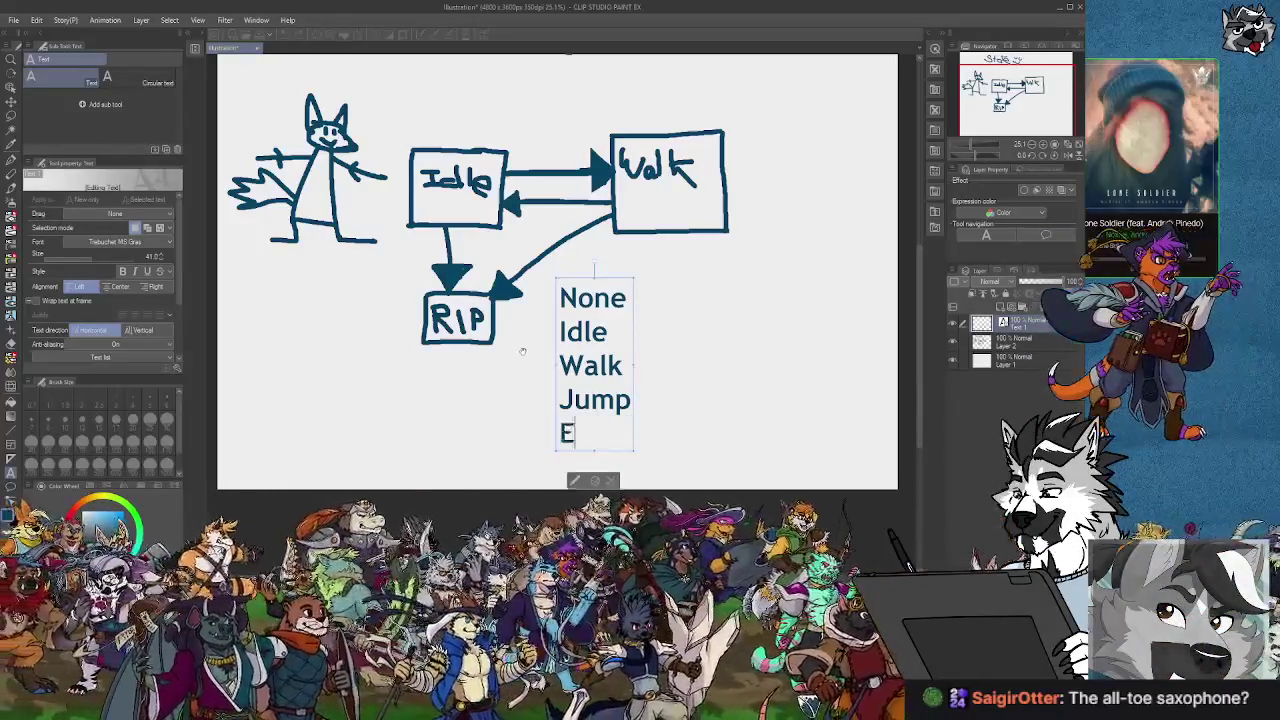
type("e")
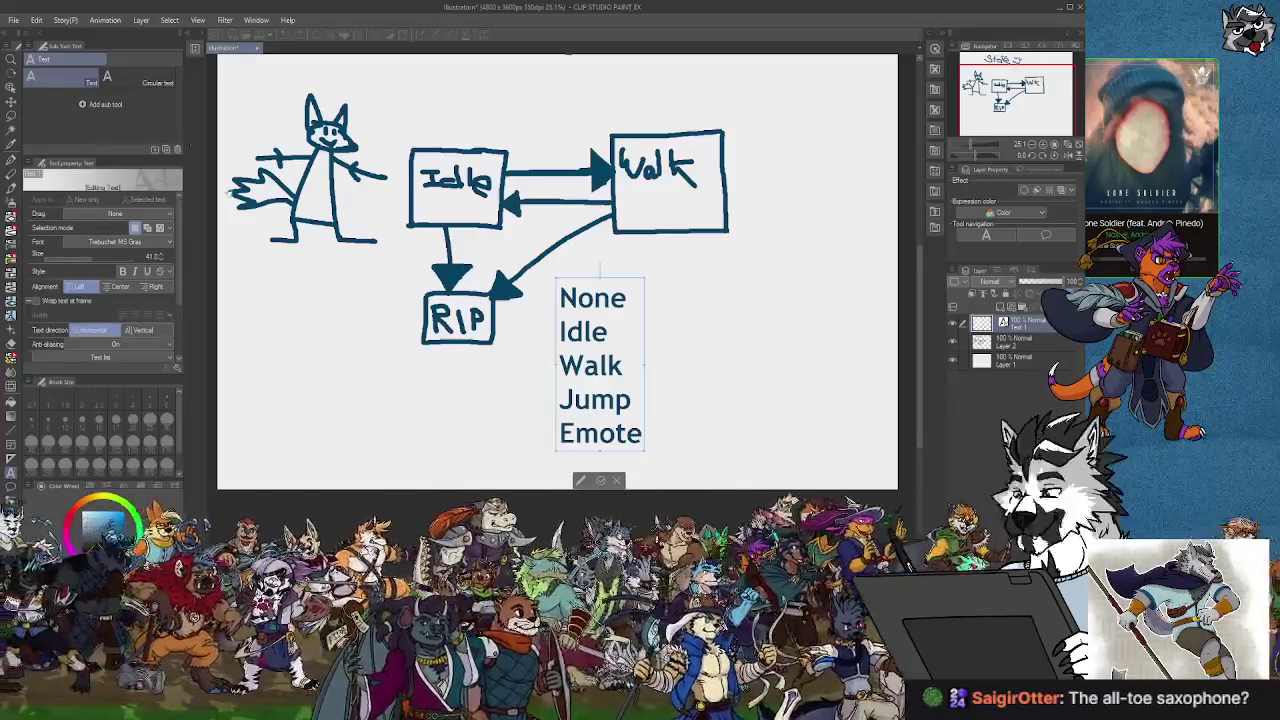
type("k")
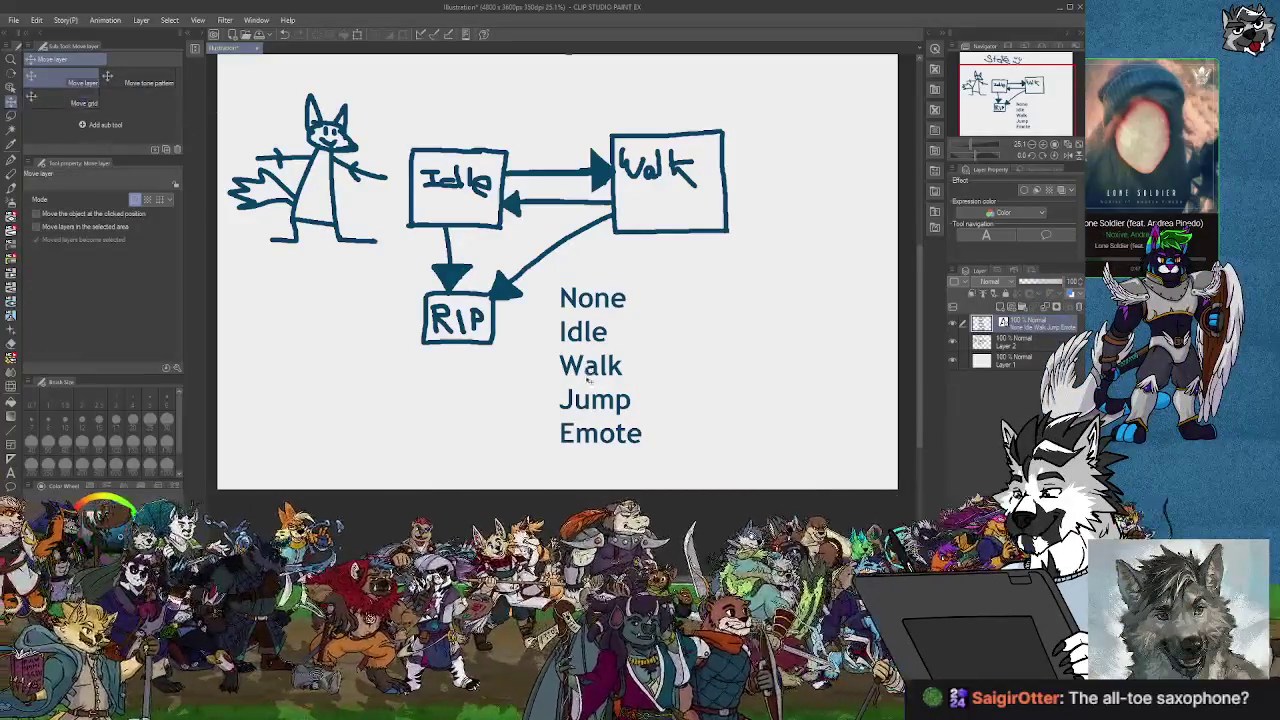
Move the typed state list up and right beside the Walk box.
mouse_move(527, 356)
left_mouse_down()
mouse_move(549, 356)
mouse_move(566, 317)
left_mouse_up()
mouse_move(651, 297)
left_mouse_down()
mouse_move(819, 141)
mouse_move(781, 141)
left_mouse_up()
mouse_move(813, 315)
left_mouse_down()
mouse_move(690, 405)
mouse_move(668, 405)
left_mouse_up()
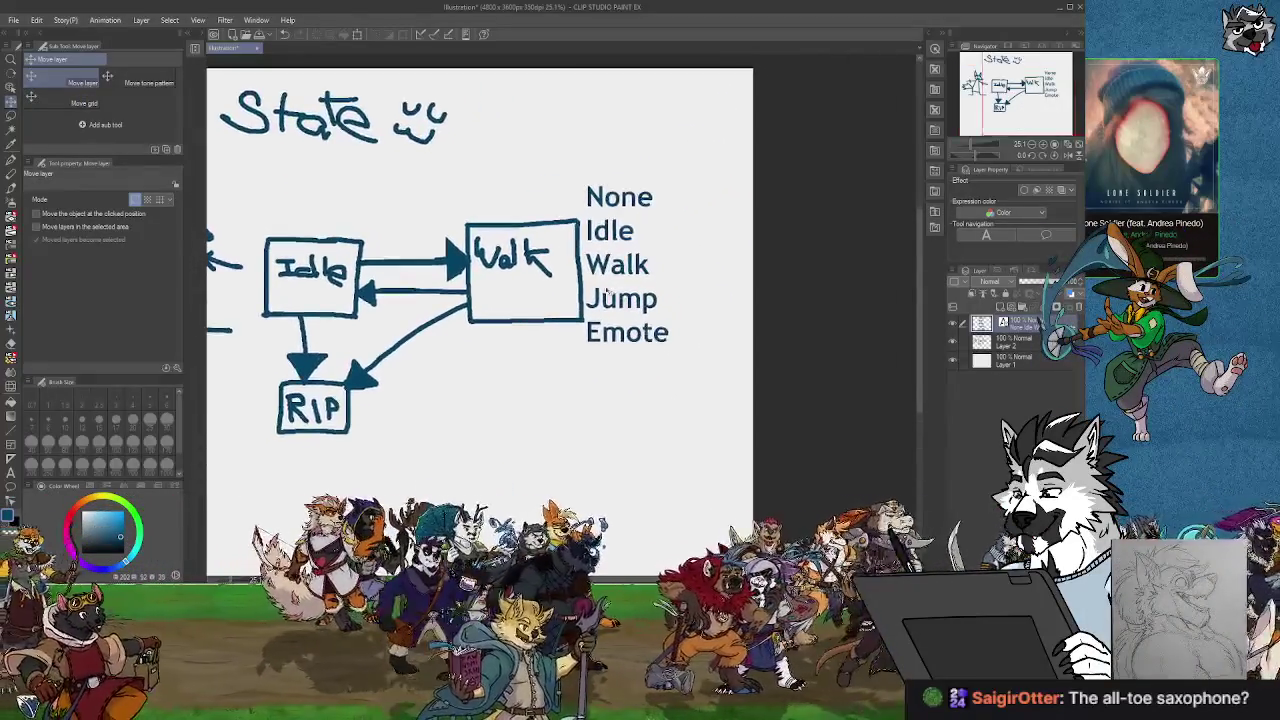
left_click_drag(640, 300, 657, 278)
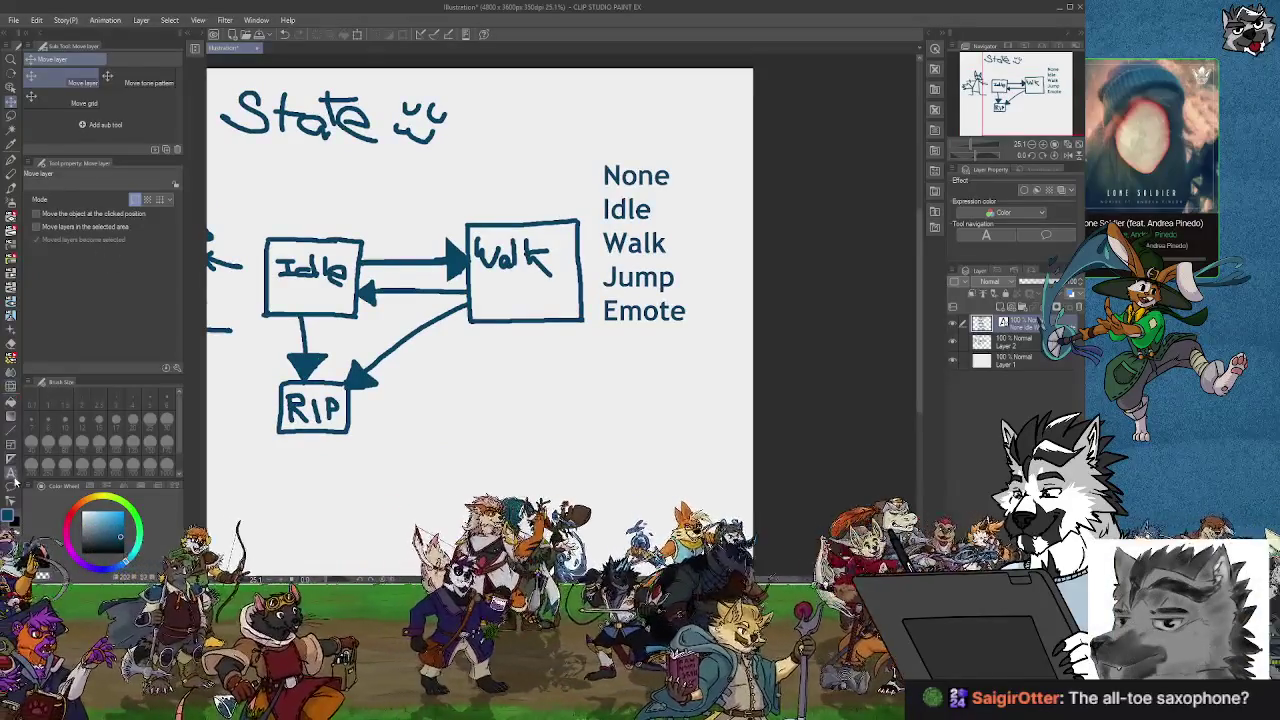
Delete the trailing space after 'Emote' and bring up Unity's State machine basics page.
left_click(11, 473)
left_click(640, 240)
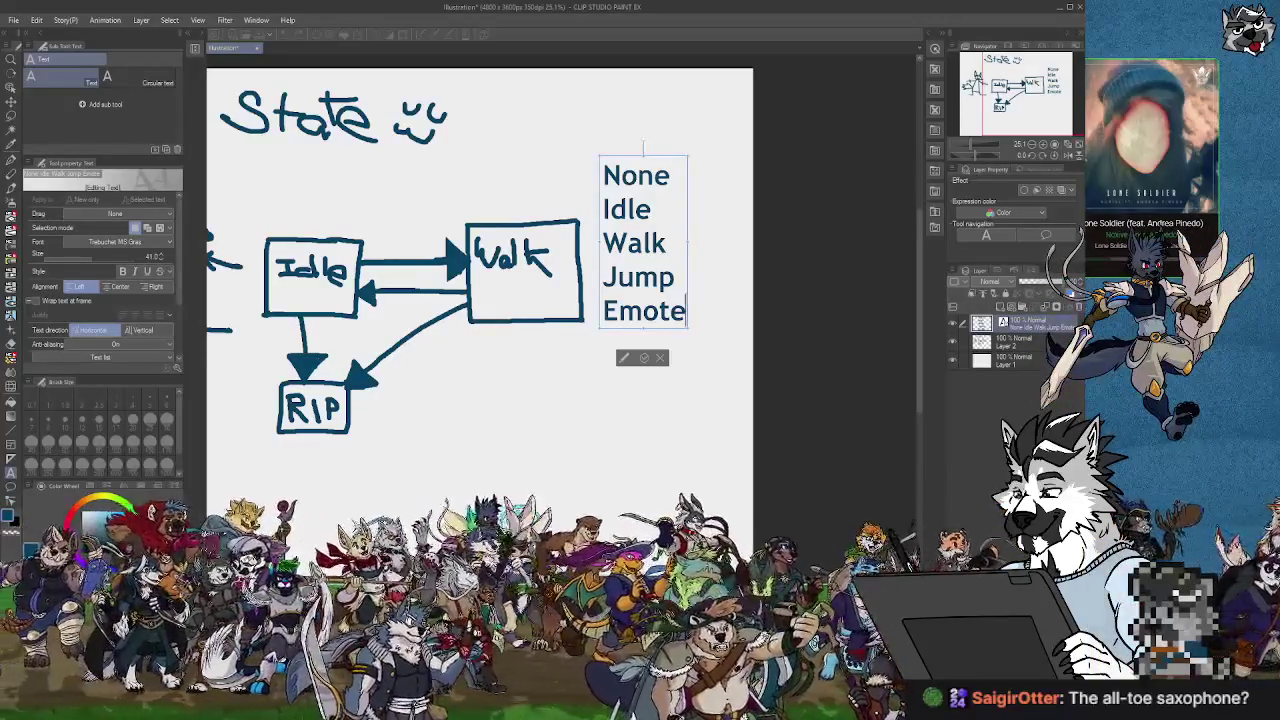
left_click_drag(480, 300, 567, 242)
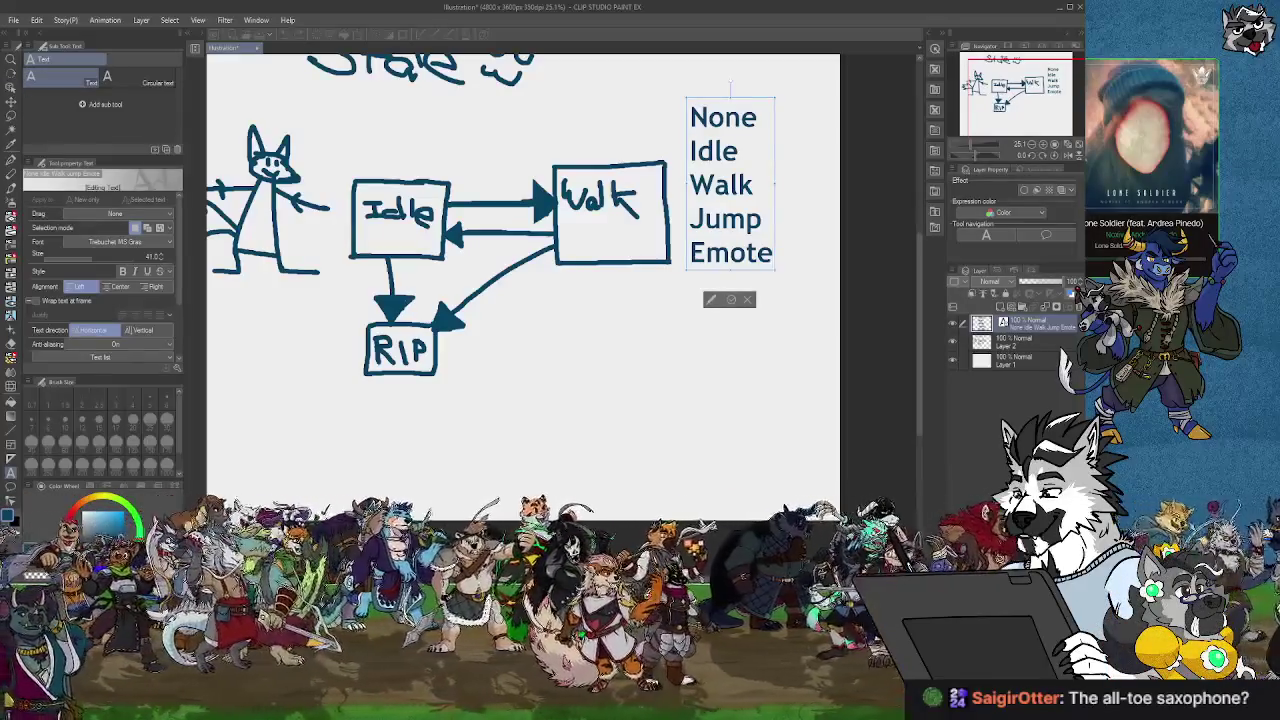
left_click_drag(663, 325, 659, 333)
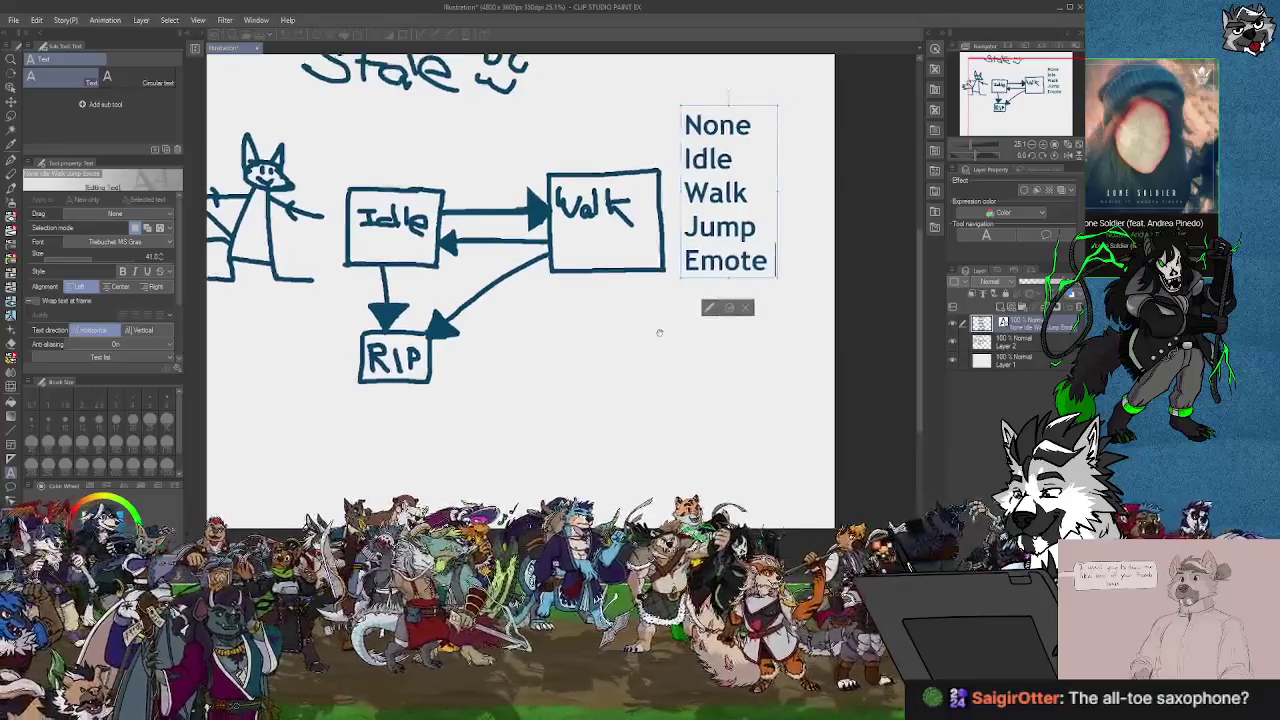
key("BackSpace")
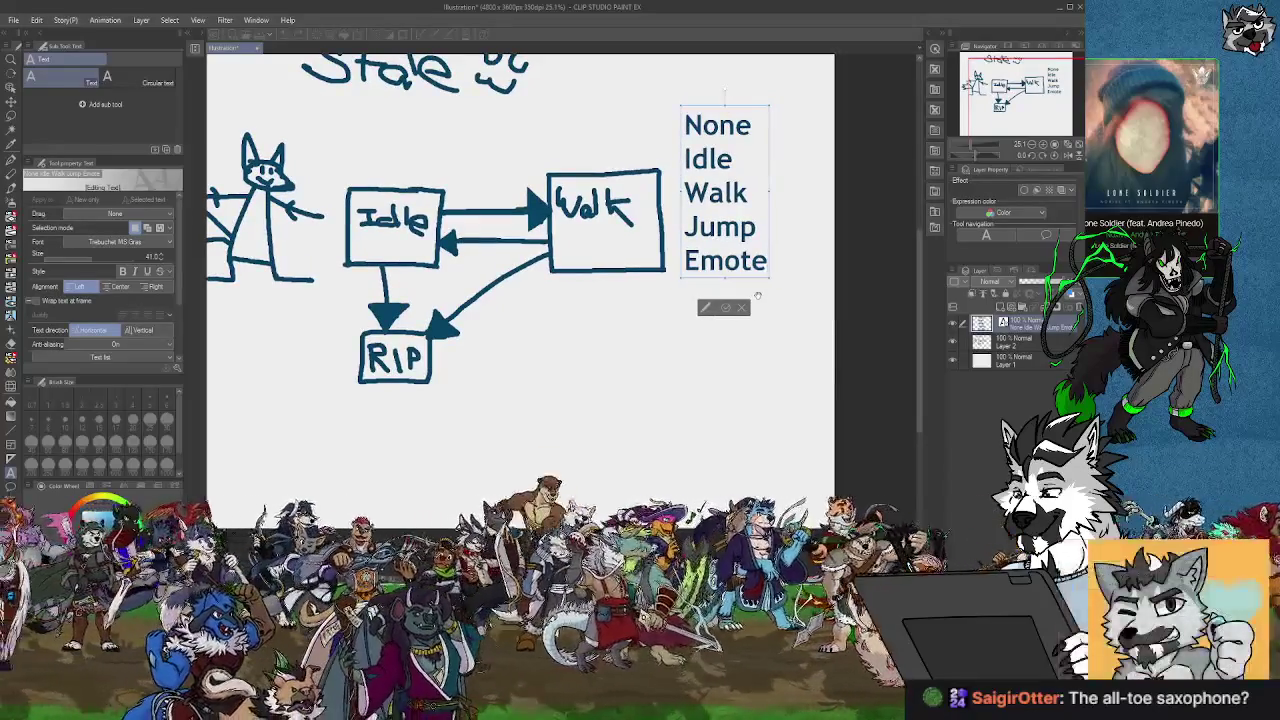
mouse_move(575, 169)
left_mouse_down()
mouse_move(501, 319)
mouse_move(570, 208)
mouse_move(618, 198)
left_mouse_up()
mouse_move(693, 308)
left_mouse_down()
mouse_move(768, 320)
mouse_move(657, 323)
mouse_move(709, 371)
left_mouse_up()
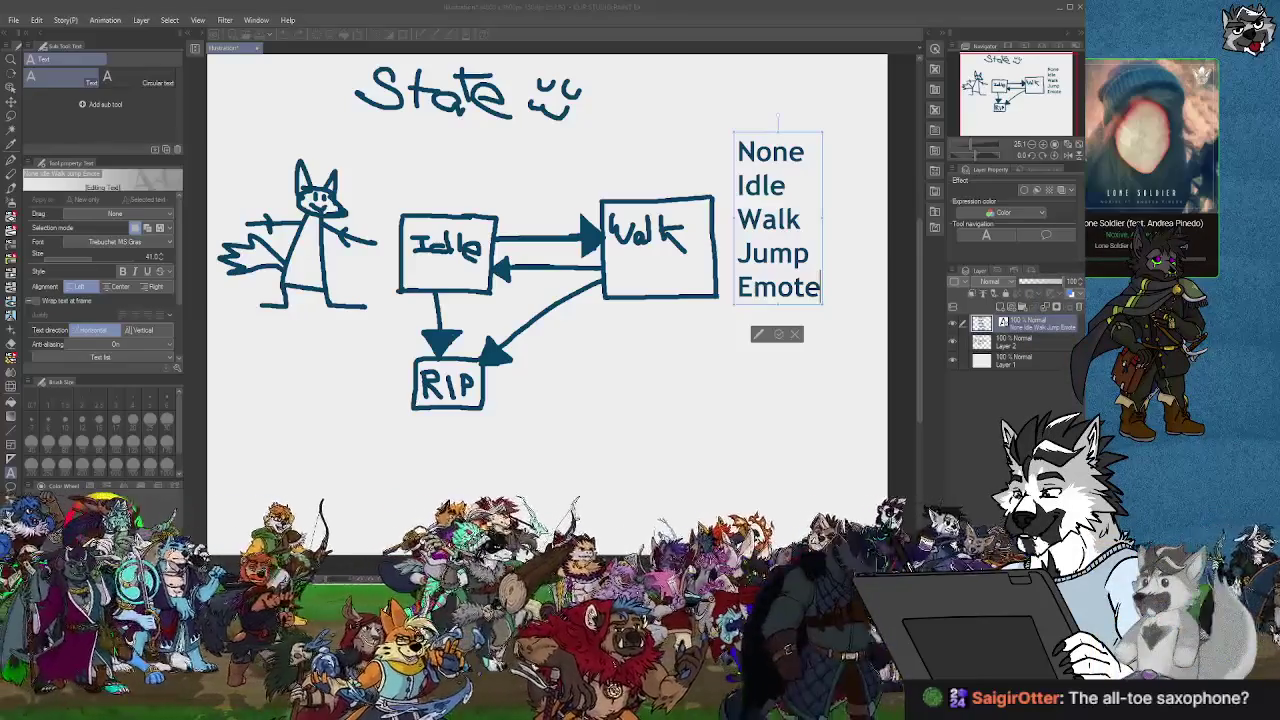
mouse_move(5, 24)
left_mouse_down()
mouse_move(538, 24)
mouse_move(290, 24)
left_mouse_up()
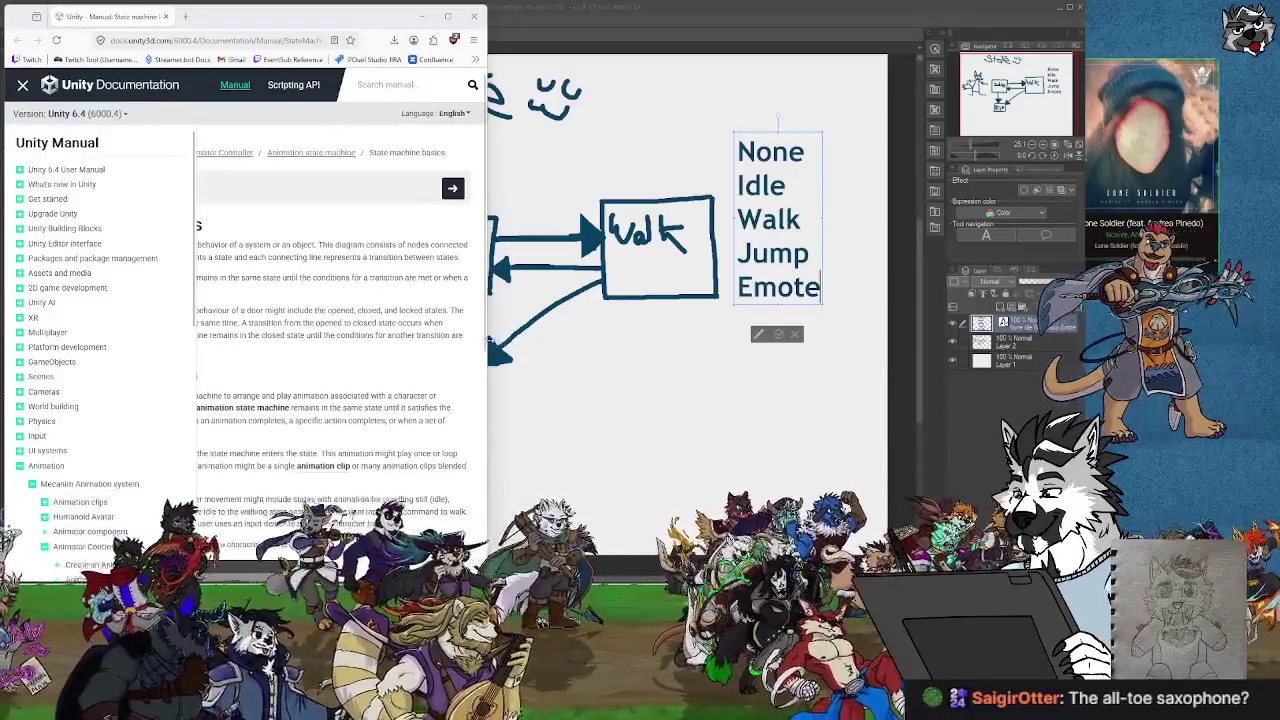
left_click_drag(488, 340, 569, 336)
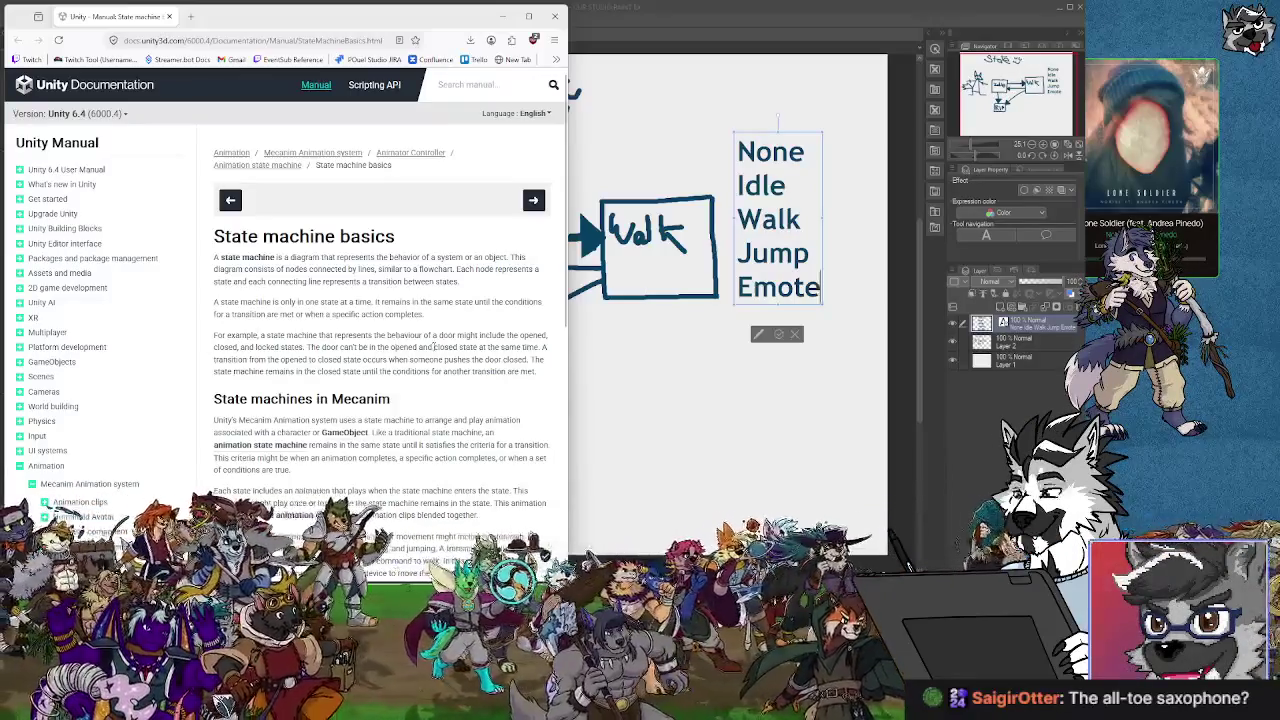
left_click(622, 369)
mouse_move(622, 369)
left_mouse_down()
mouse_move(651, 334)
mouse_move(557, 386)
left_mouse_up()
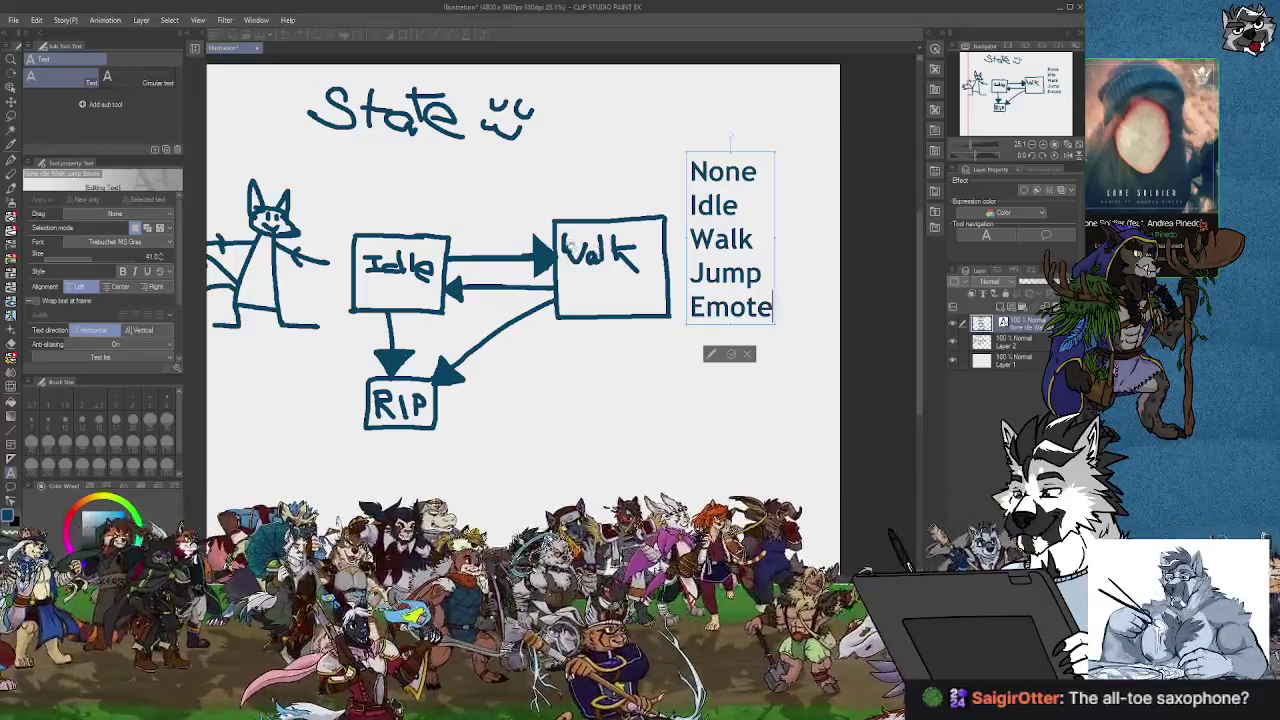
On Layer 2, hand-letter 'Jump → dab!' beside the RIP box.
left_click_drag(606, 391, 592, 347)
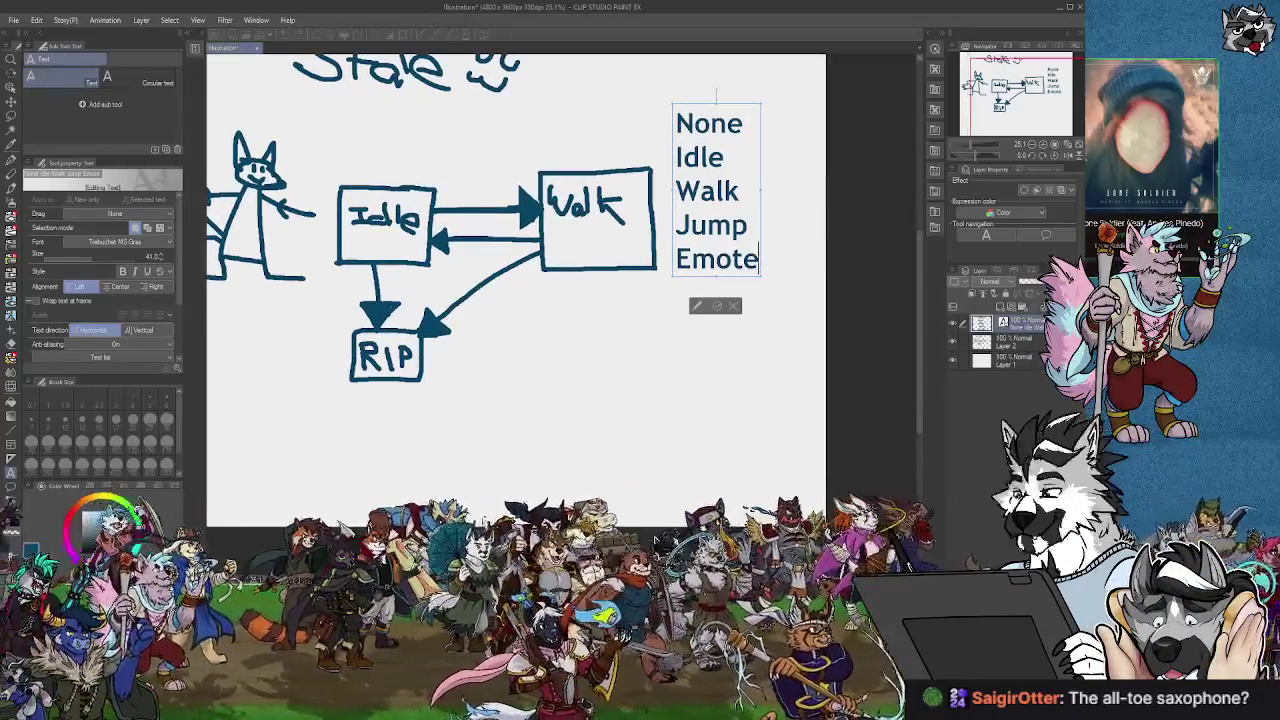
left_click(11, 163)
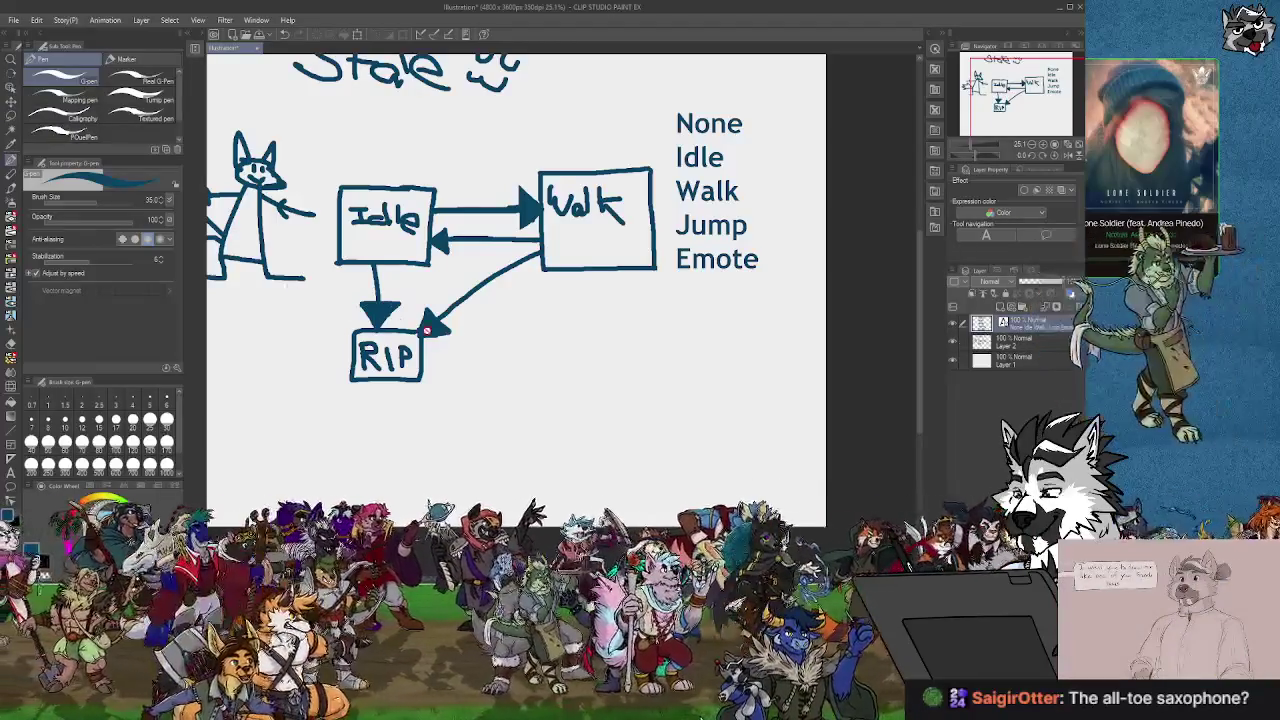
left_click(1022, 346)
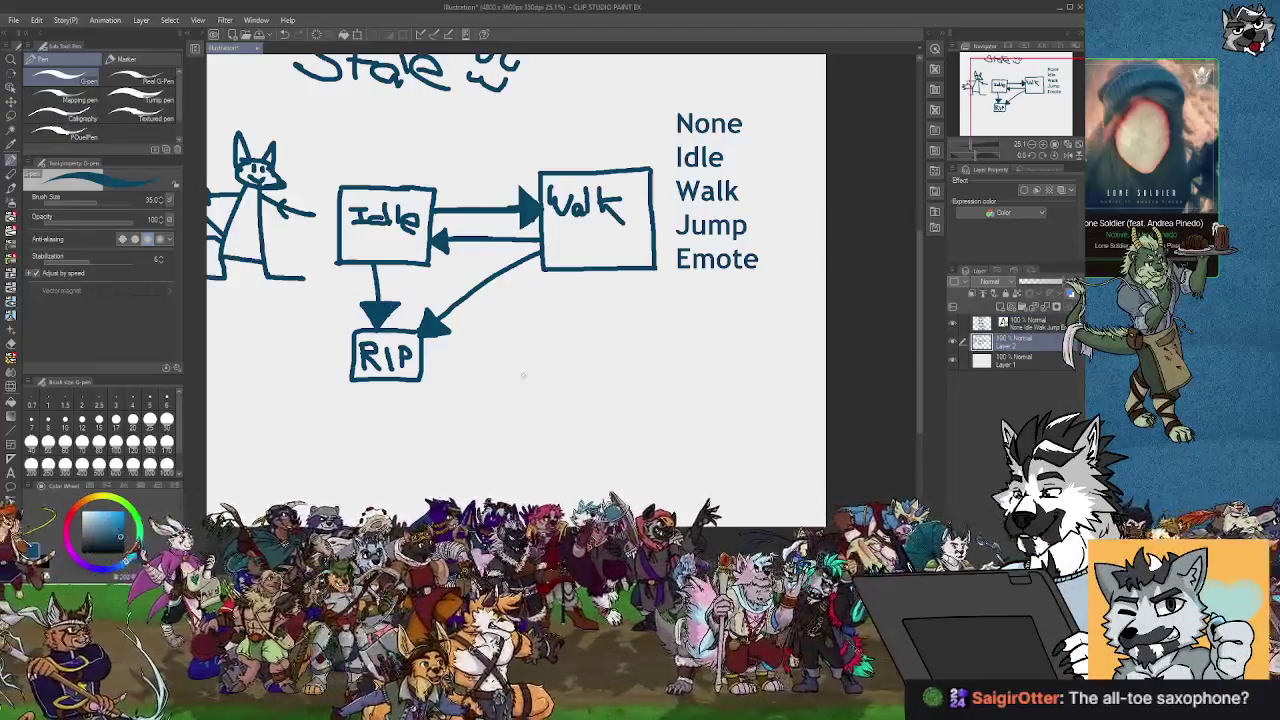
left_click_drag(509, 351, 483, 351)
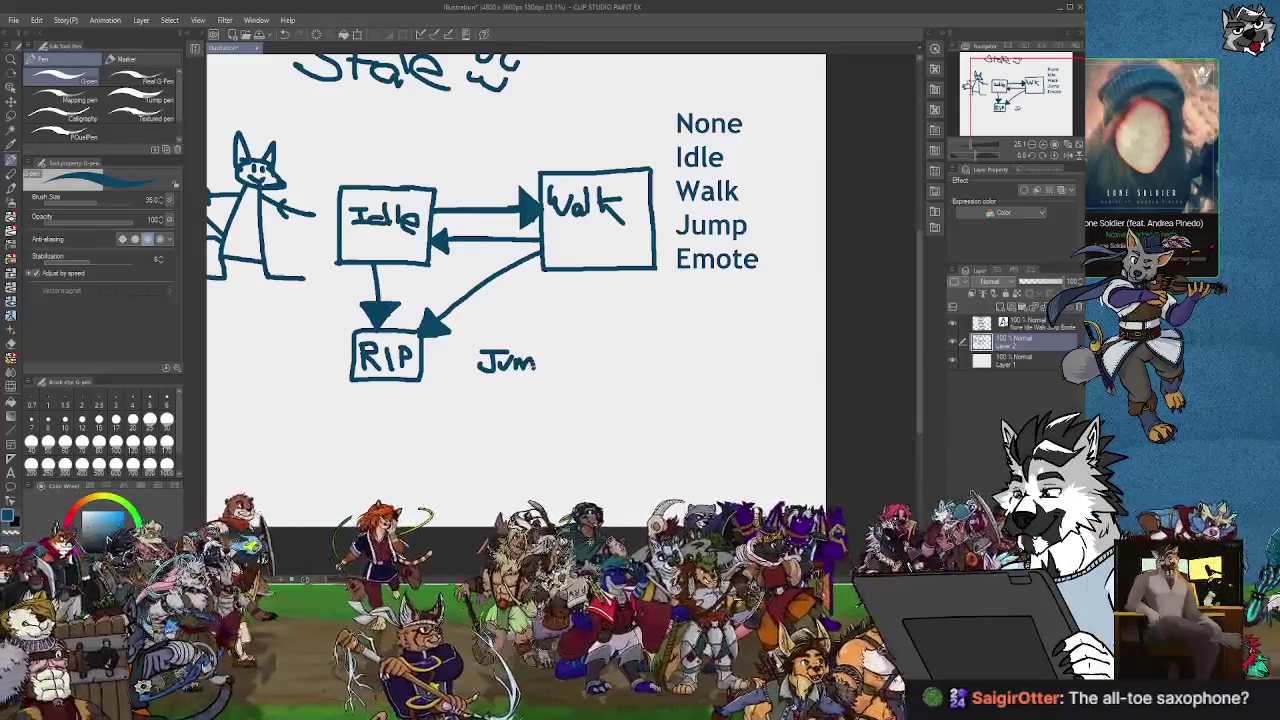
left_click_drag(540, 346, 542, 367)
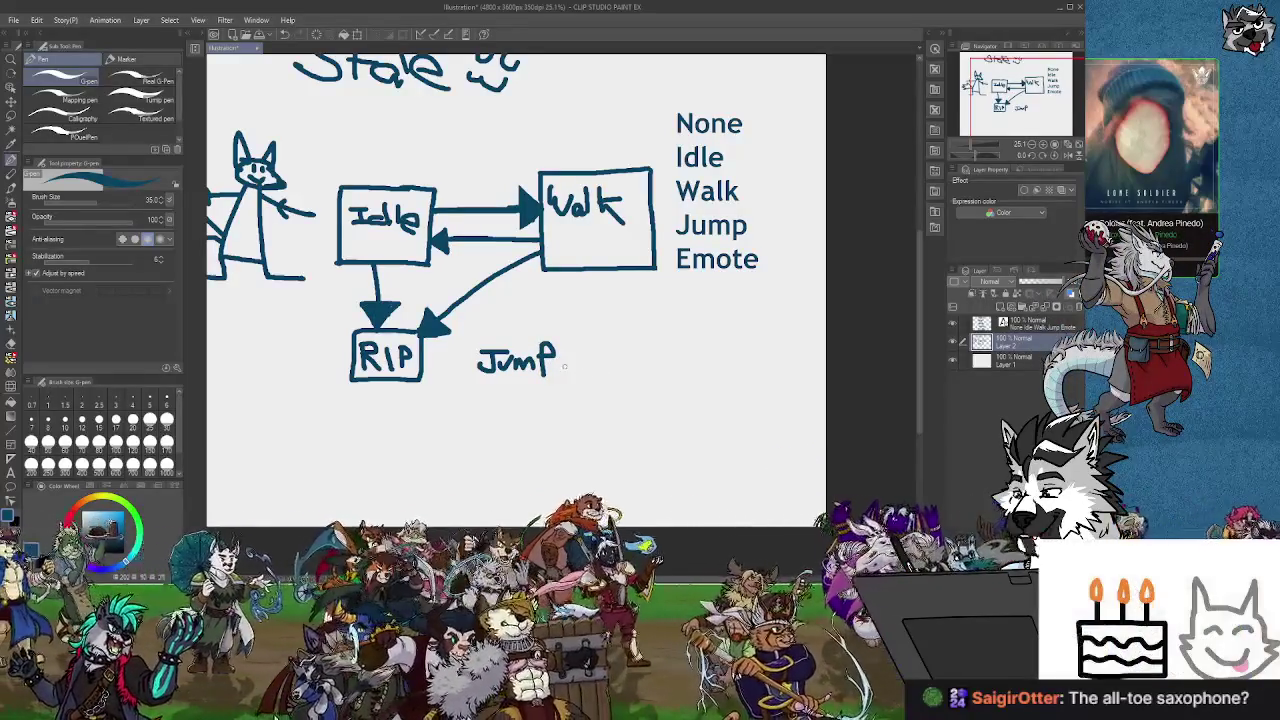
left_click_drag(560, 365, 622, 364)
mouse_move(622, 364)
left_mouse_down()
mouse_move(607, 373)
mouse_move(616, 368)
left_mouse_up()
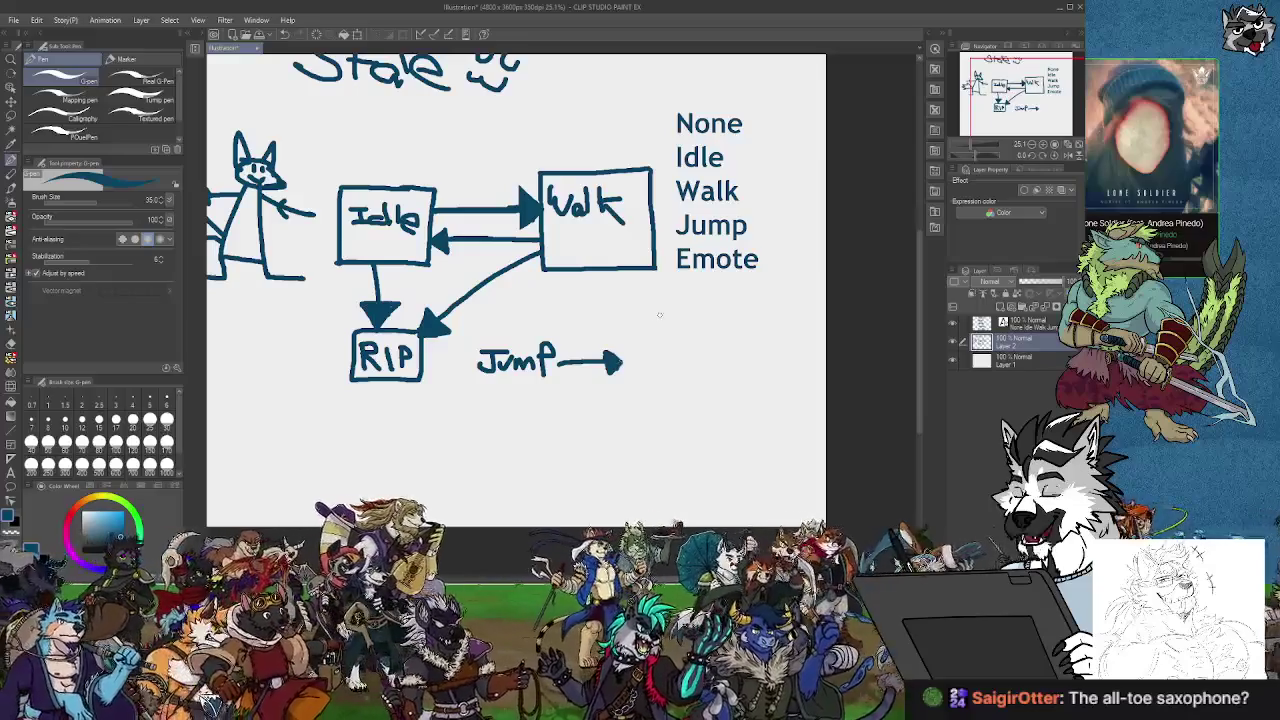
mouse_move(645, 341)
left_mouse_down()
mouse_move(638, 351)
mouse_move(689, 334)
left_mouse_up()
left_click(697, 343)
mouse_move(702, 317)
left_mouse_down()
mouse_move(698, 336)
mouse_move(726, 345)
left_mouse_up()
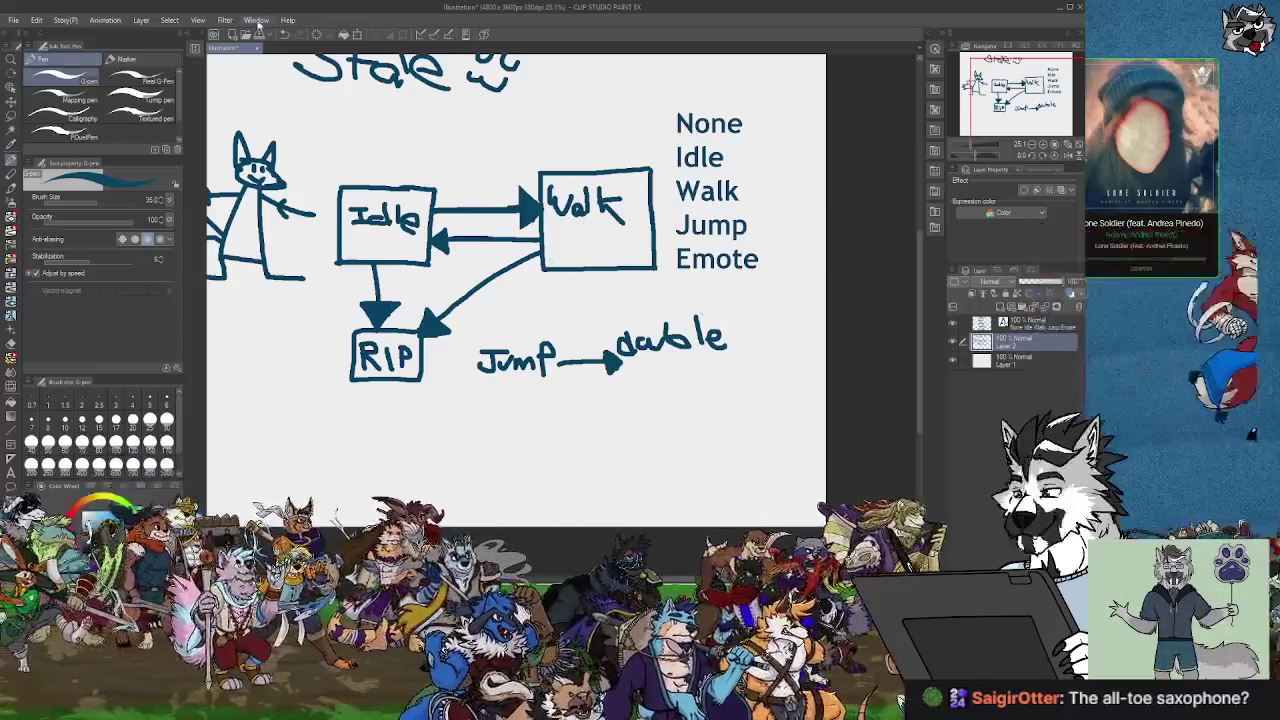
Undo the handwritten label and start a new text box below RIP.
left_click(285, 35)
left_click(285, 35)
left_click(285, 35)
left_click(285, 35)
left_click(285, 35)
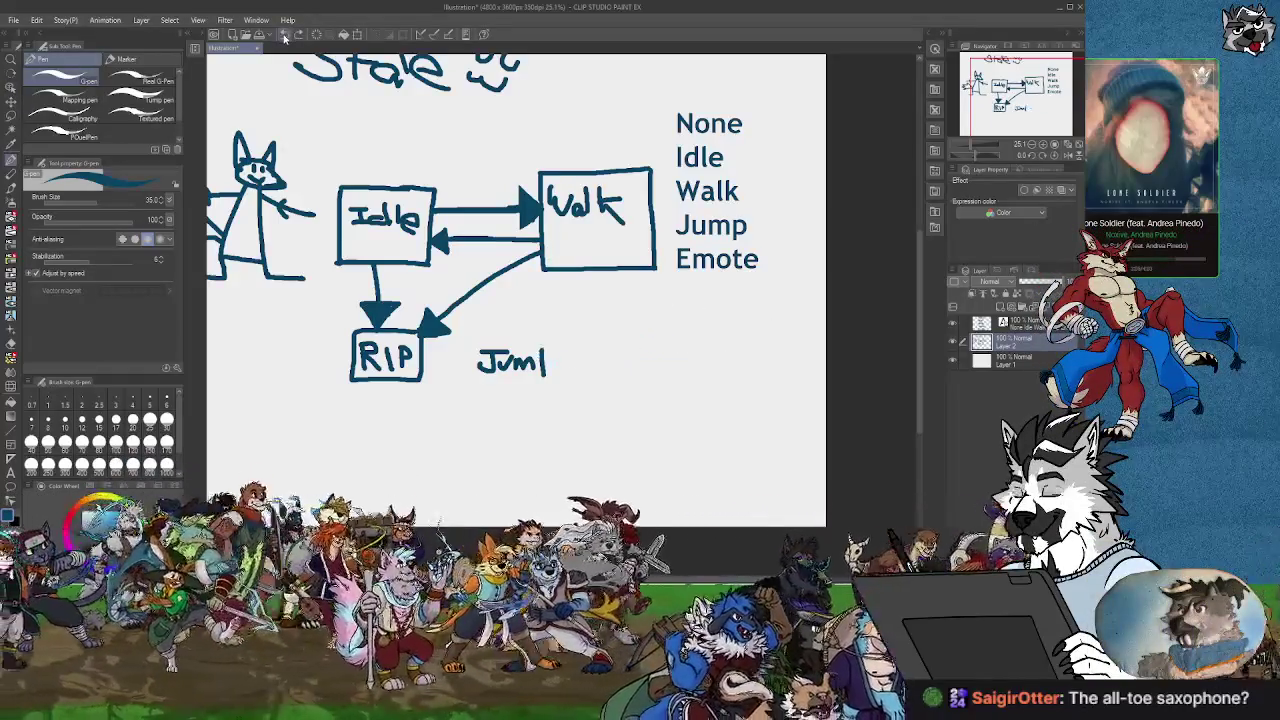
left_click(285, 35)
left_click(285, 35)
left_click(285, 35)
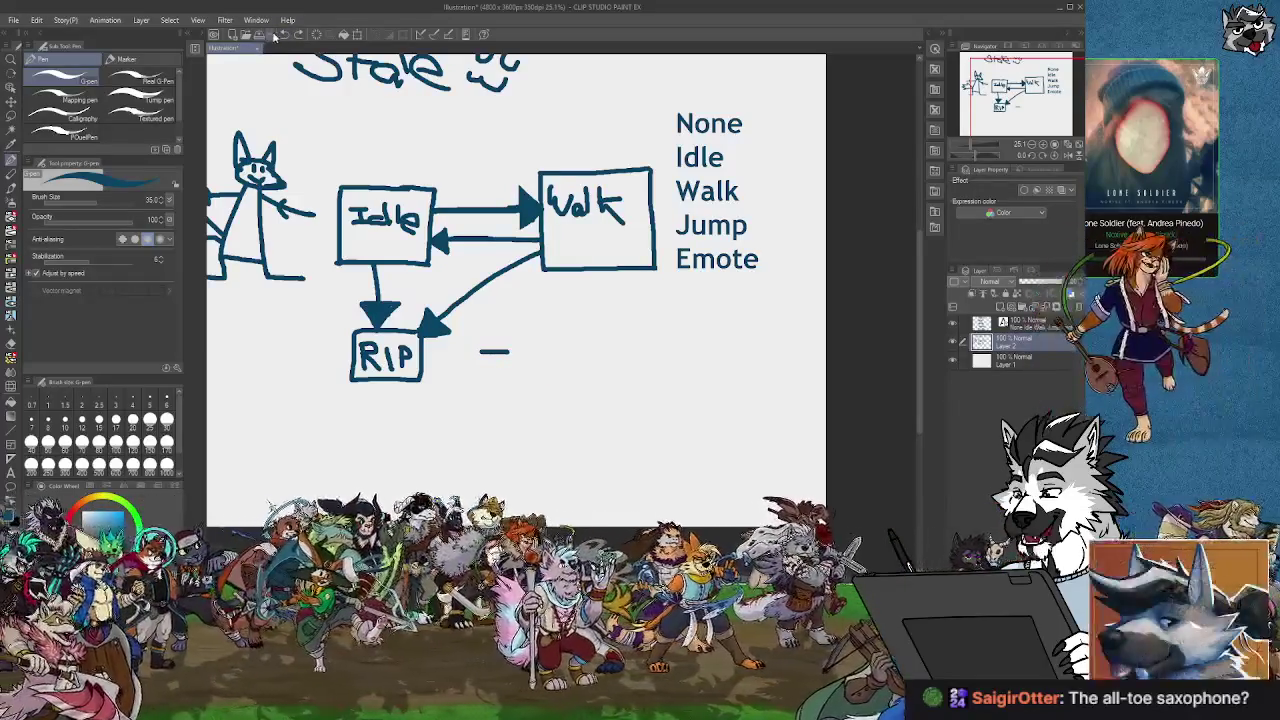
left_click(285, 37)
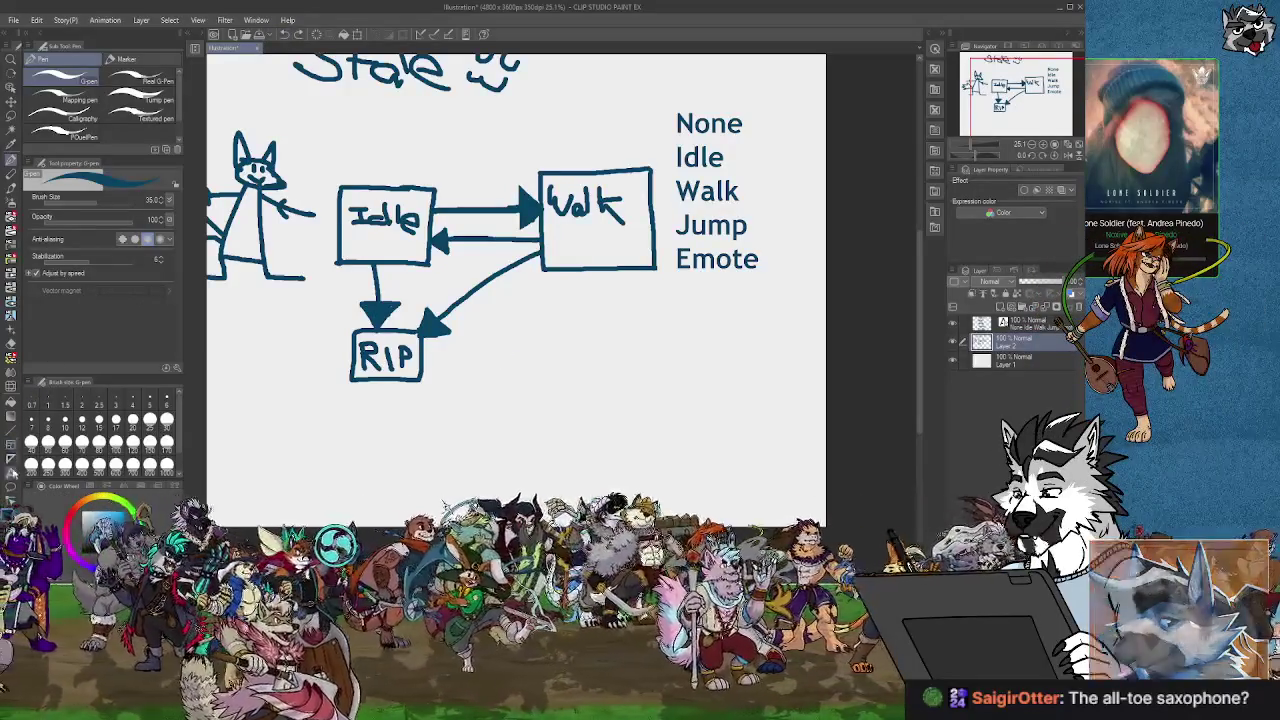
left_click(11, 470)
left_click(488, 358)
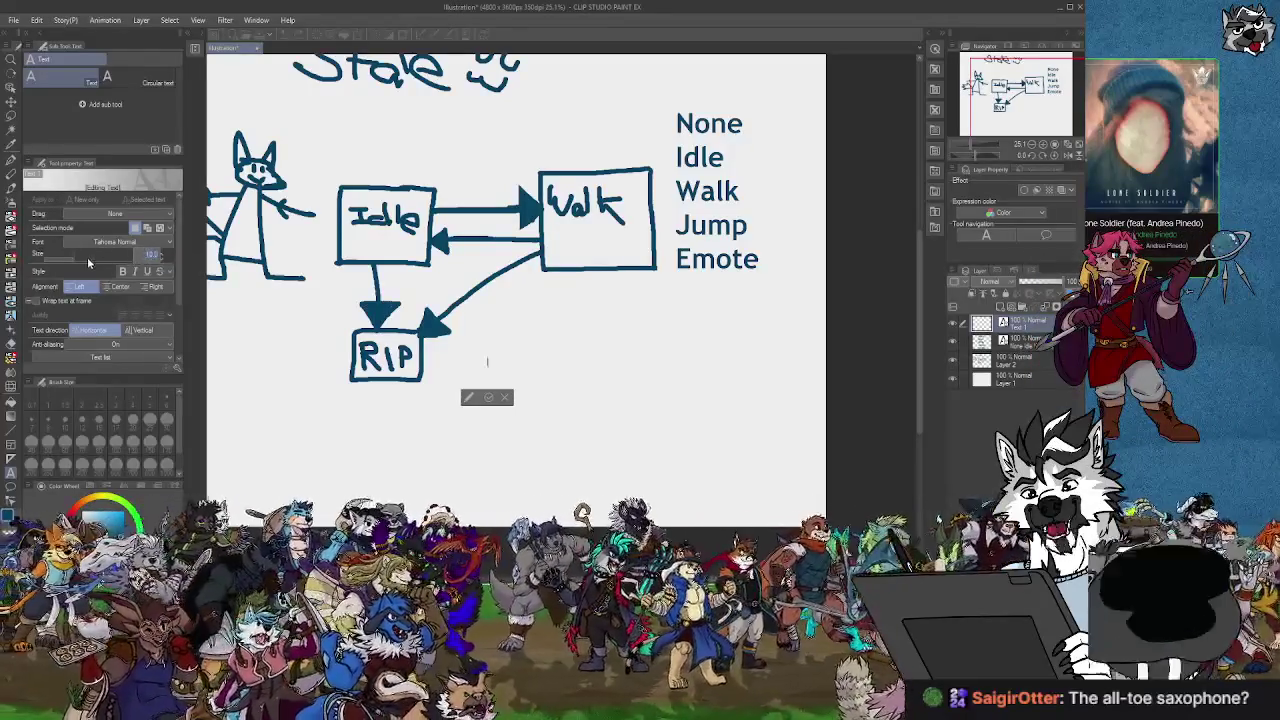
Type an enlarged, bold 'Jump' label in a new text box below RIP.
left_click_drag(87, 257, 95, 256)
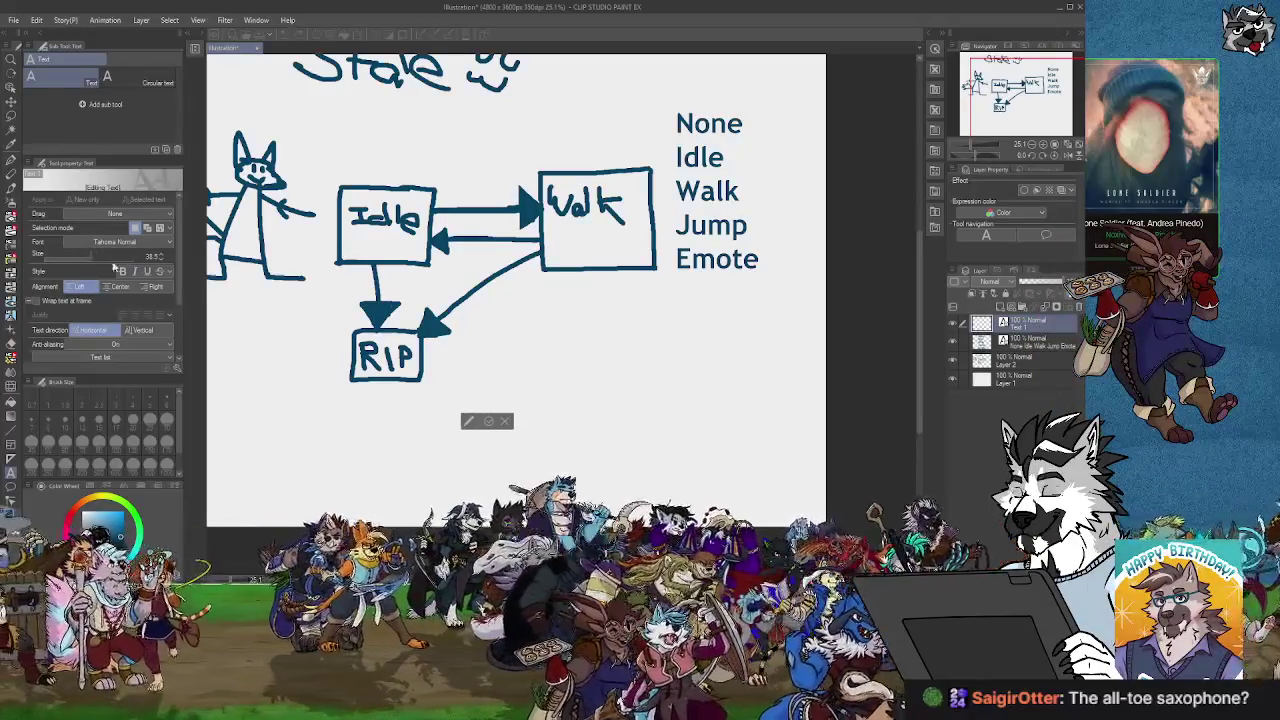
key("Escape")
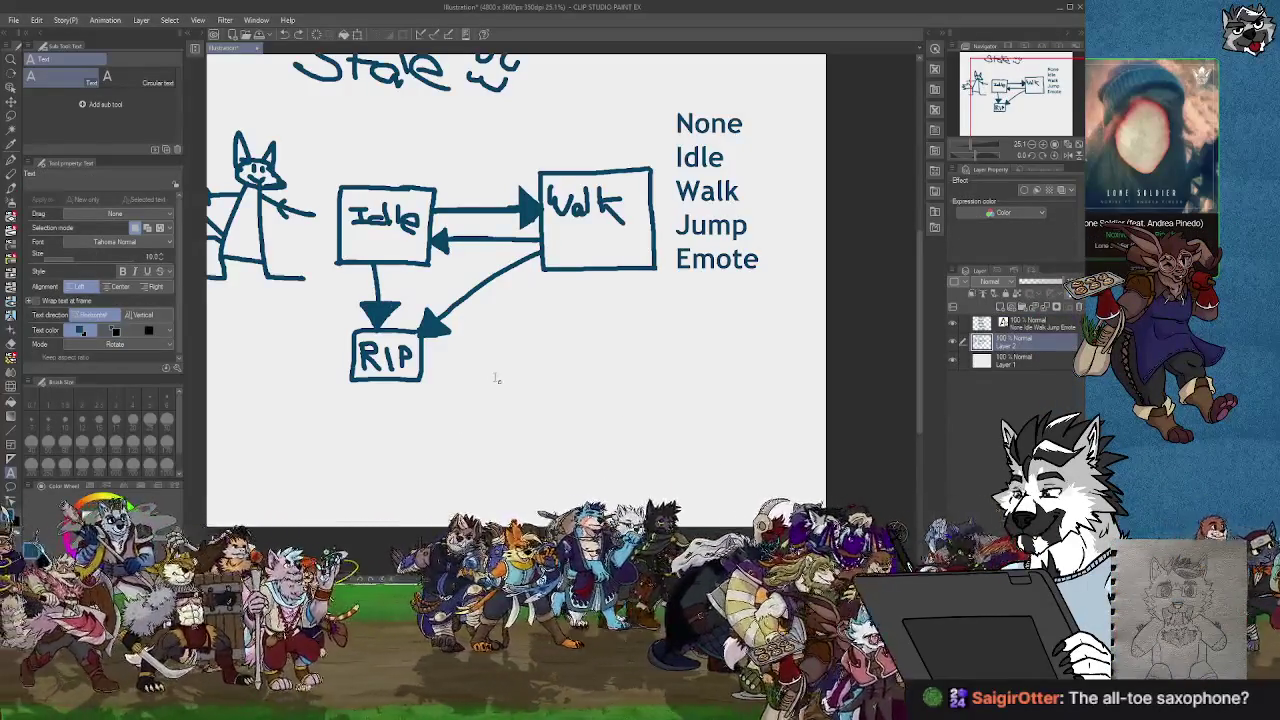
left_click(495, 379)
left_click_drag(78, 258, 89, 262)
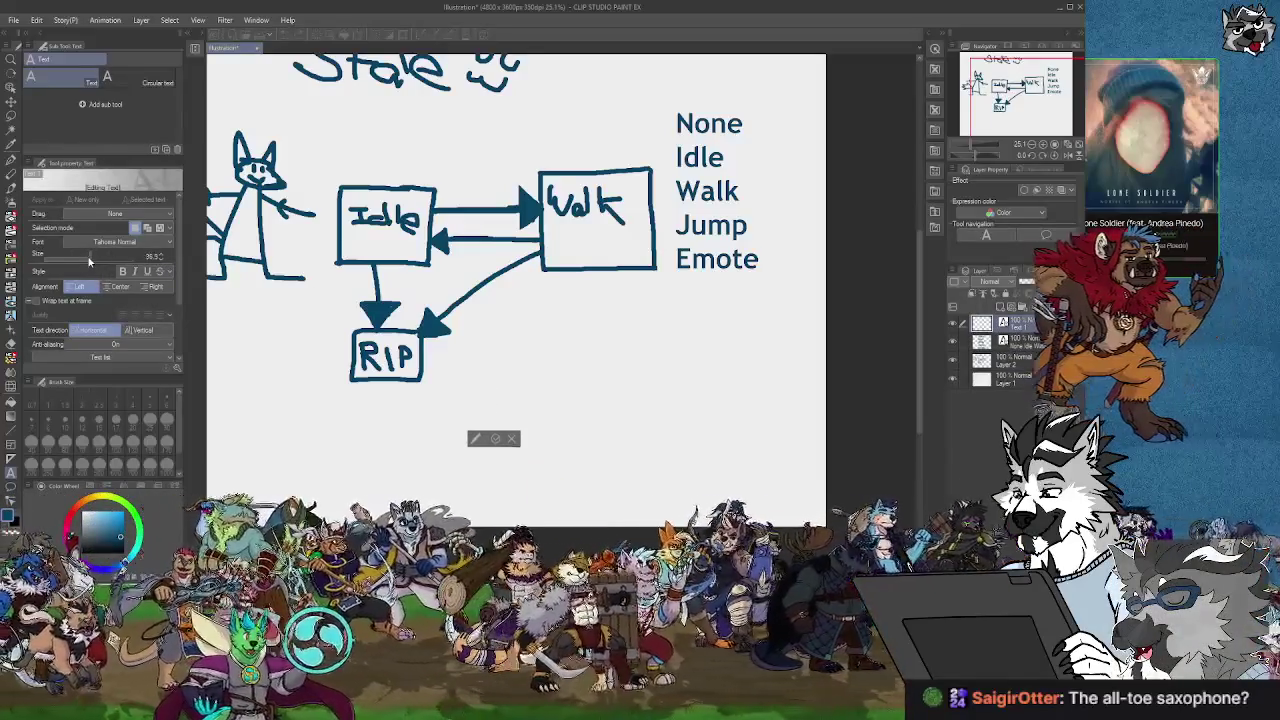
type("Jump")
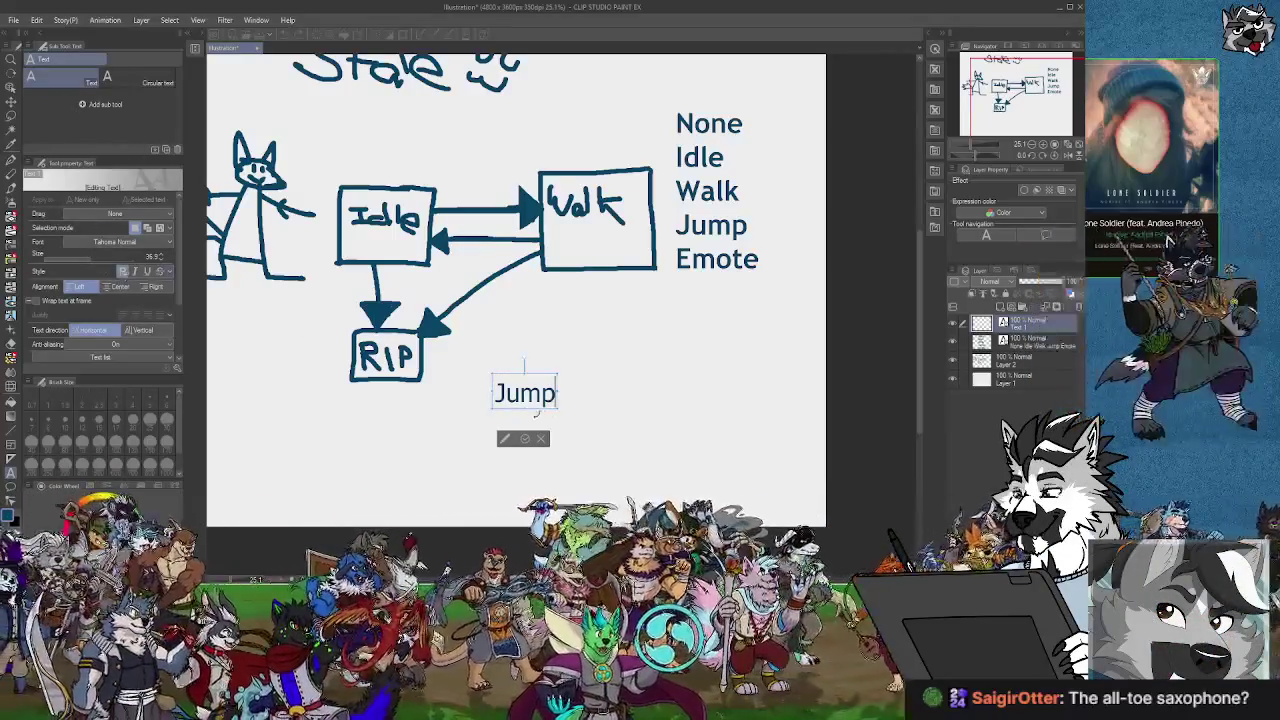
left_click(122, 272)
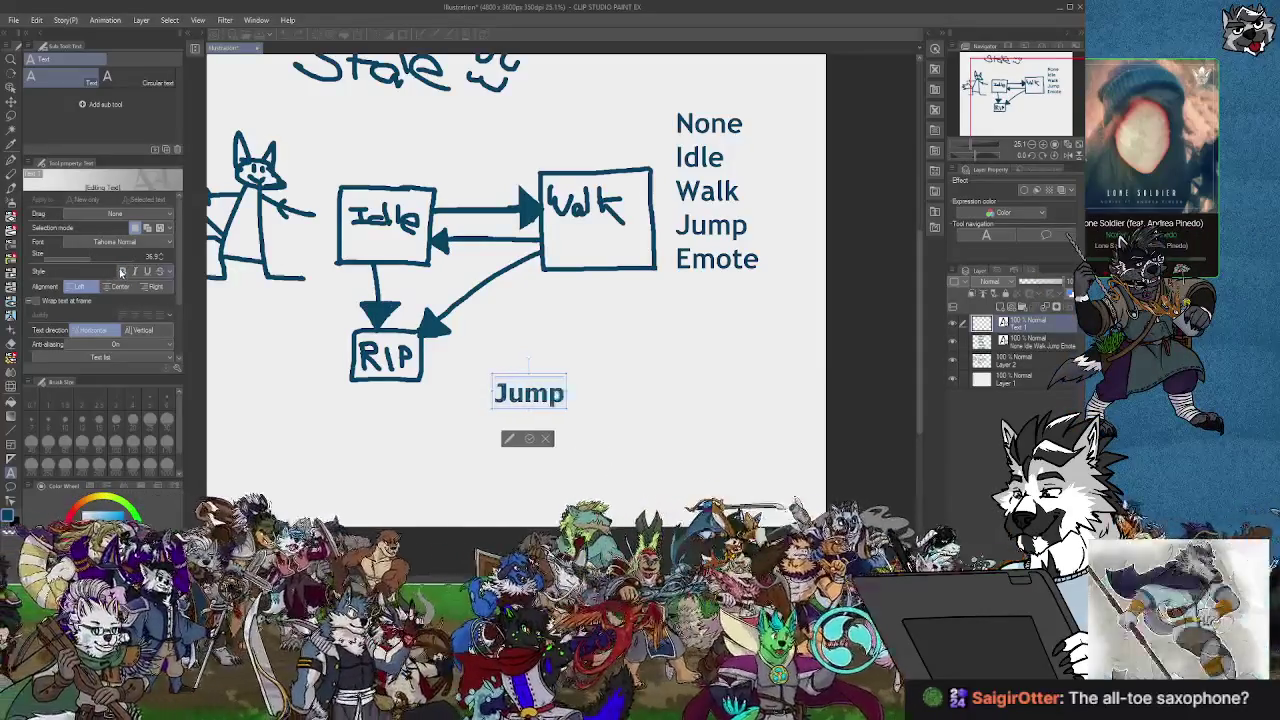
Move the Jump label up to sit just right of the RIP box.
left_click(10, 100)
mouse_move(536, 407)
left_mouse_down()
mouse_move(522, 372)
mouse_move(514, 383)
left_mouse_up()
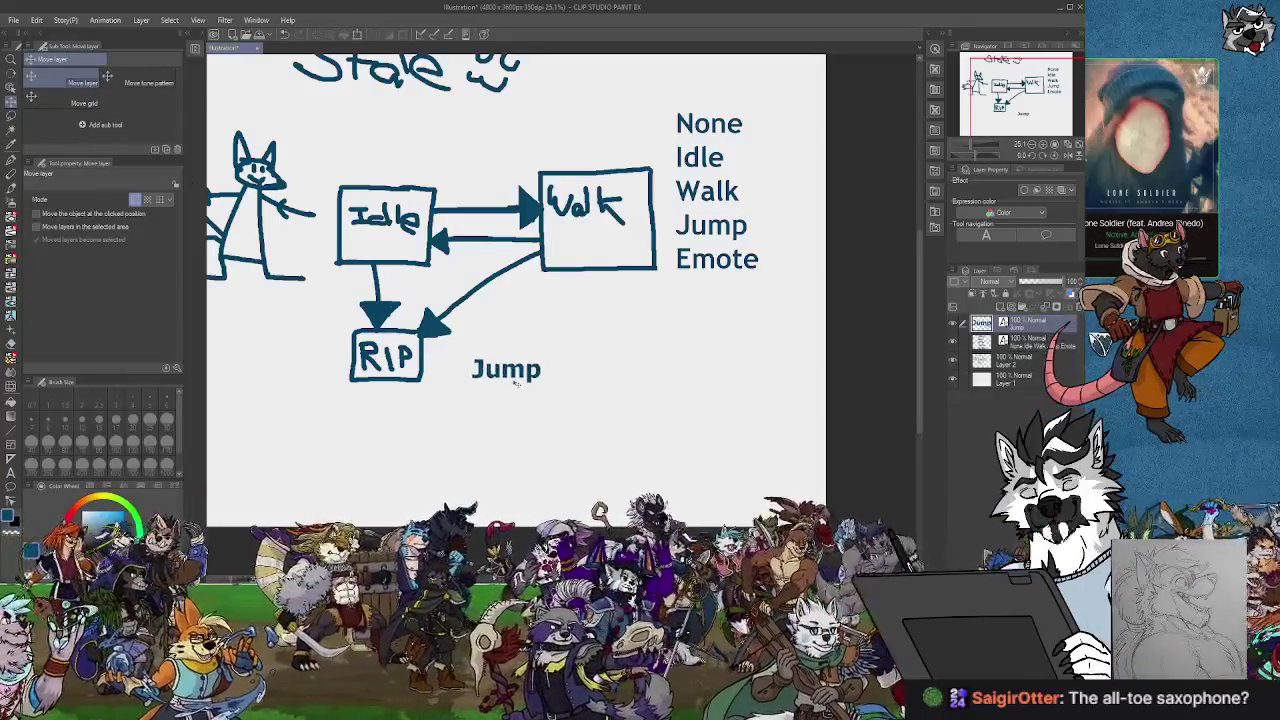
left_click(11, 430)
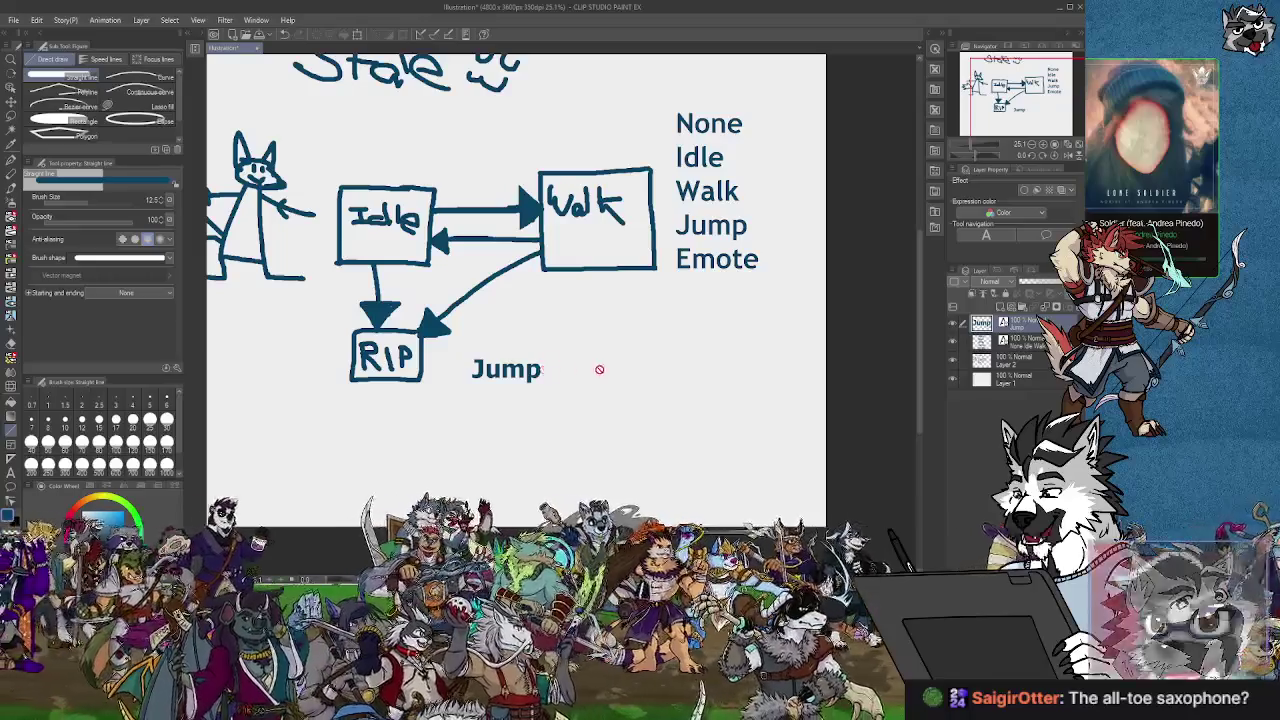
Draw a line up-right from Jump and label its end 'Double Jump' at 44 pt.
left_click(1015, 362)
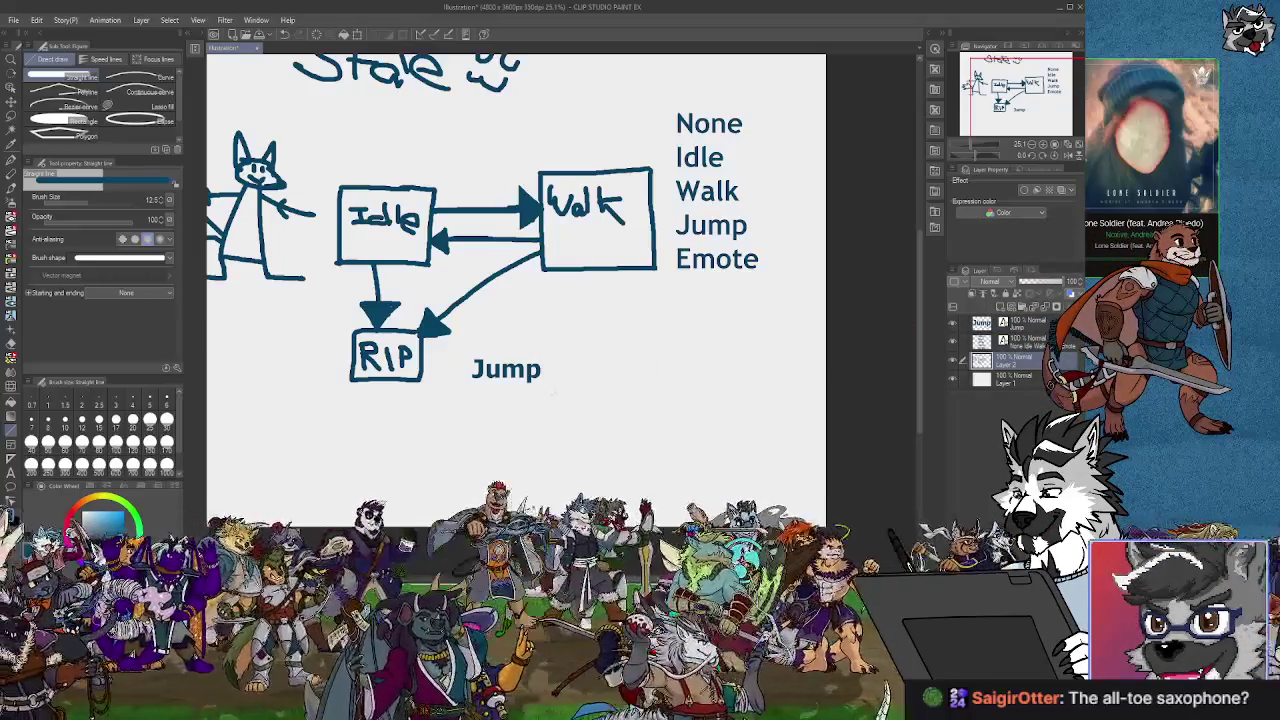
left_click_drag(602, 338, 601, 338)
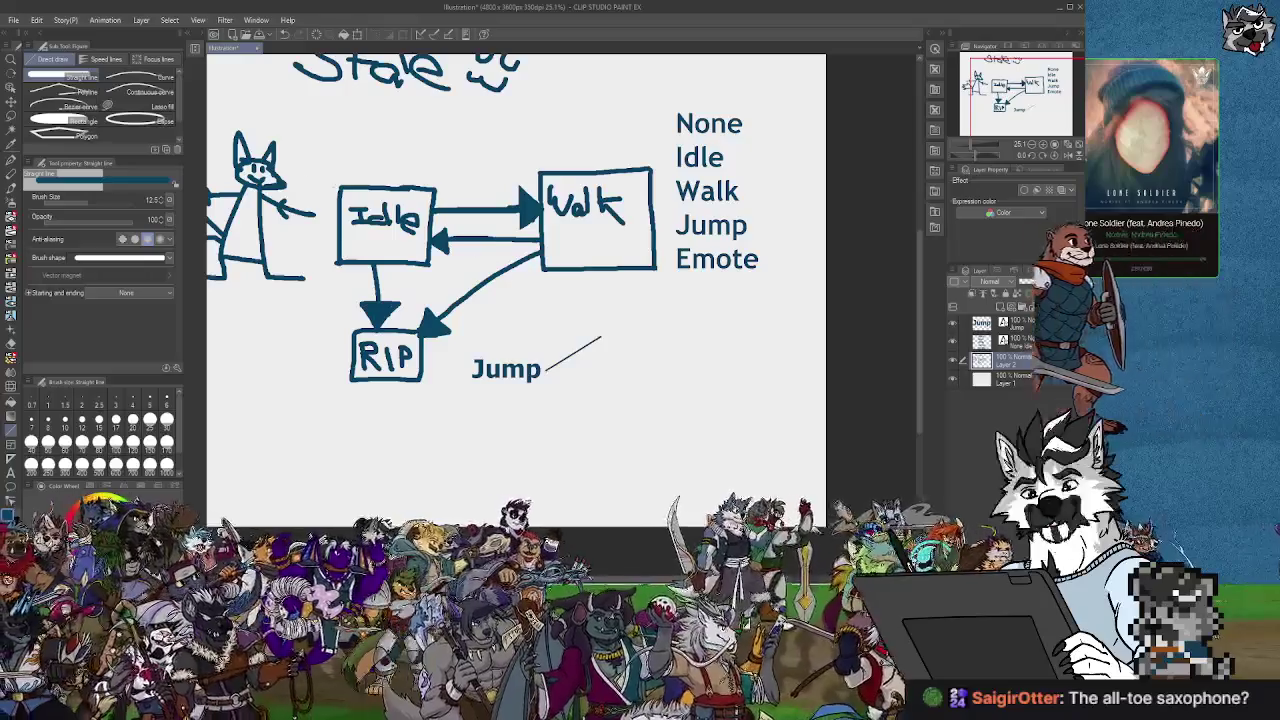
left_click(10, 472)
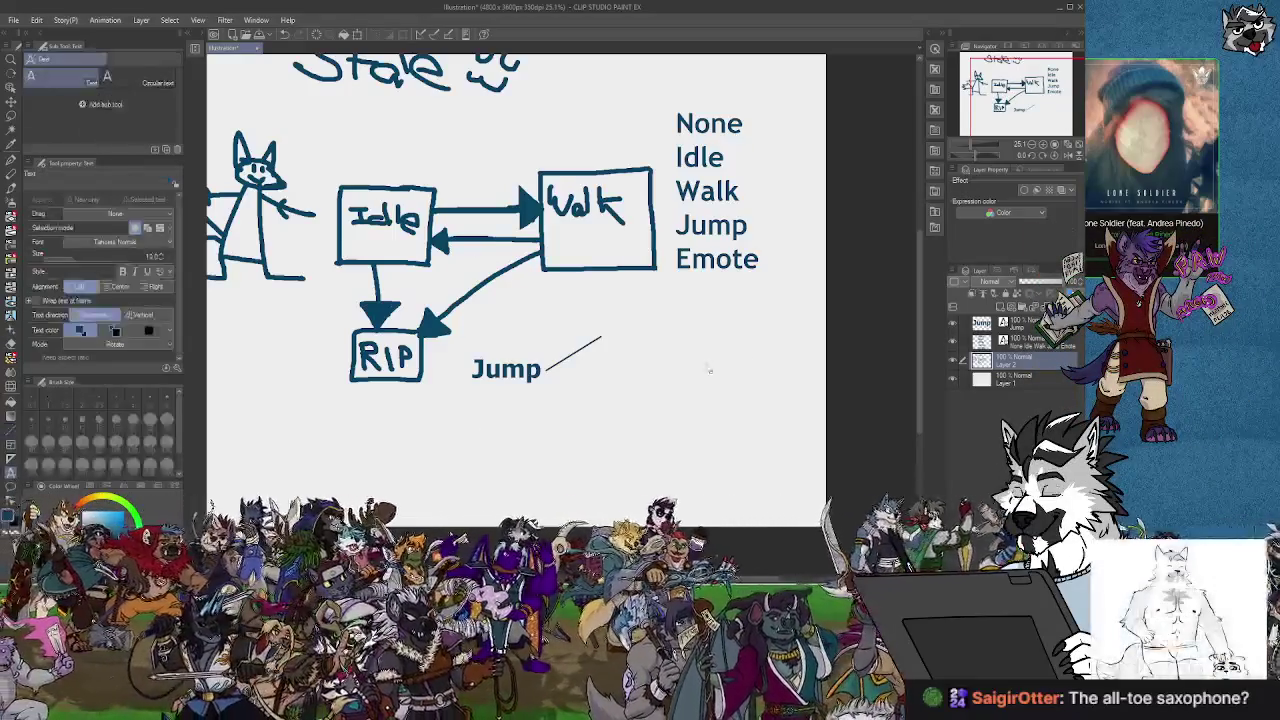
left_click(606, 341)
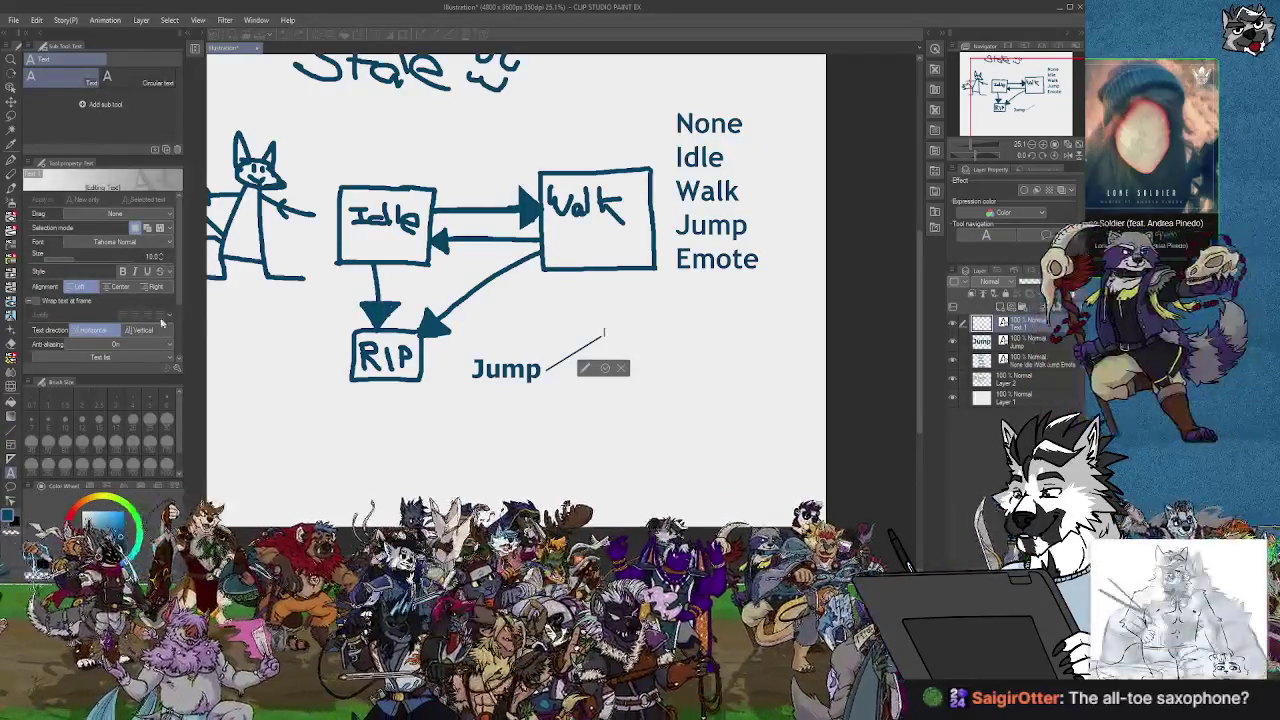
left_click(83, 262)
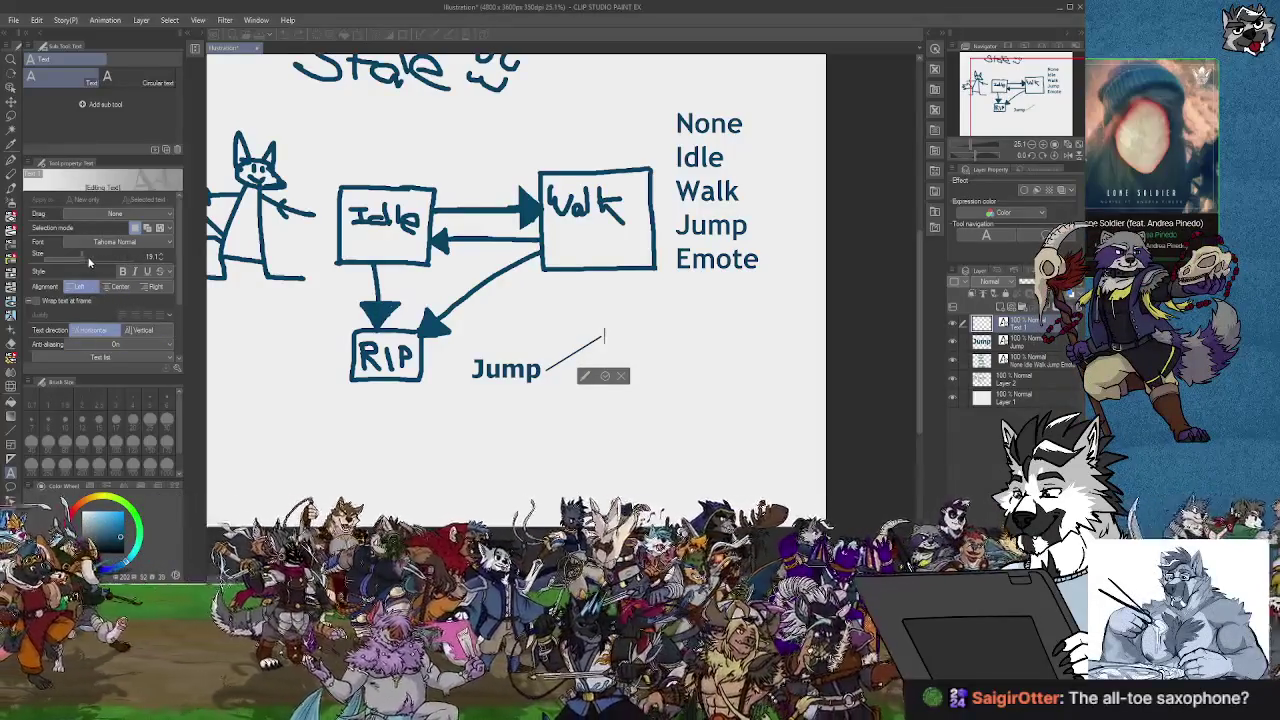
left_click(89, 262)
left_click(92, 255)
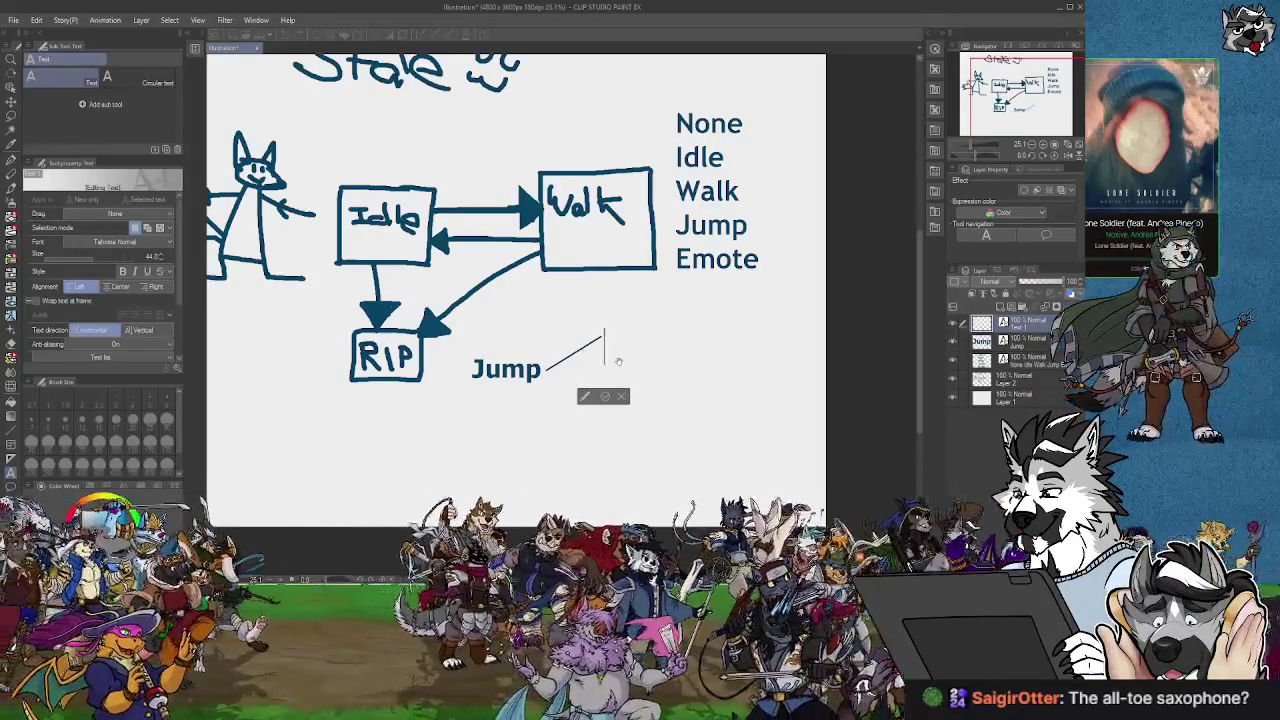
type("DS")
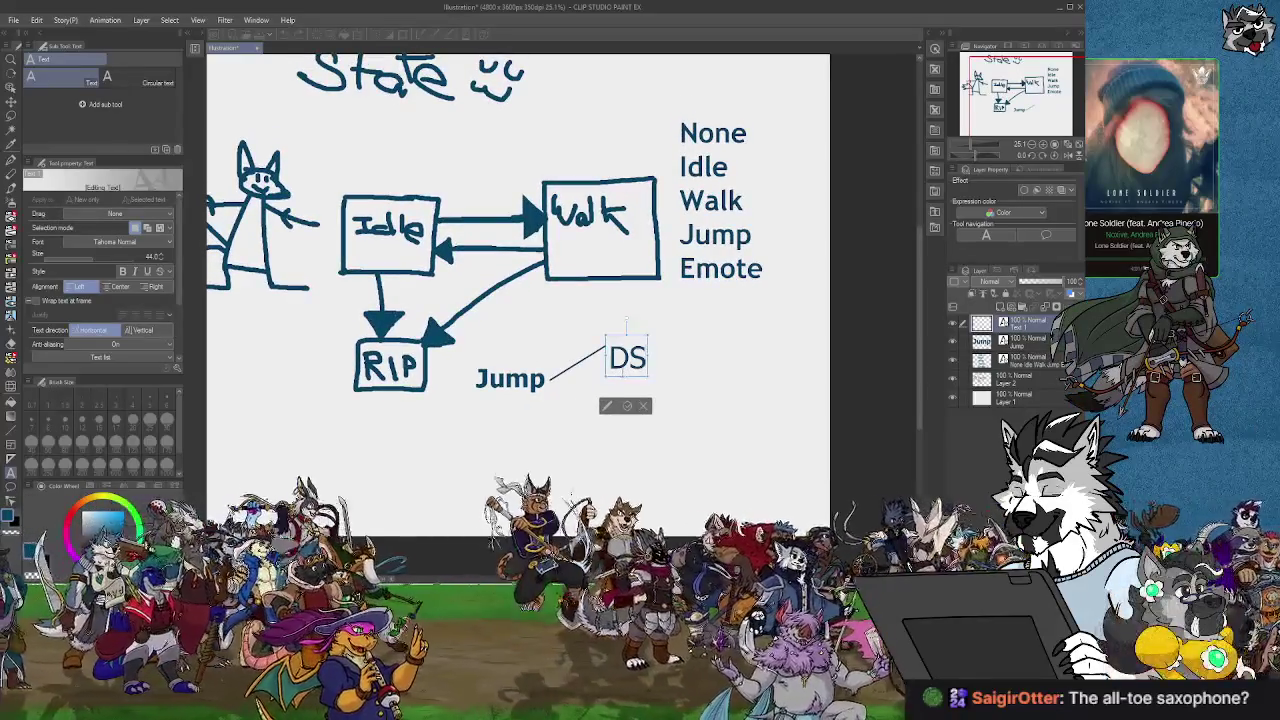
key("BackSpace")
type("ouble Jum")
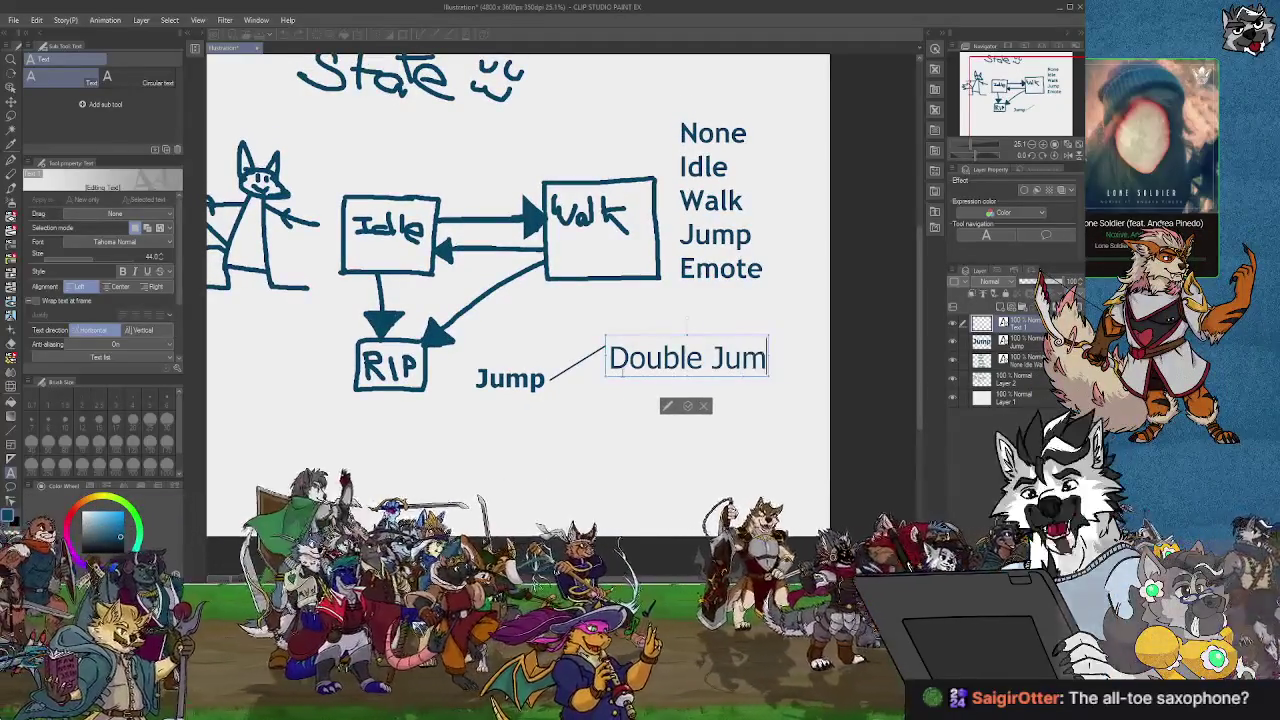
type("p")
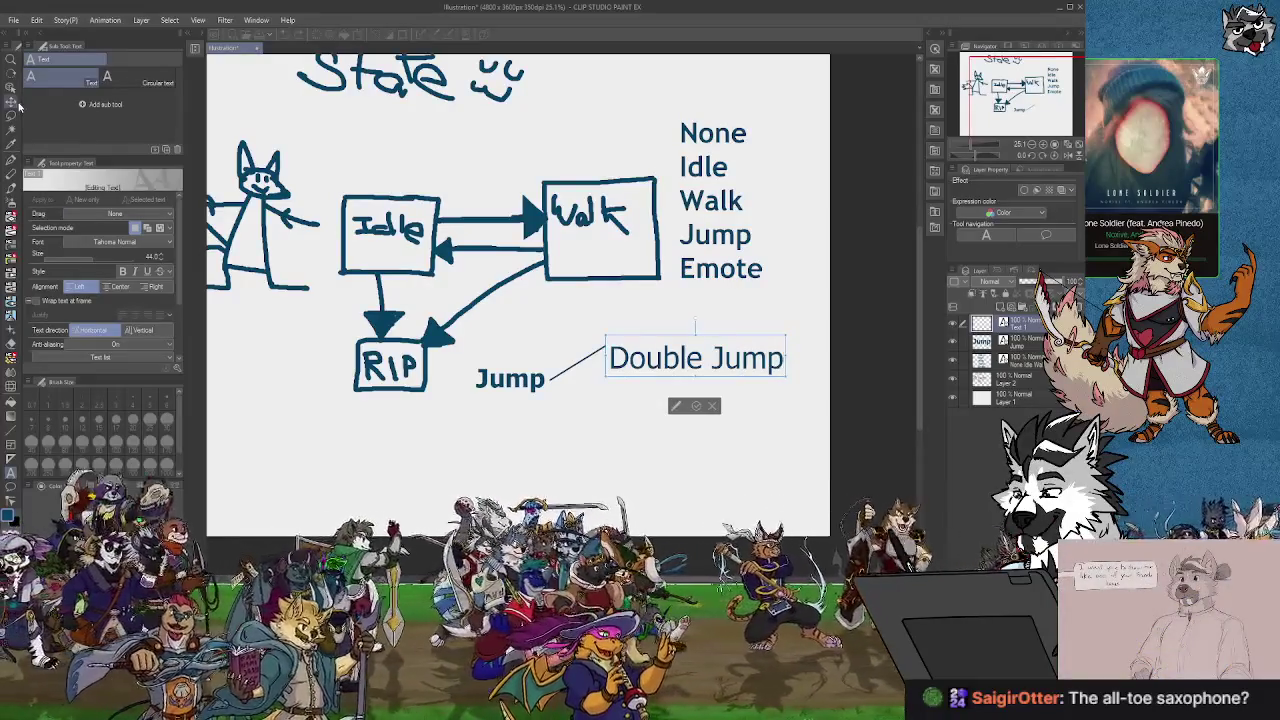
left_click(17, 102)
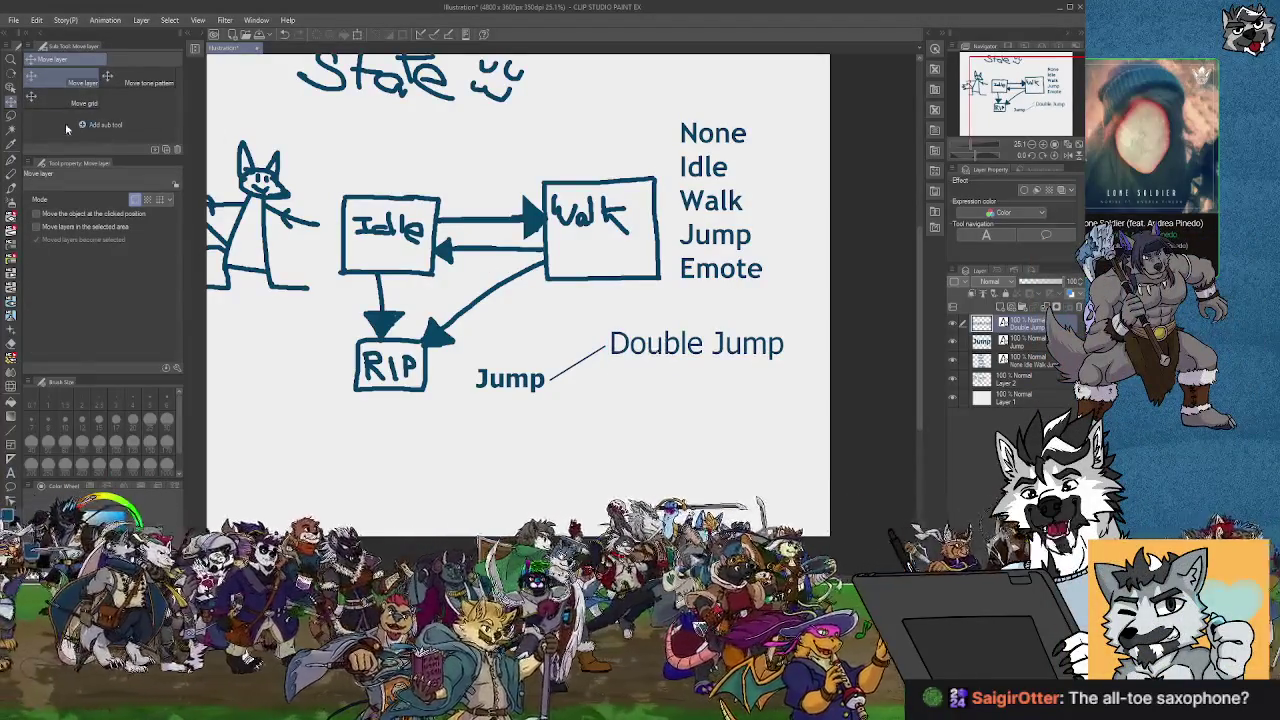
On Layer 2, draw a second straight line branching down-right from Jump.
left_click(12, 428)
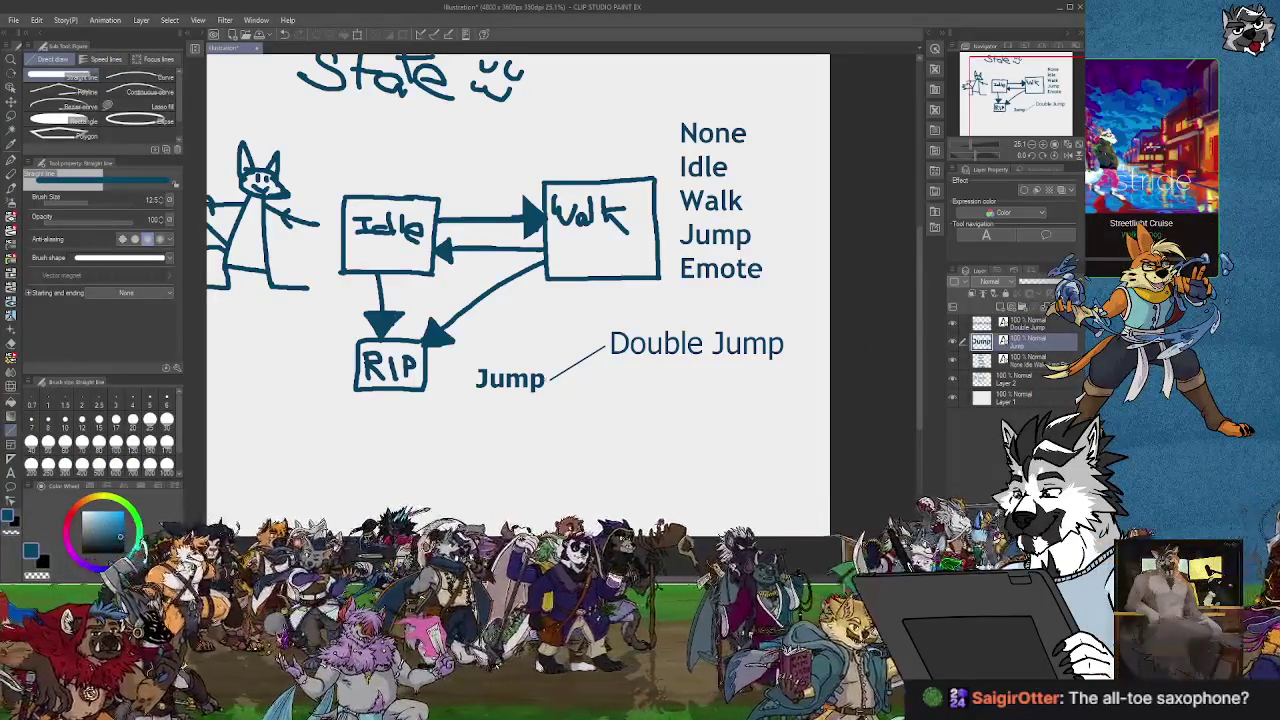
left_click(1027, 360)
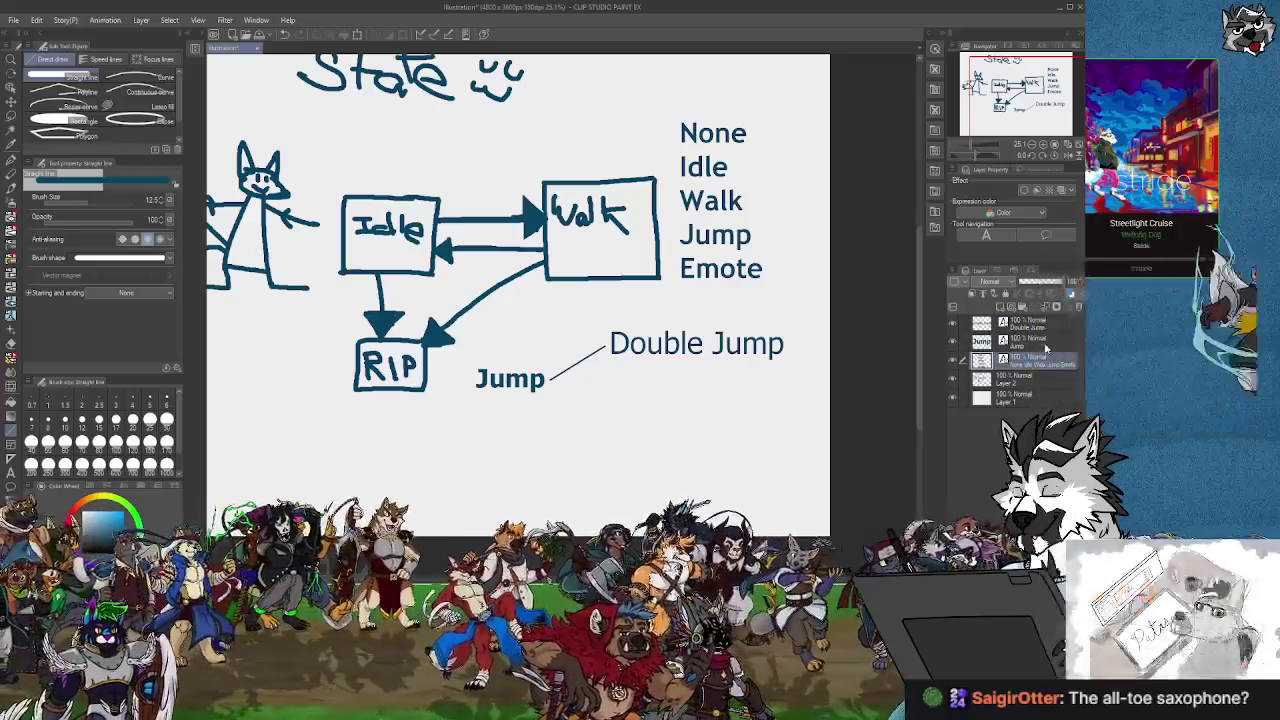
left_click(1018, 390)
left_click_drag(549, 383, 601, 424)
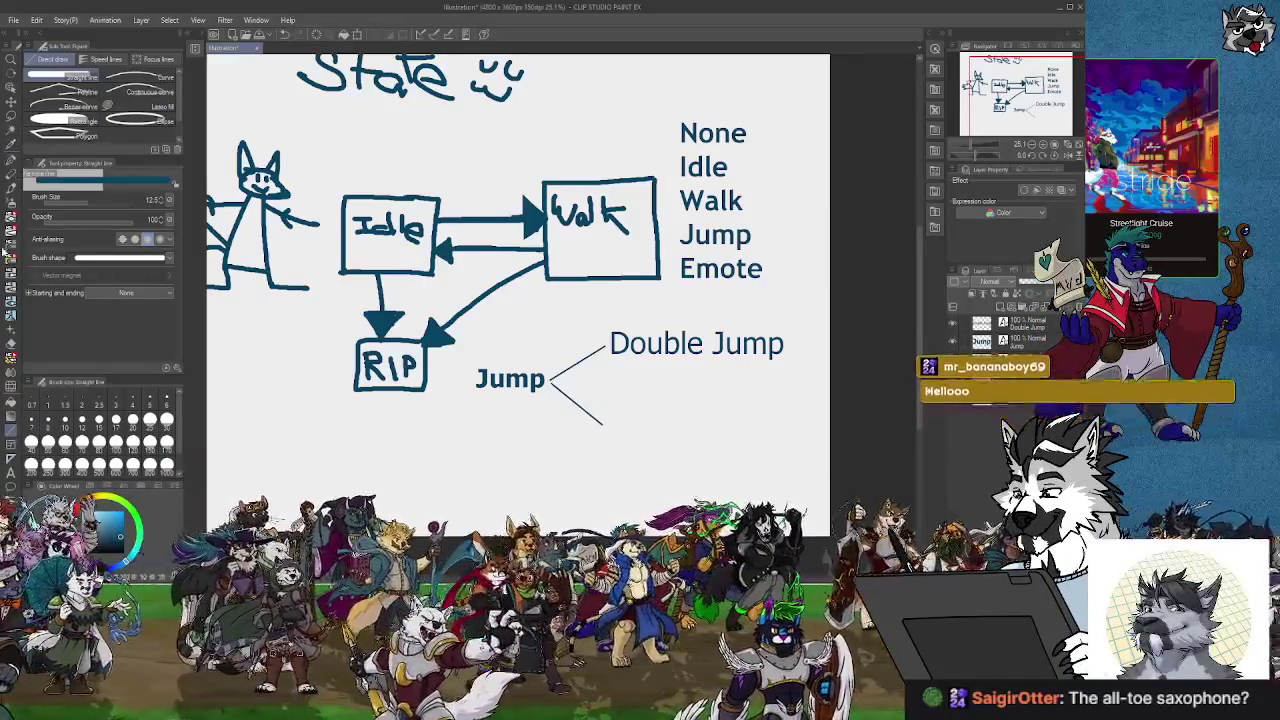
left_click(10, 473)
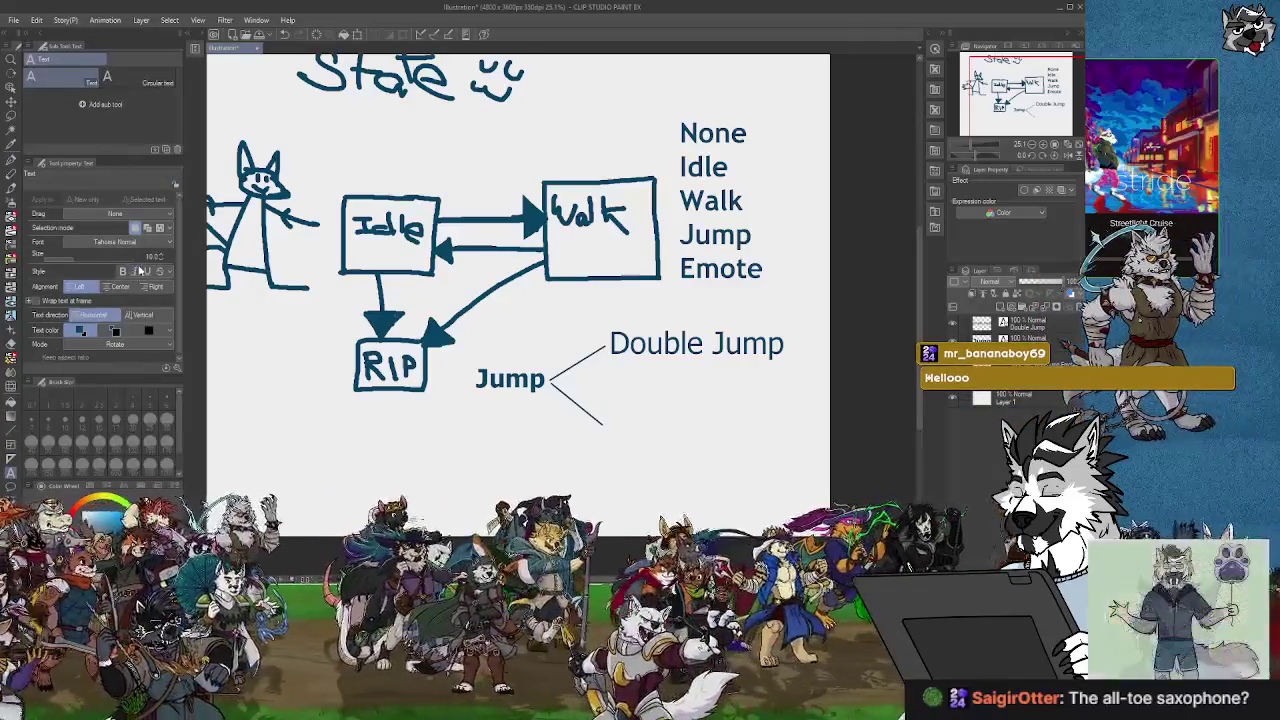
Type 'Idle' at the end of the lower branch, then bring the Unity manual page forward.
left_click(610, 424)
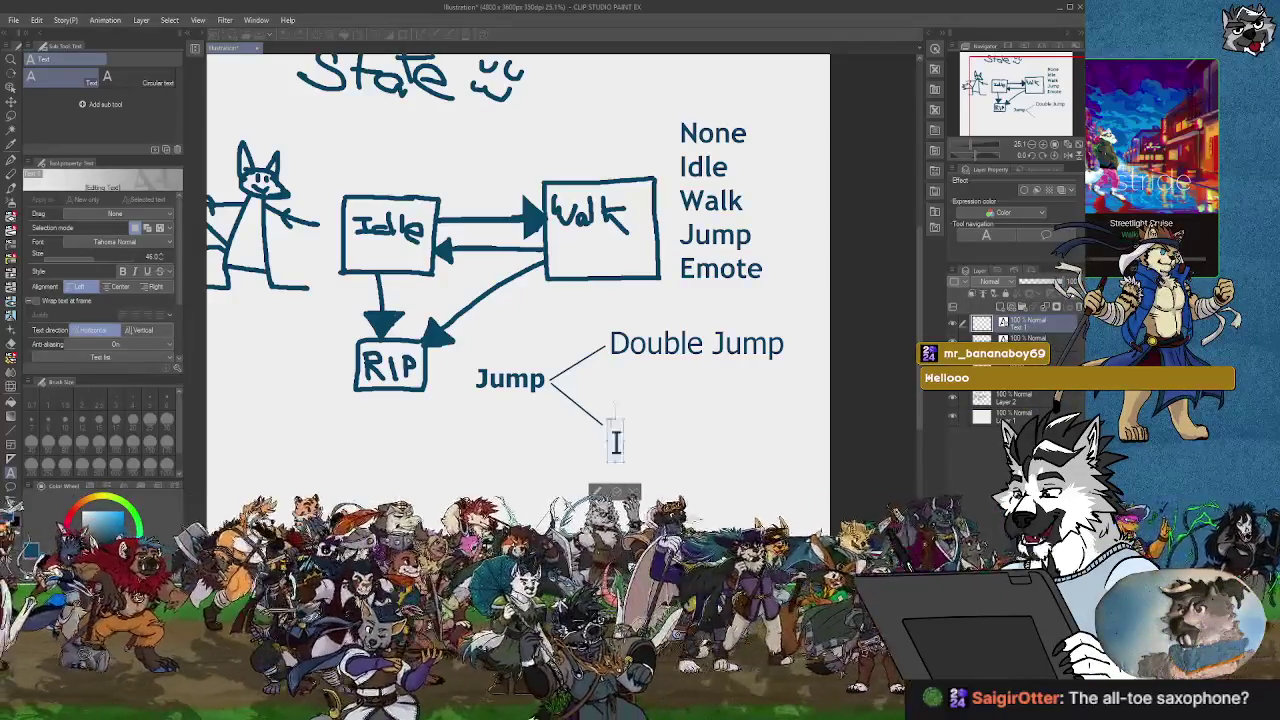
type("Idle")
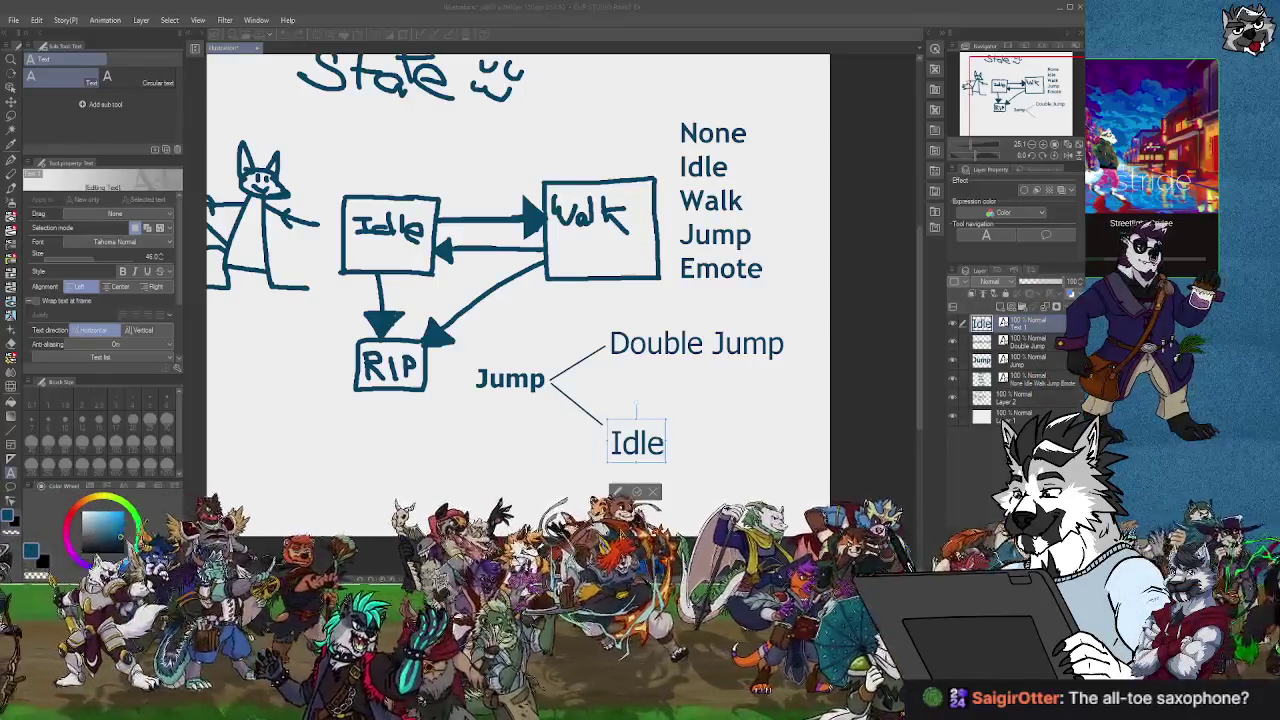
key("alt+Tab")
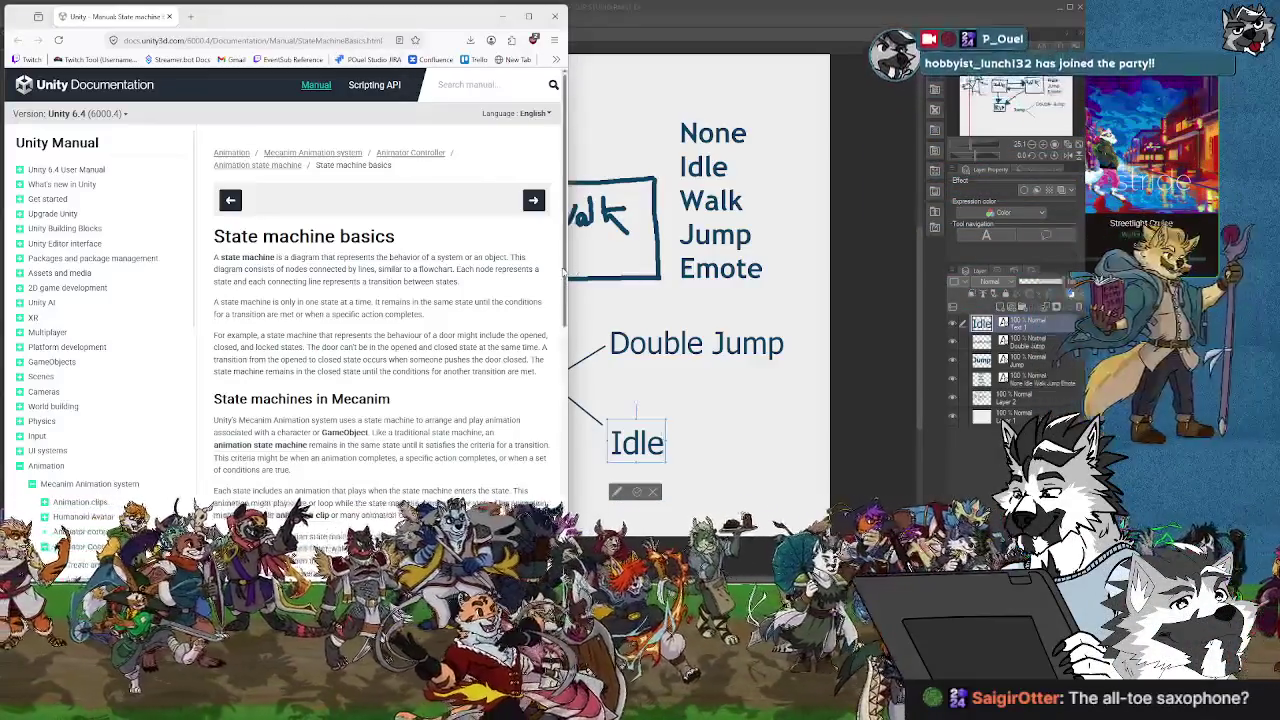
Drag the documentation window's right edge outward so the State machine basics page widens.
left_click_drag(568, 265, 598, 268)
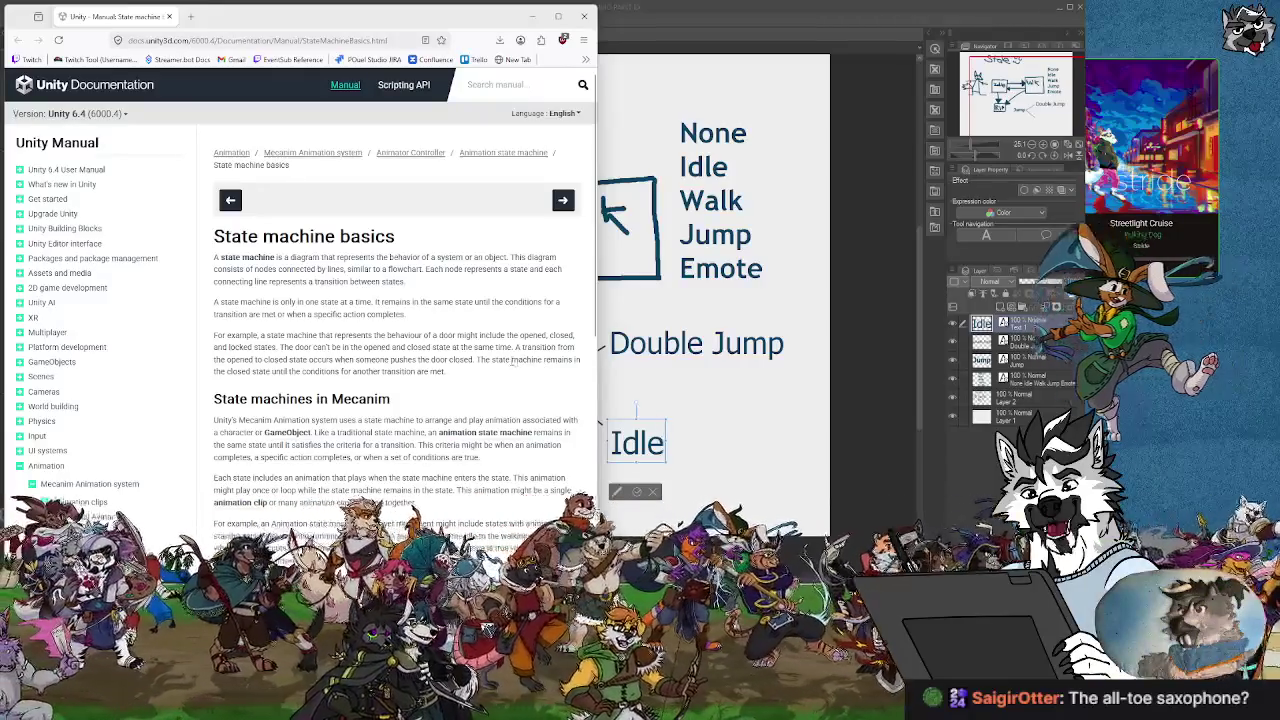
scroll(400, 400, "down", 3)
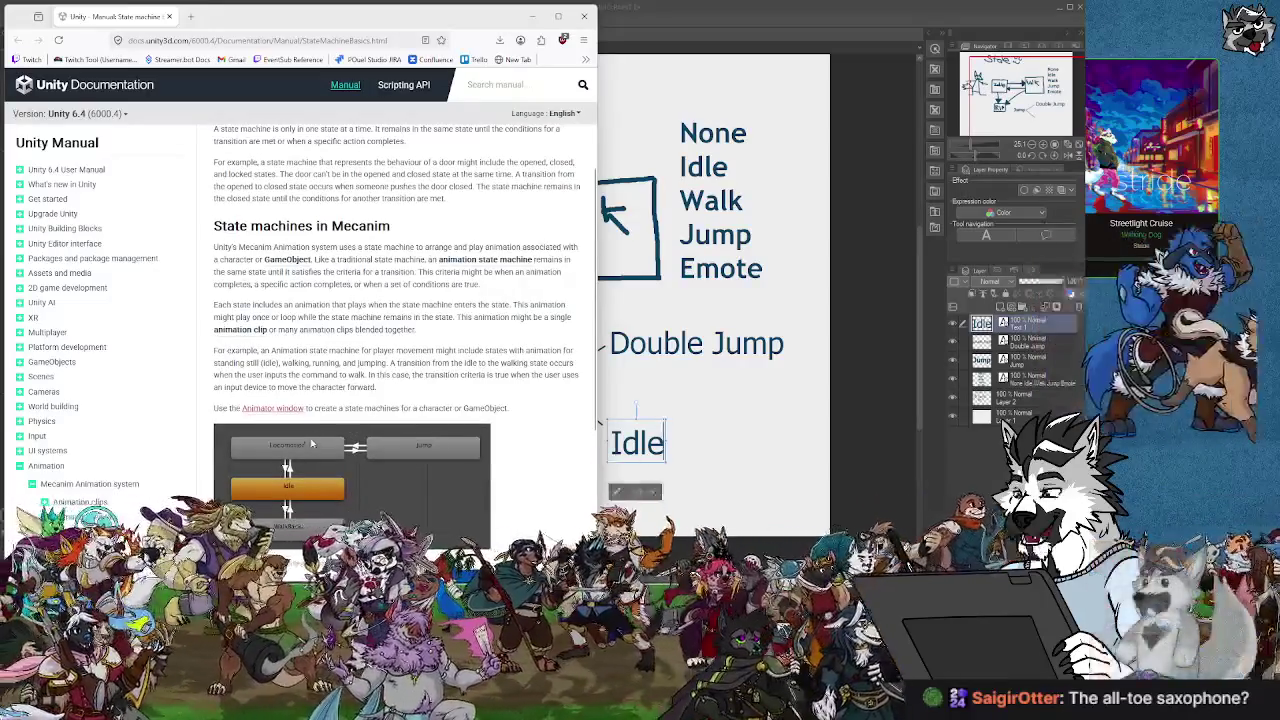
scroll(325, 470, "down", 3)
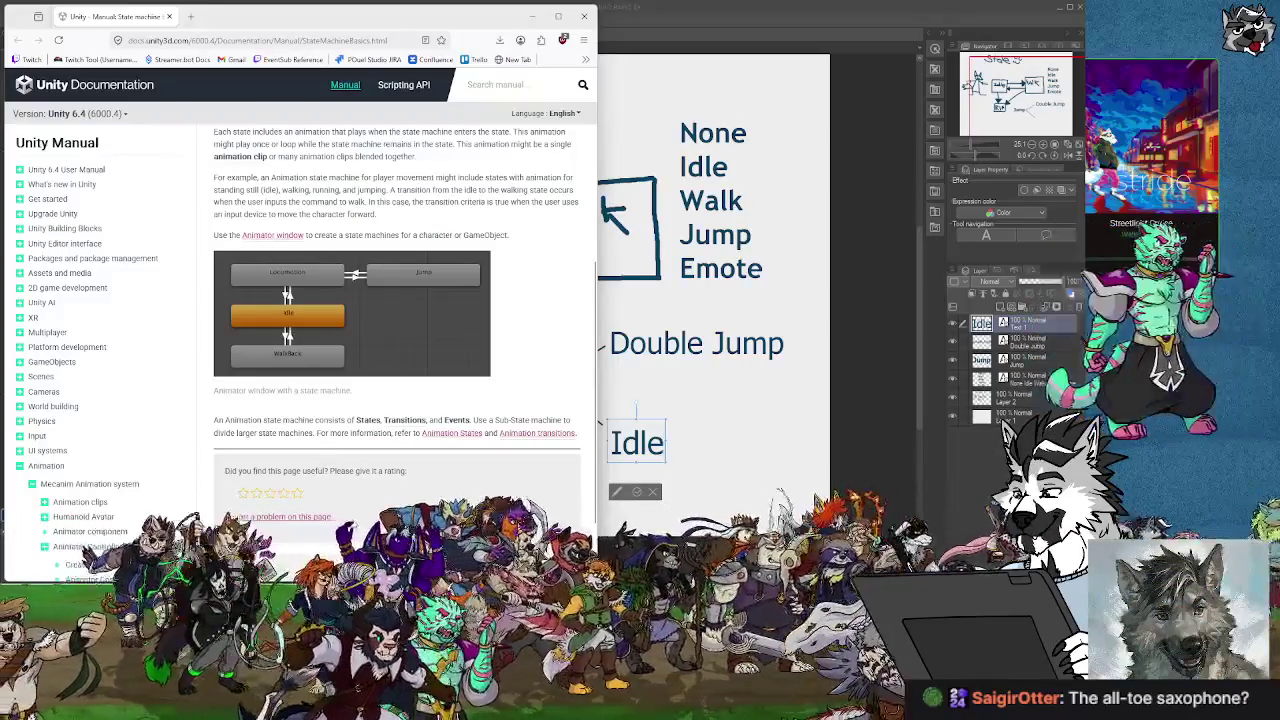
scroll(357, 519, "down", 2)
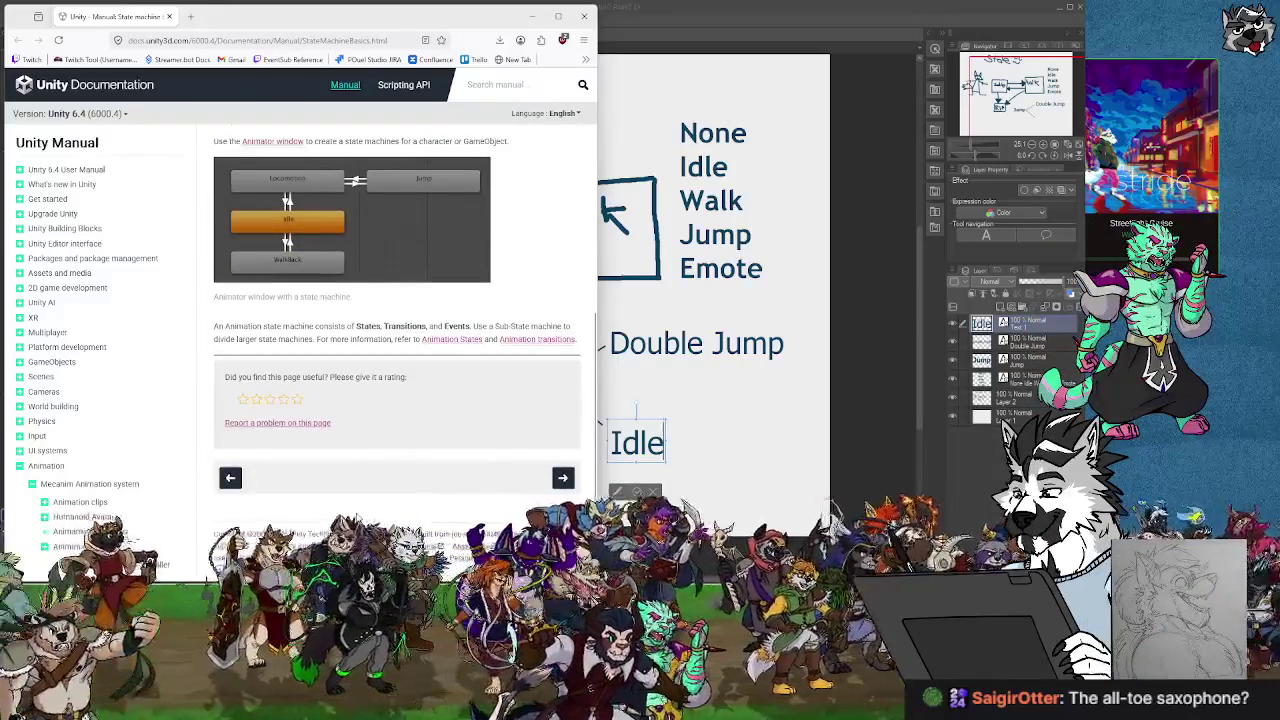
scroll(357, 518, "up", 5)
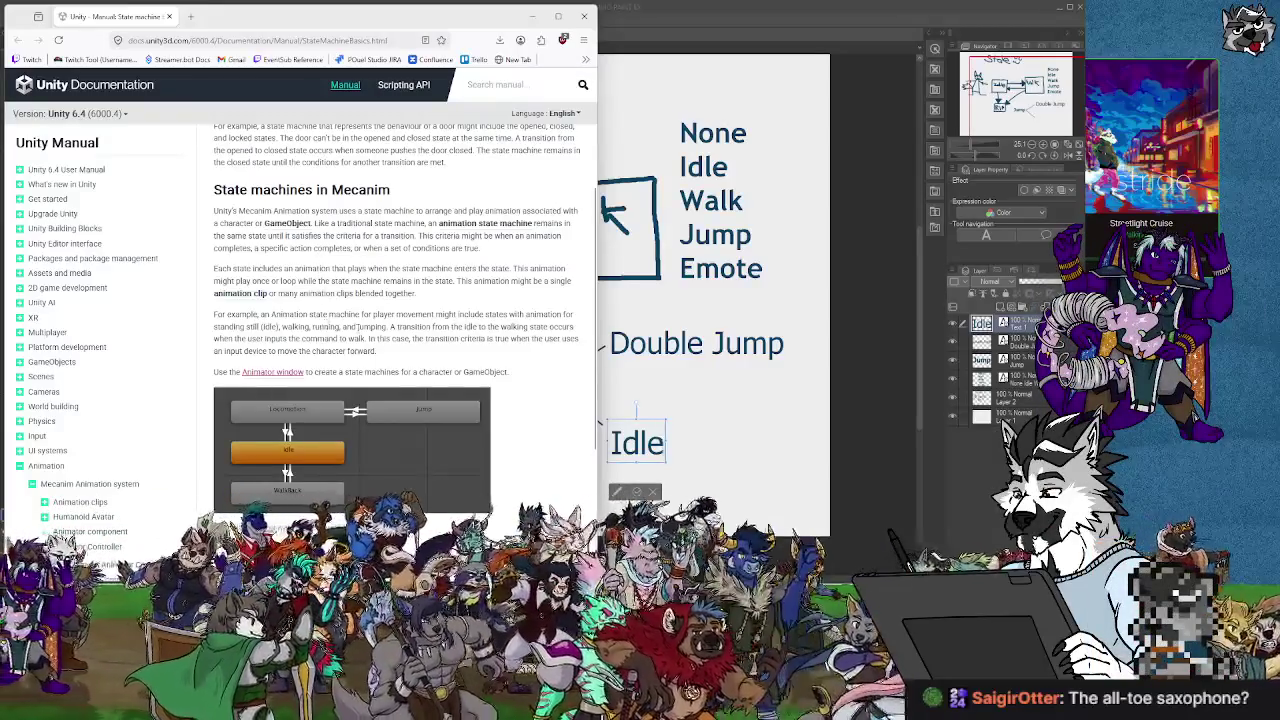
scroll(352, 318, "up", 2)
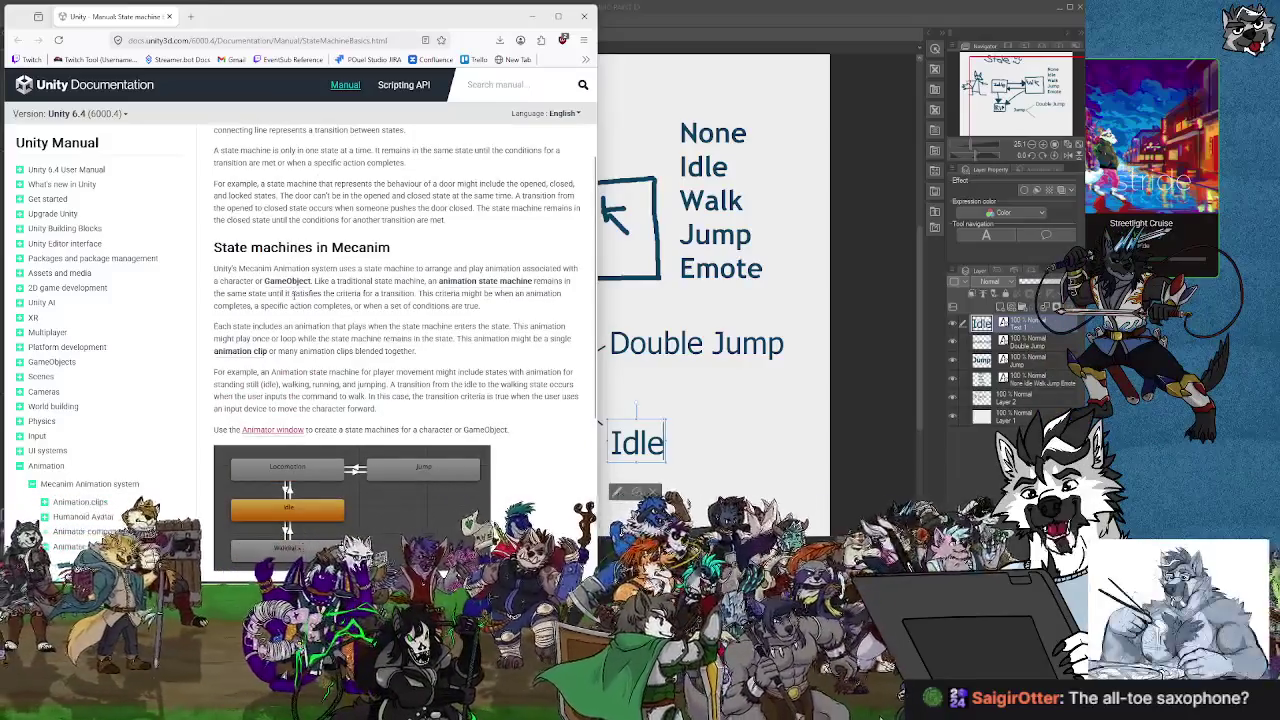
scroll(294, 294, "down", 5)
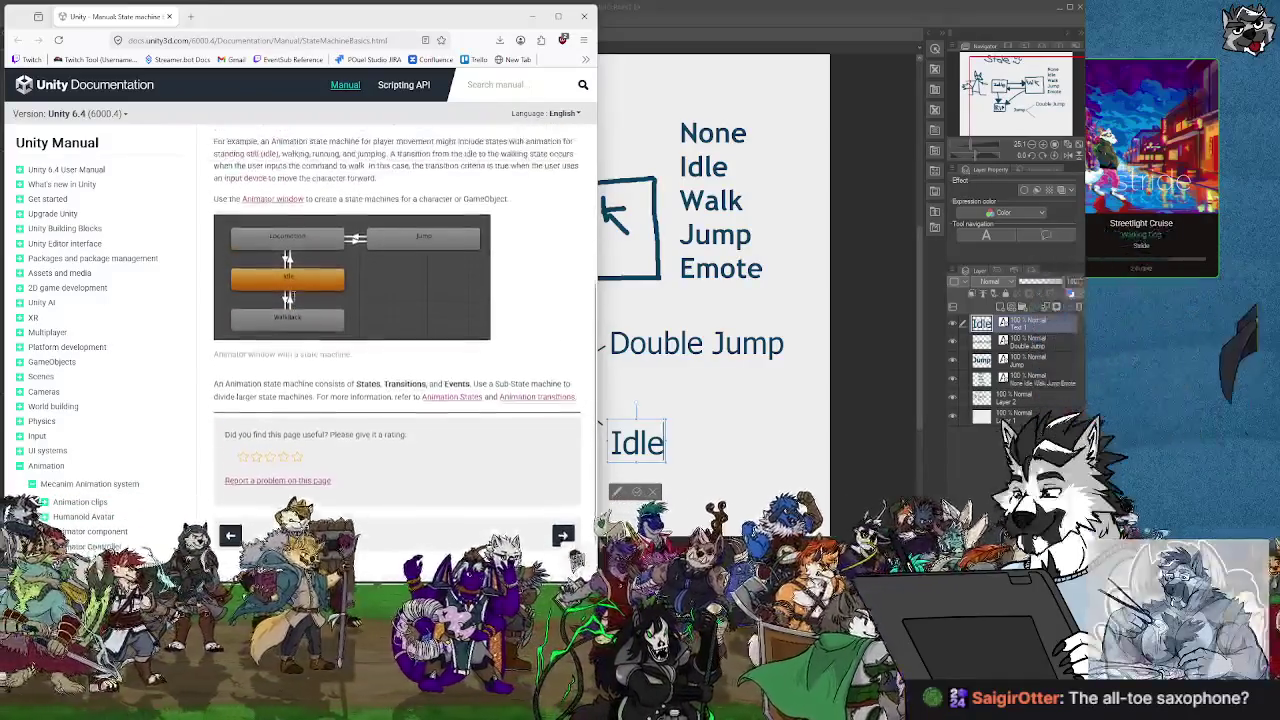
scroll(294, 296, "up", 10)
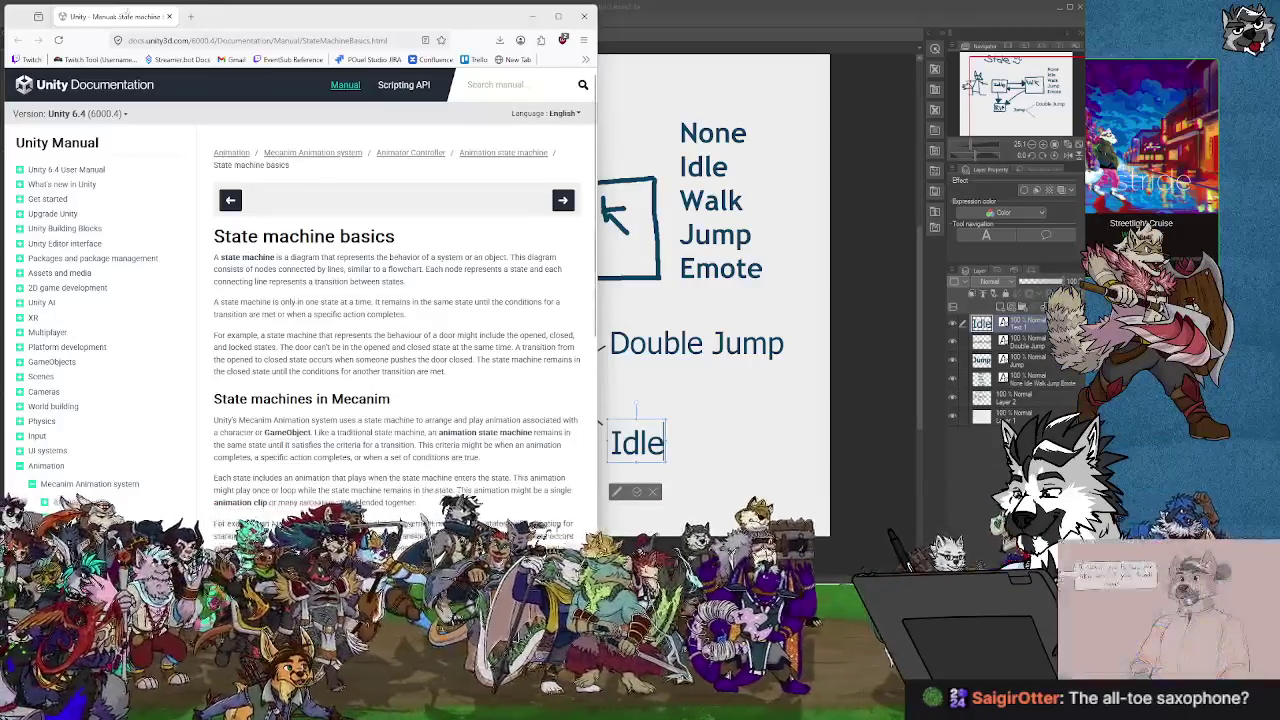
Search Google for 'state machine unity' in a new tab and open the 'A Better Way to Code Your Characters' video.
left_click(189, 17)
type("sta")
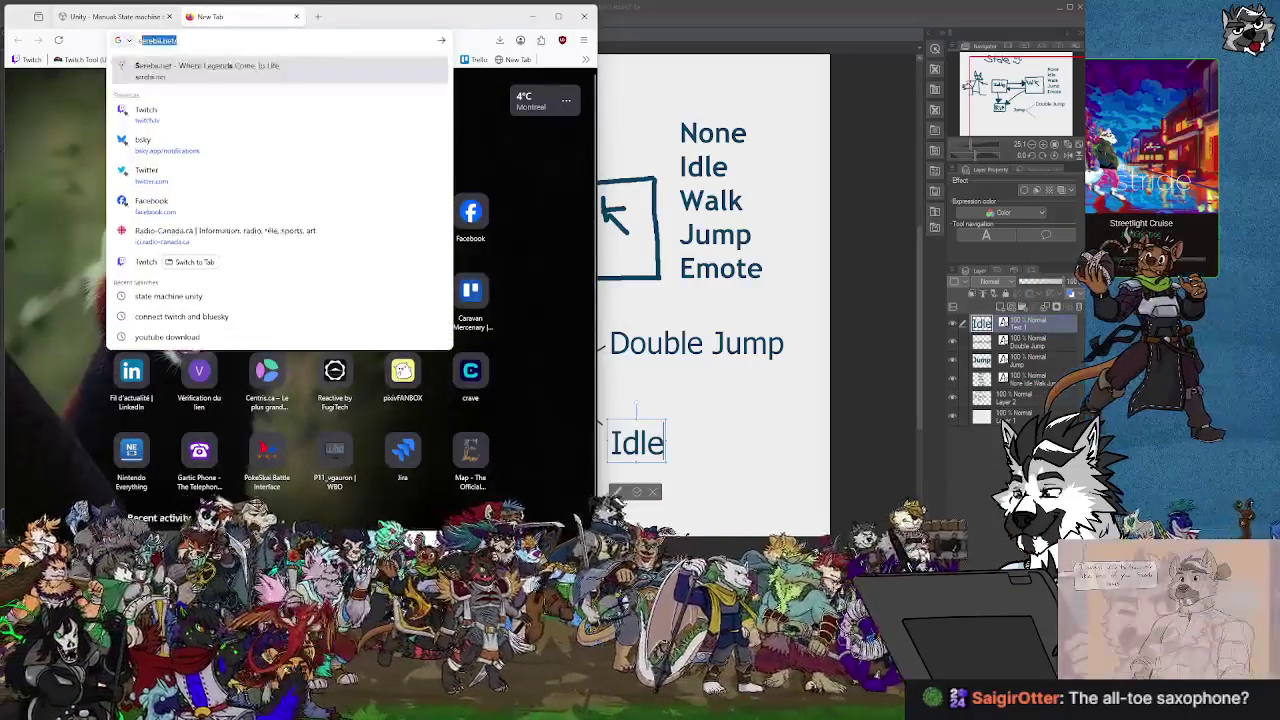
type("te machi")
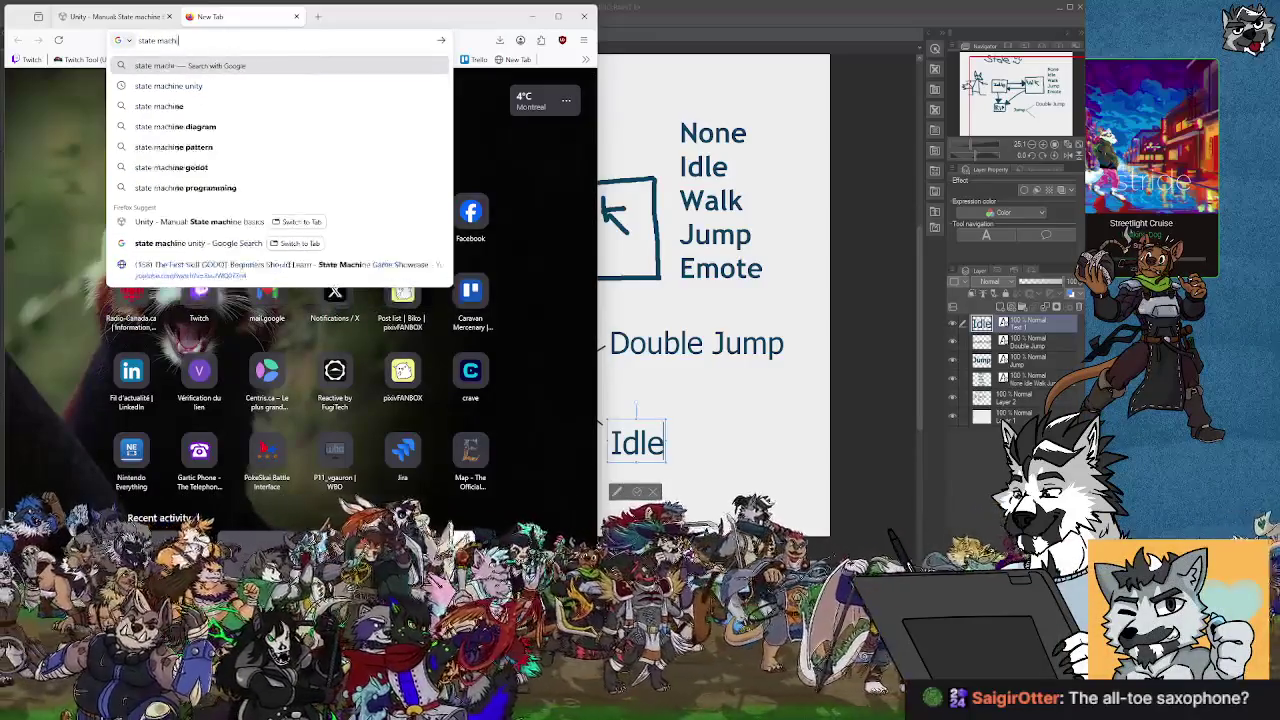
type("ne unity")
key("Return")
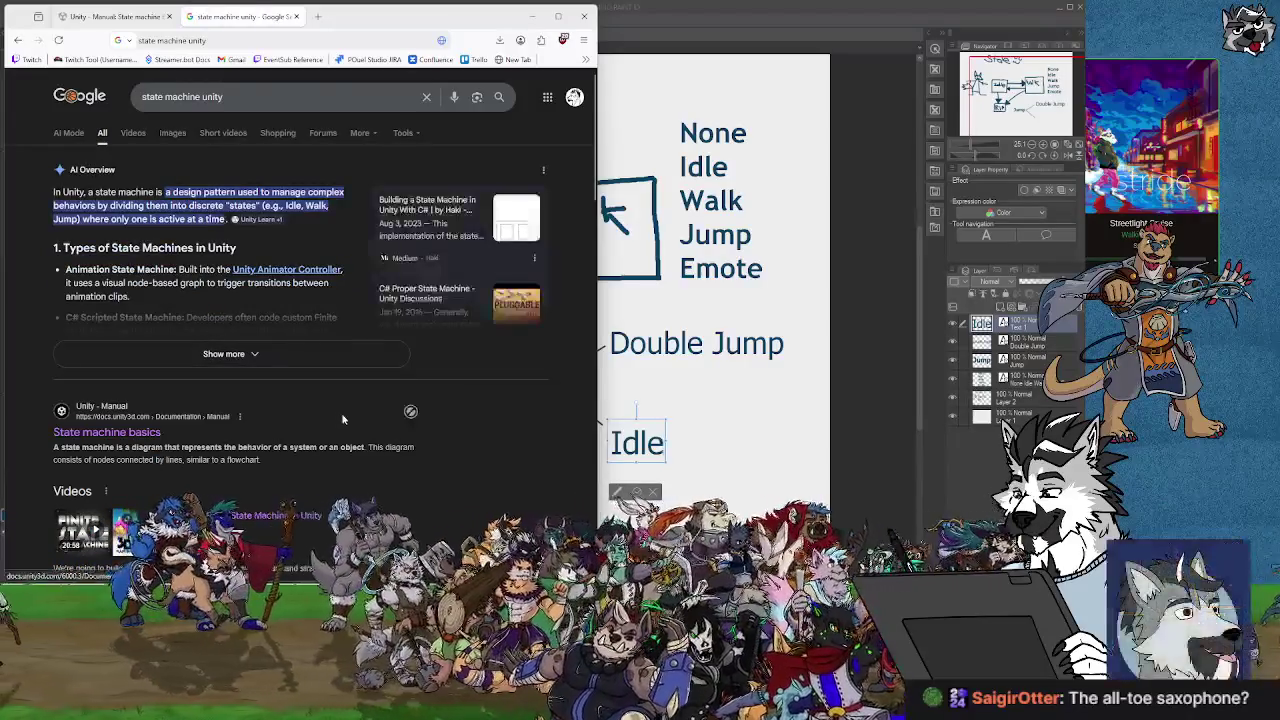
scroll(345, 418, "down", 3)
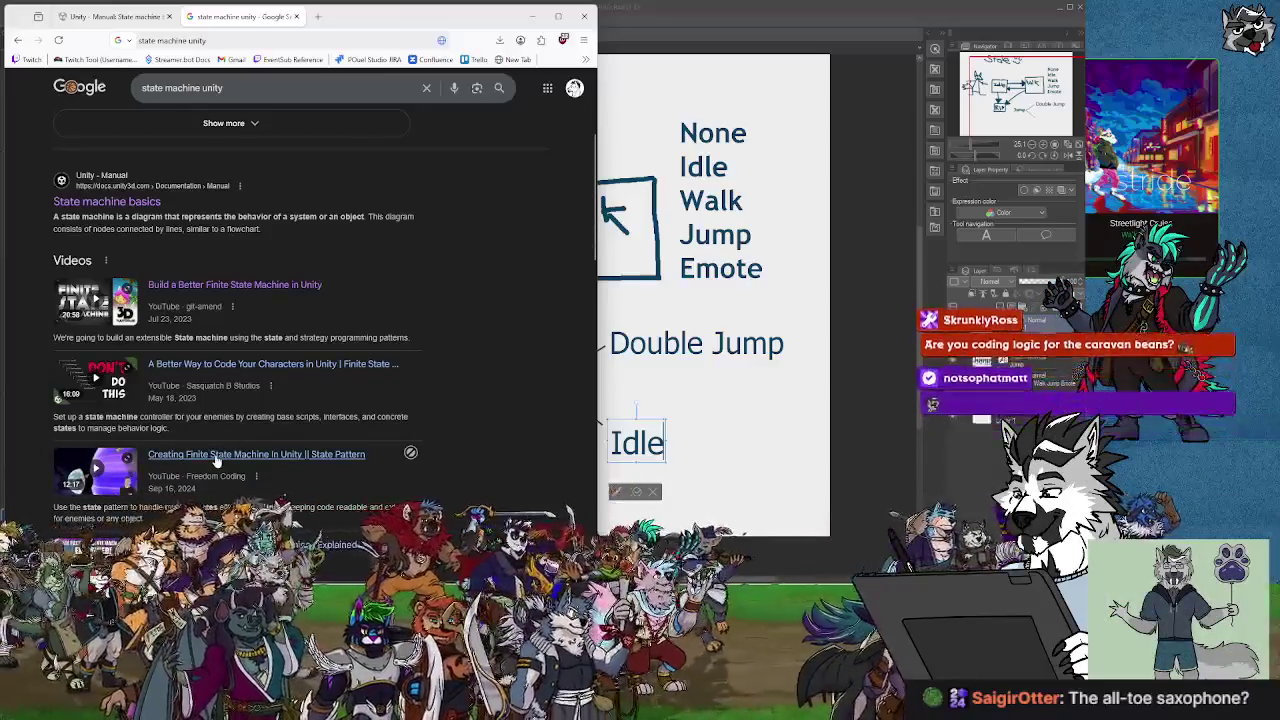
scroll(268, 450, "down", 1)
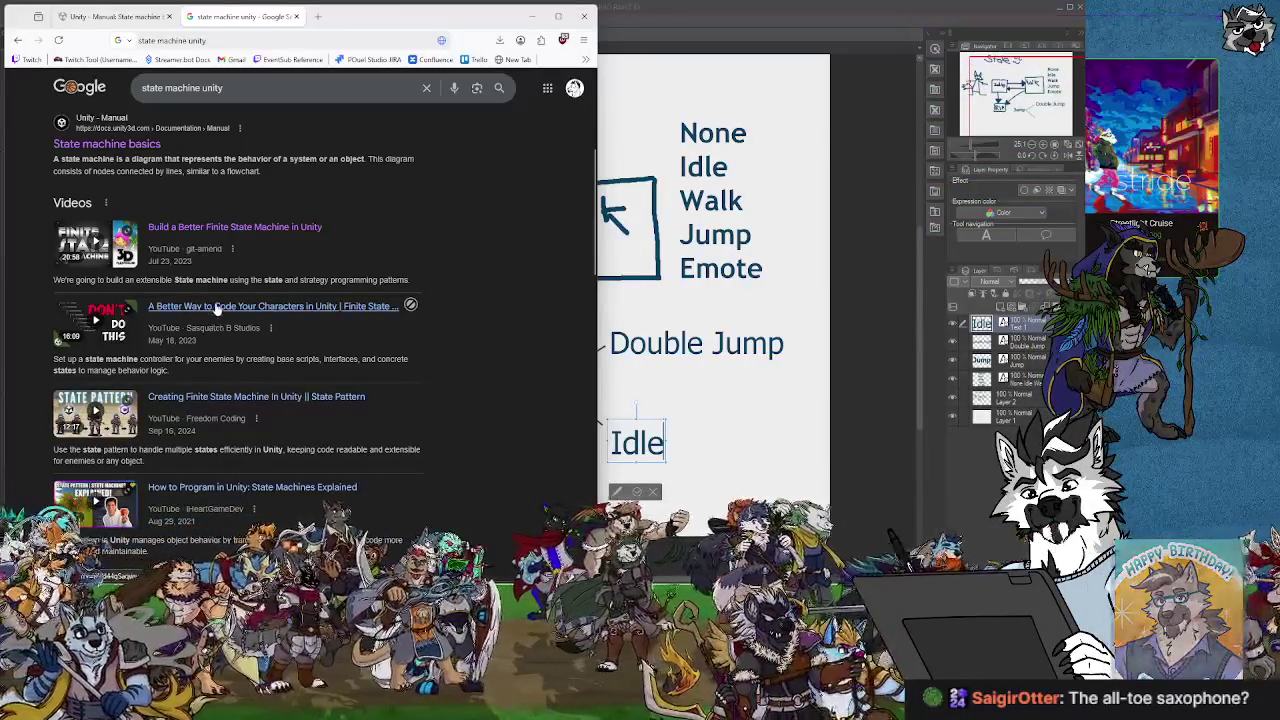
left_click(215, 309)
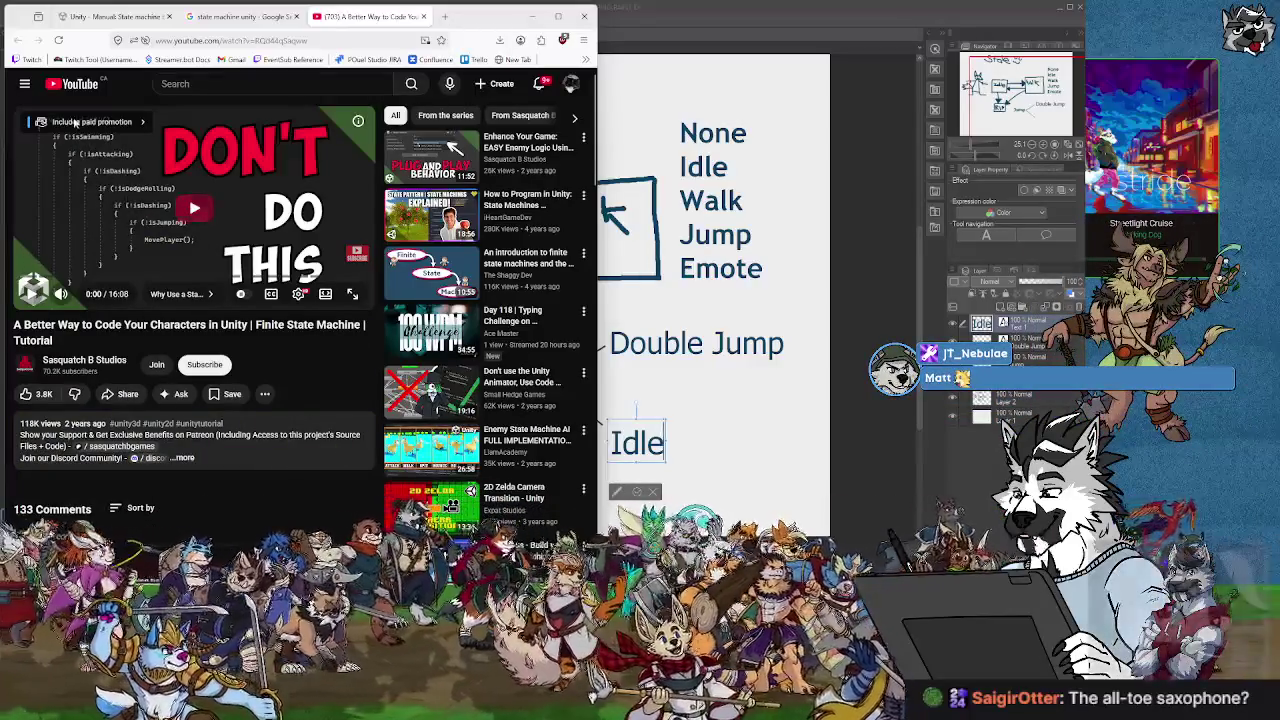
Play the finite state machine tutorial and scrub ahead past its intro.
left_click(192, 215)
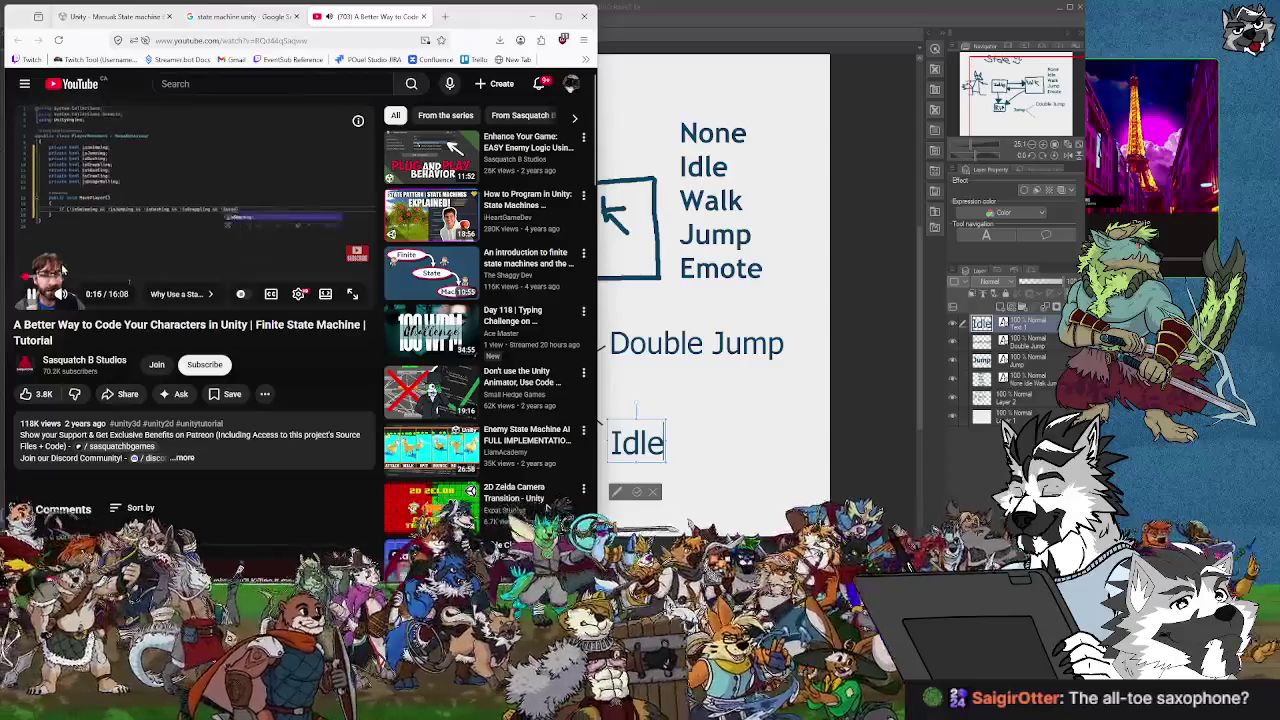
left_click_drag(62, 270, 47, 272)
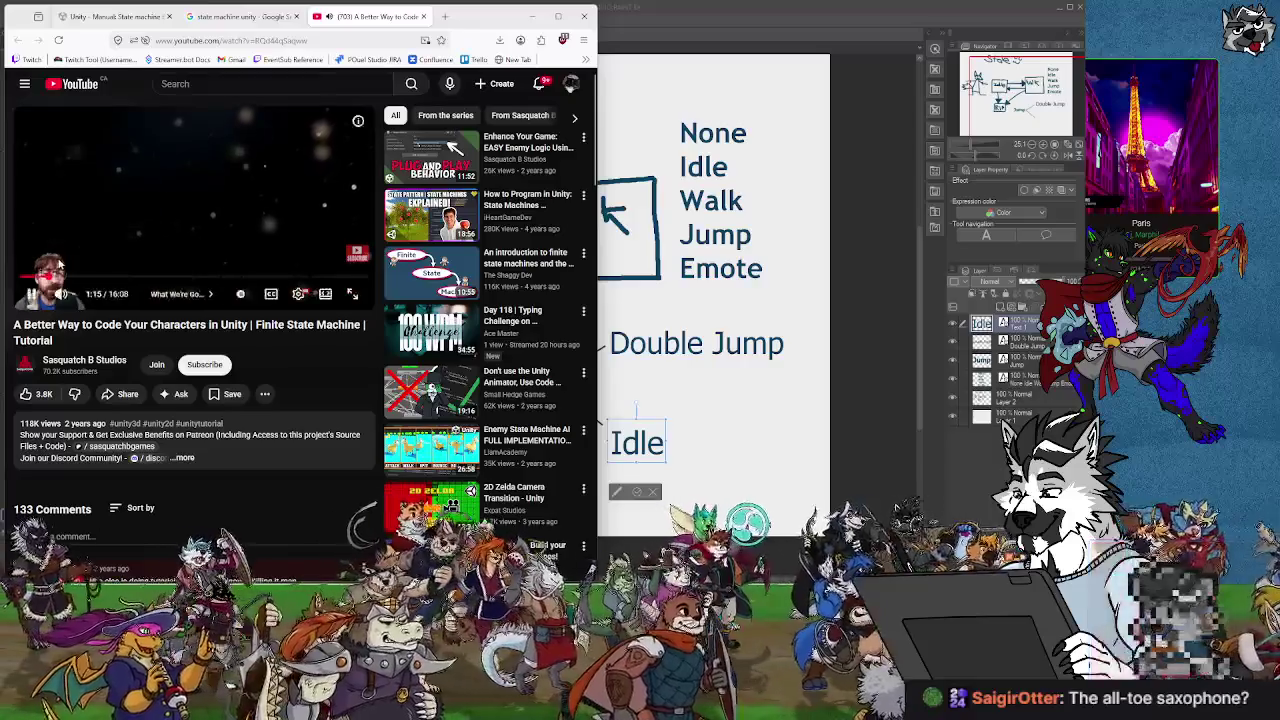
left_click_drag(60, 273, 88, 283)
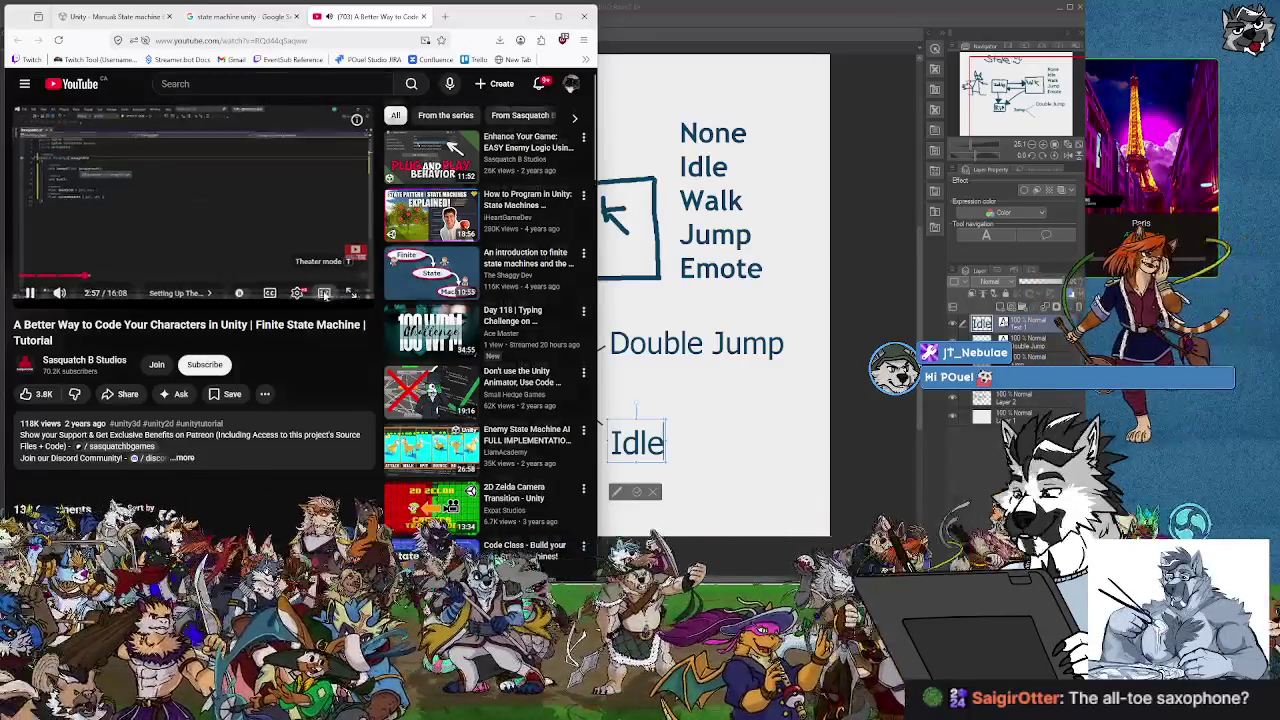
Switch to theater mode, pause at 3:00, and skip forward through the code to 6:07.
key("t")
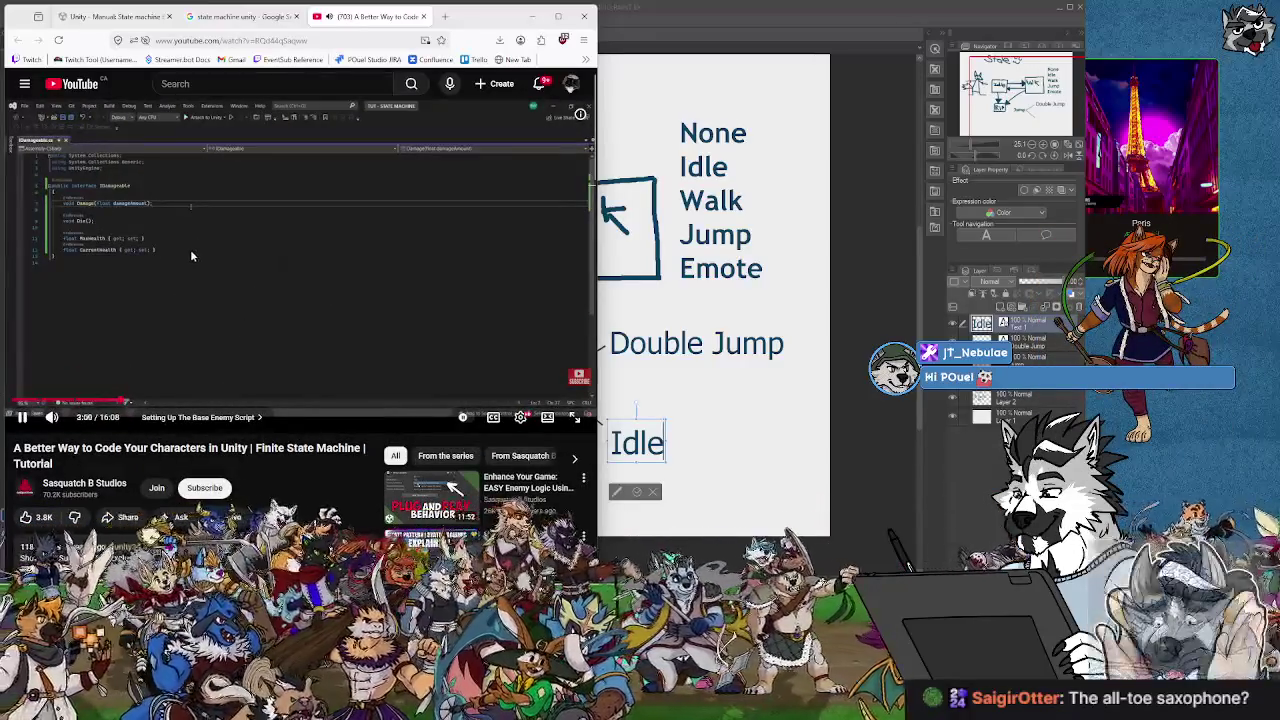
left_click(190, 249)
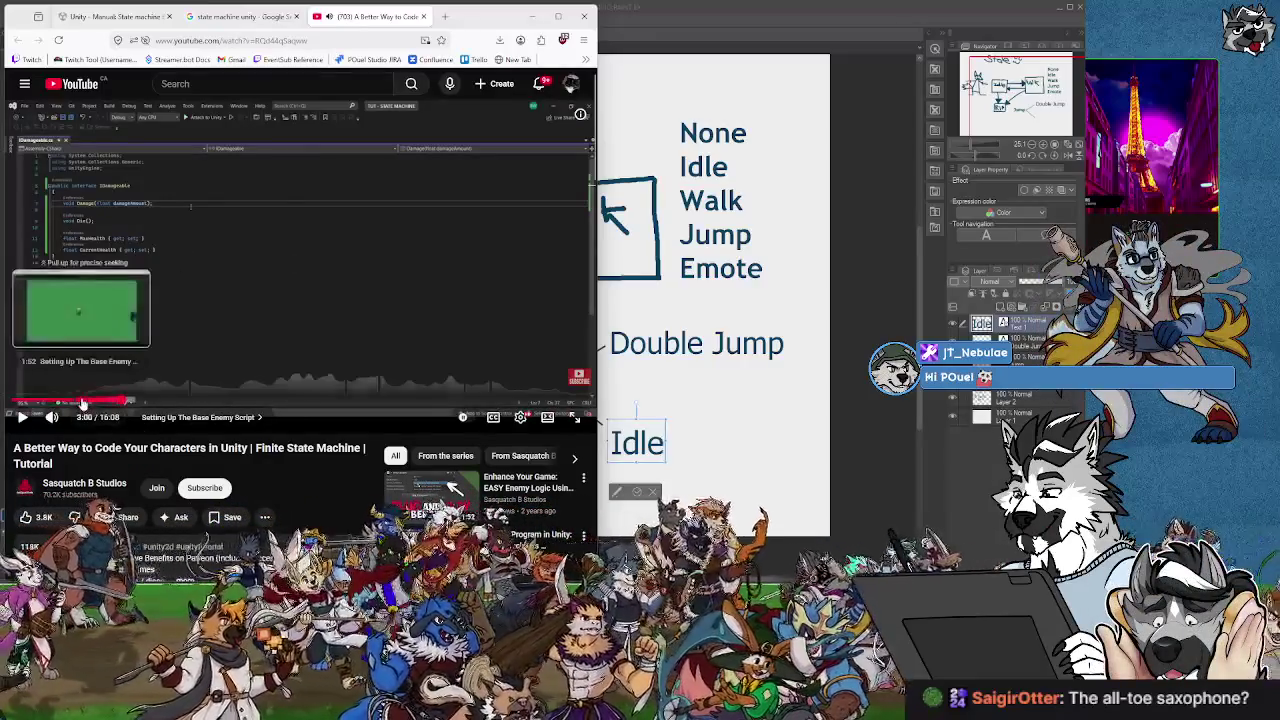
left_click(143, 405)
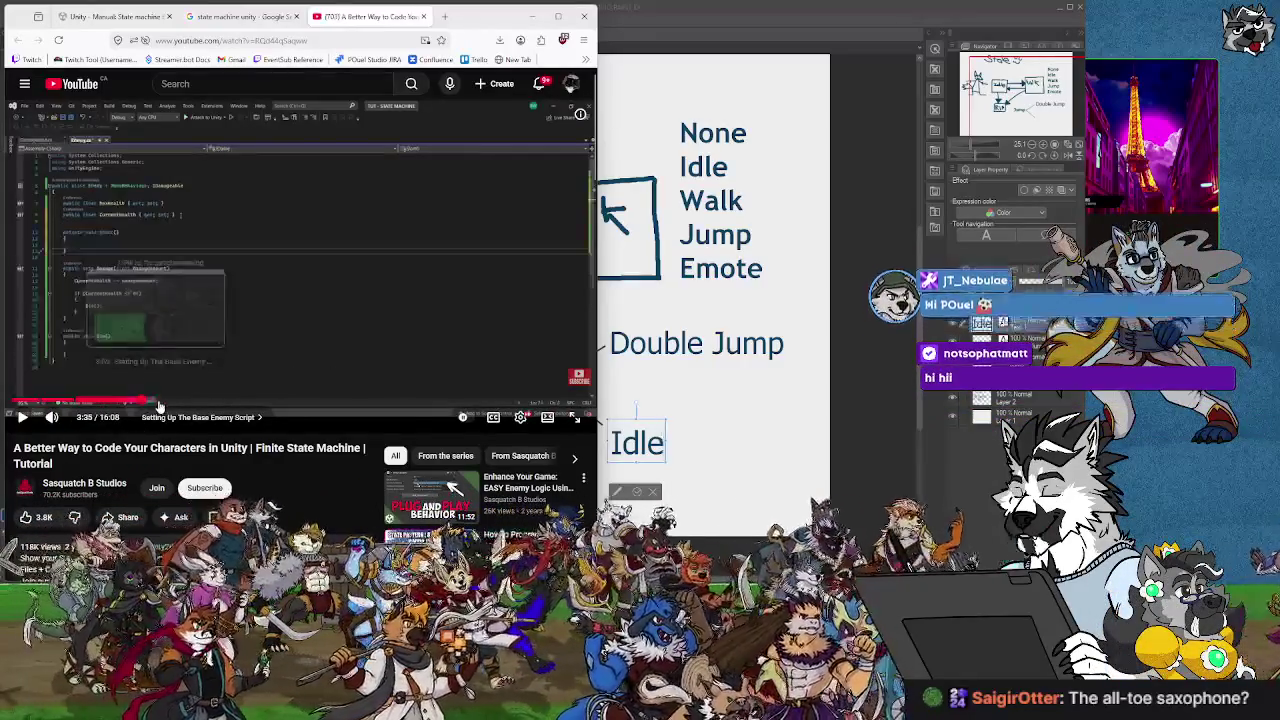
left_click(228, 405)
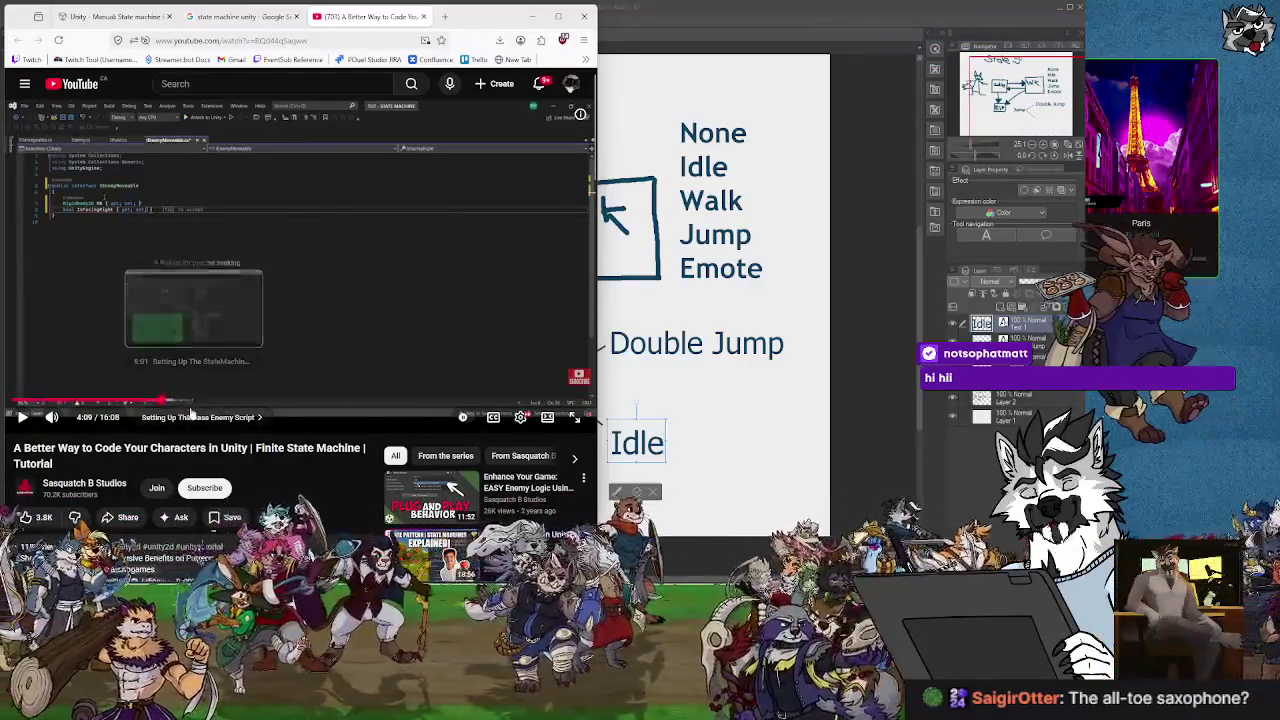
left_click(183, 402)
left_click(184, 402)
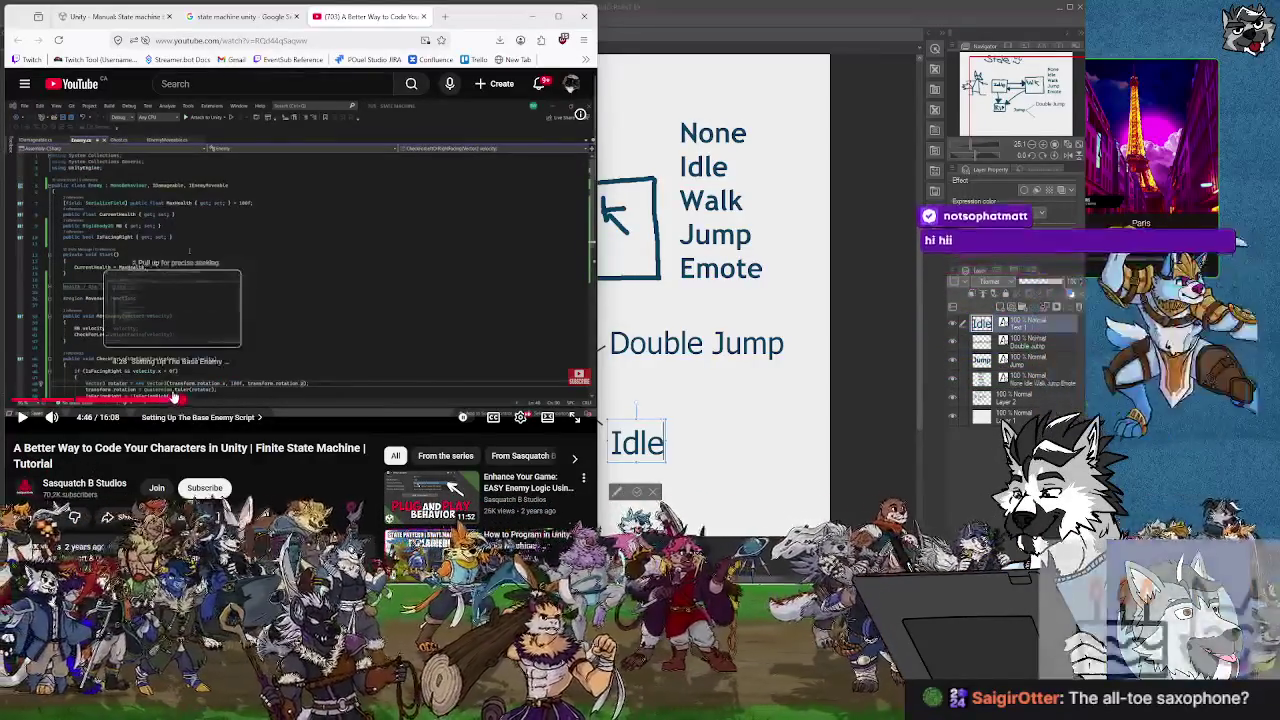
left_click(209, 402)
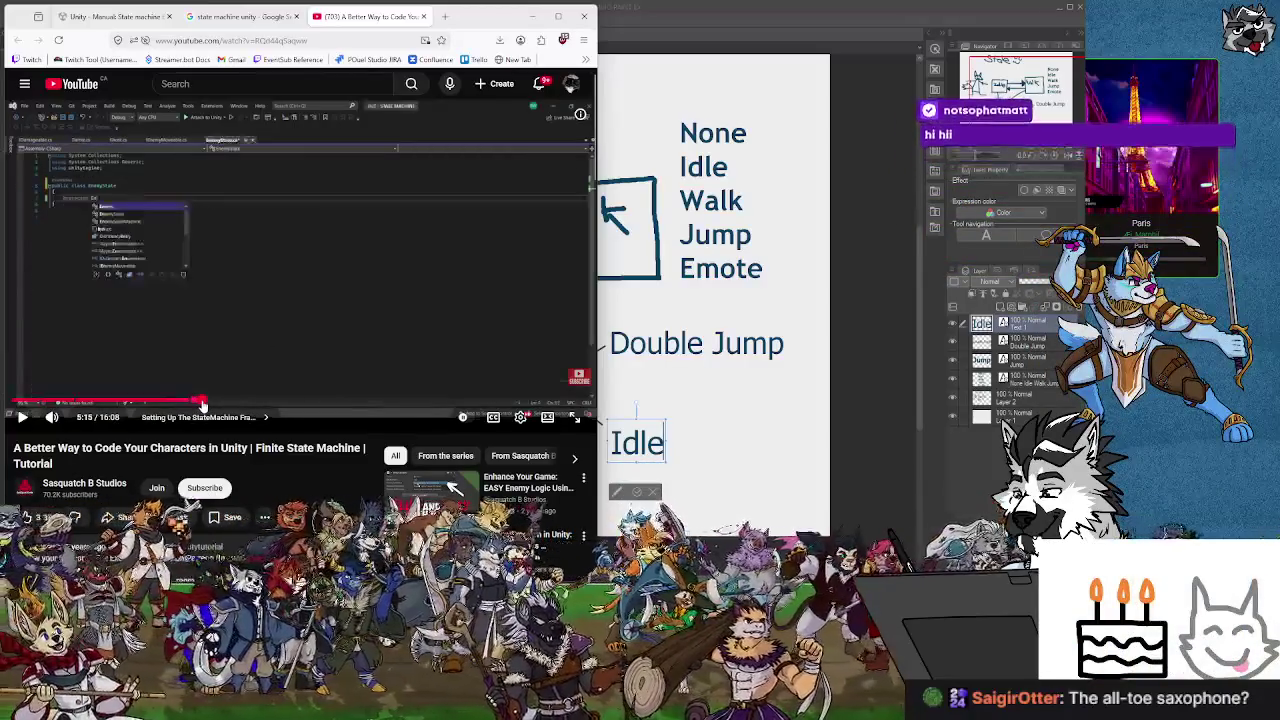
left_click(230, 402)
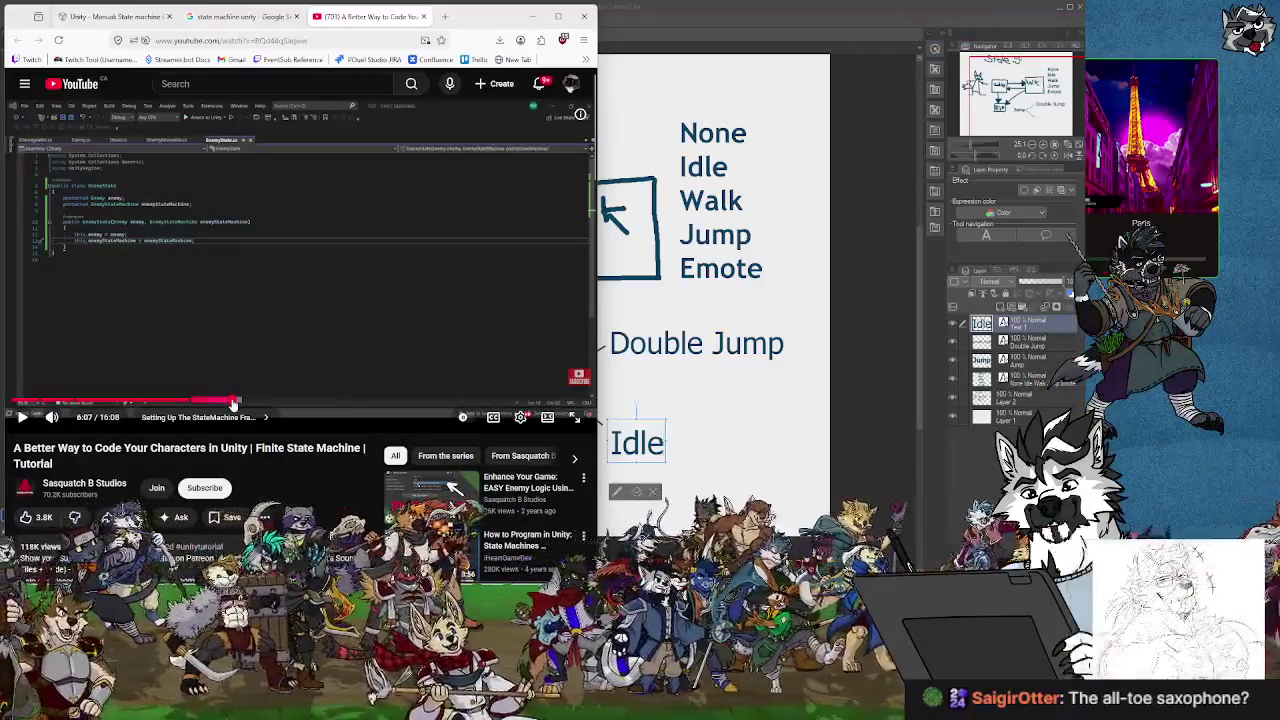
Scrub around the six-minute mark to 6:42, then settle back at 5:50.
left_click_drag(233, 402, 233, 402)
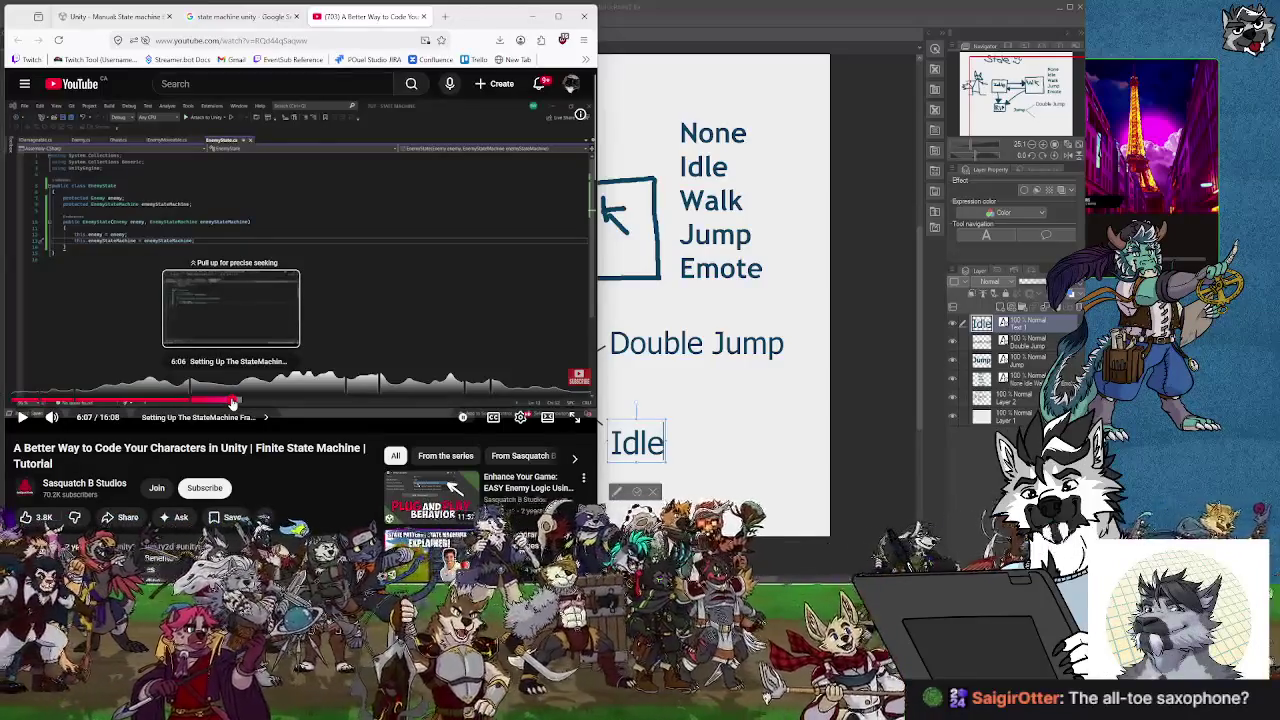
left_click_drag(233, 402, 235, 405)
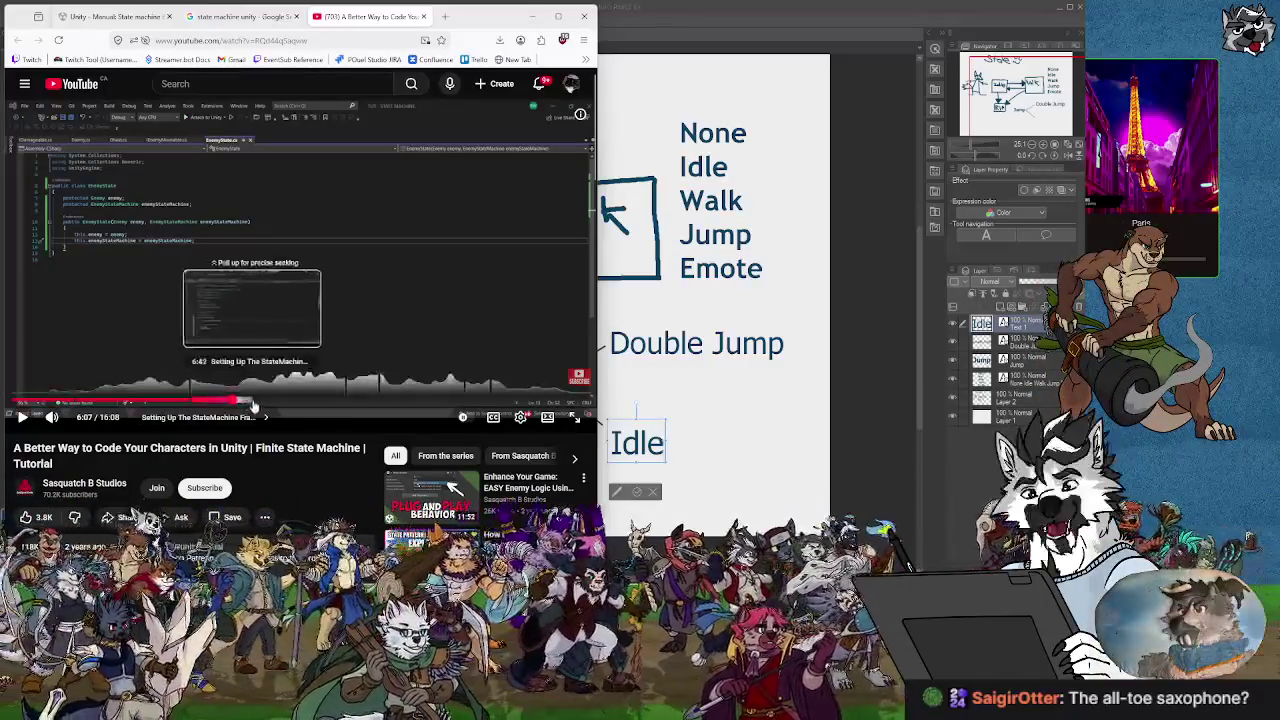
left_click_drag(237, 405, 253, 398)
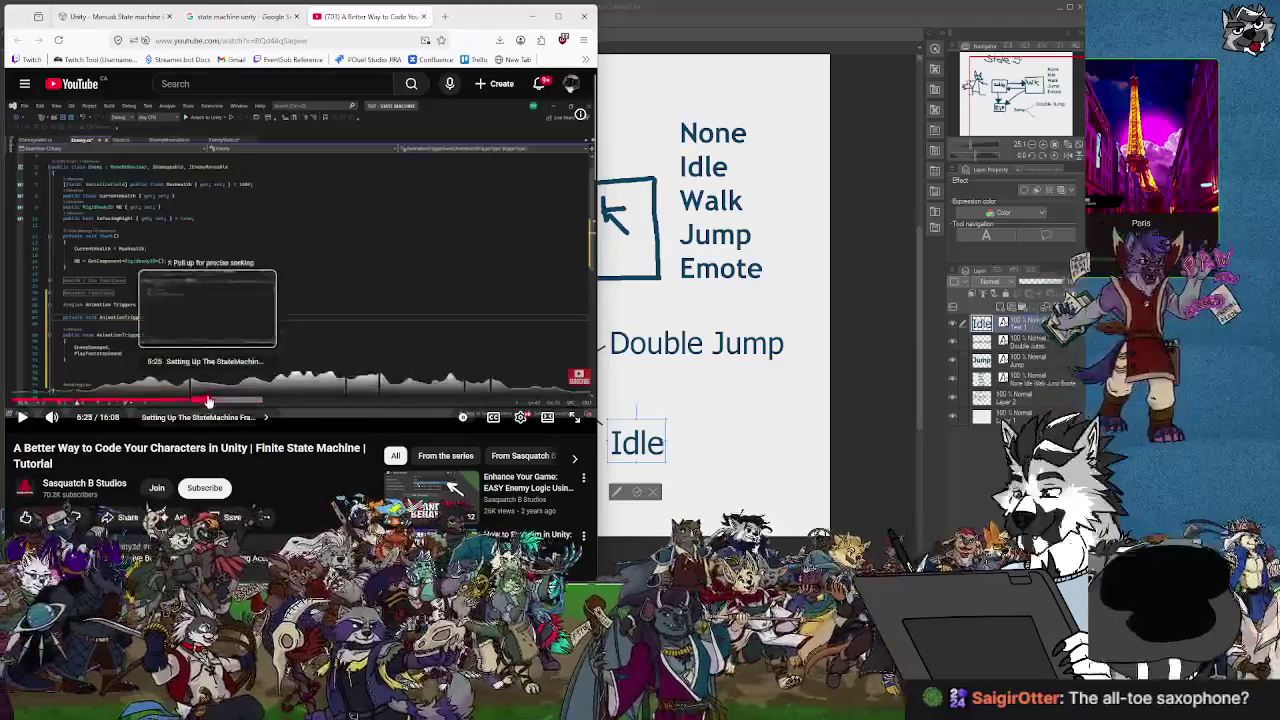
left_click(206, 400)
left_click_drag(223, 402, 287, 408)
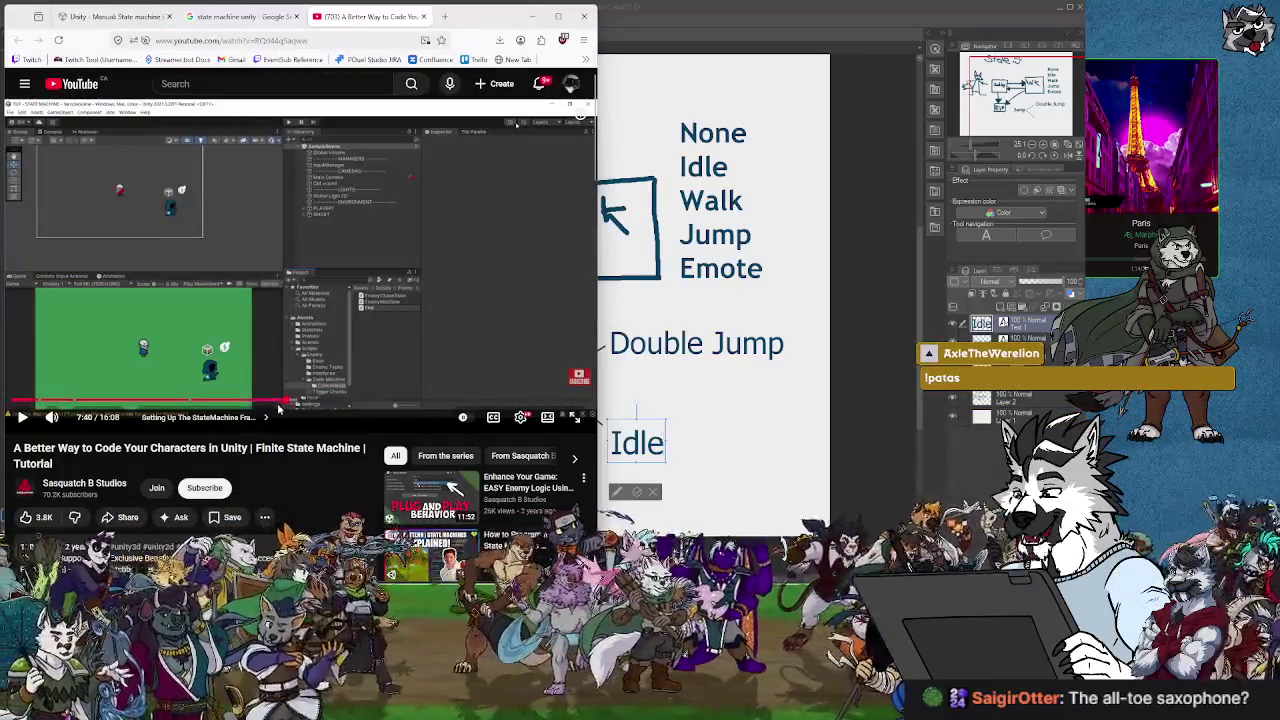
Open the video's chapter list and seek the tutorial to about 7:40.
left_click(280, 410)
scroll(280, 410, "down", 2)
left_click_drag(279, 262, 277, 262)
scroll(273, 281, "up", 2)
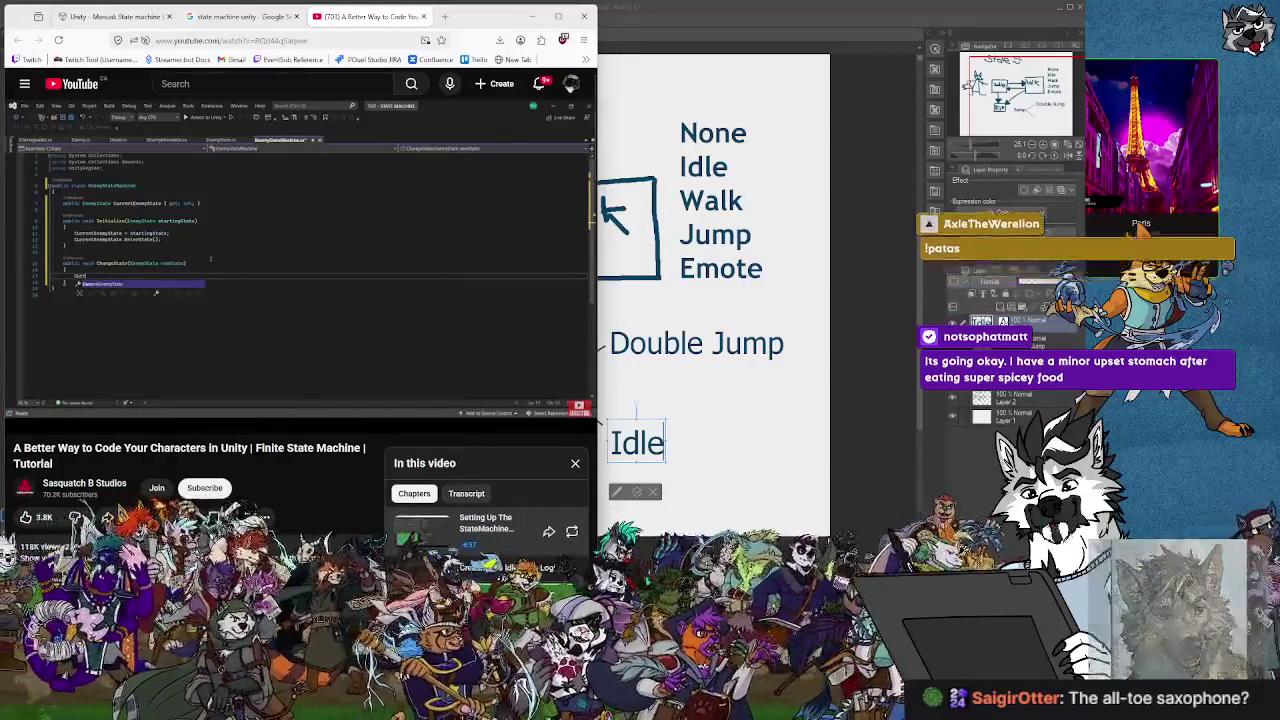
left_click_drag(272, 403, 271, 403)
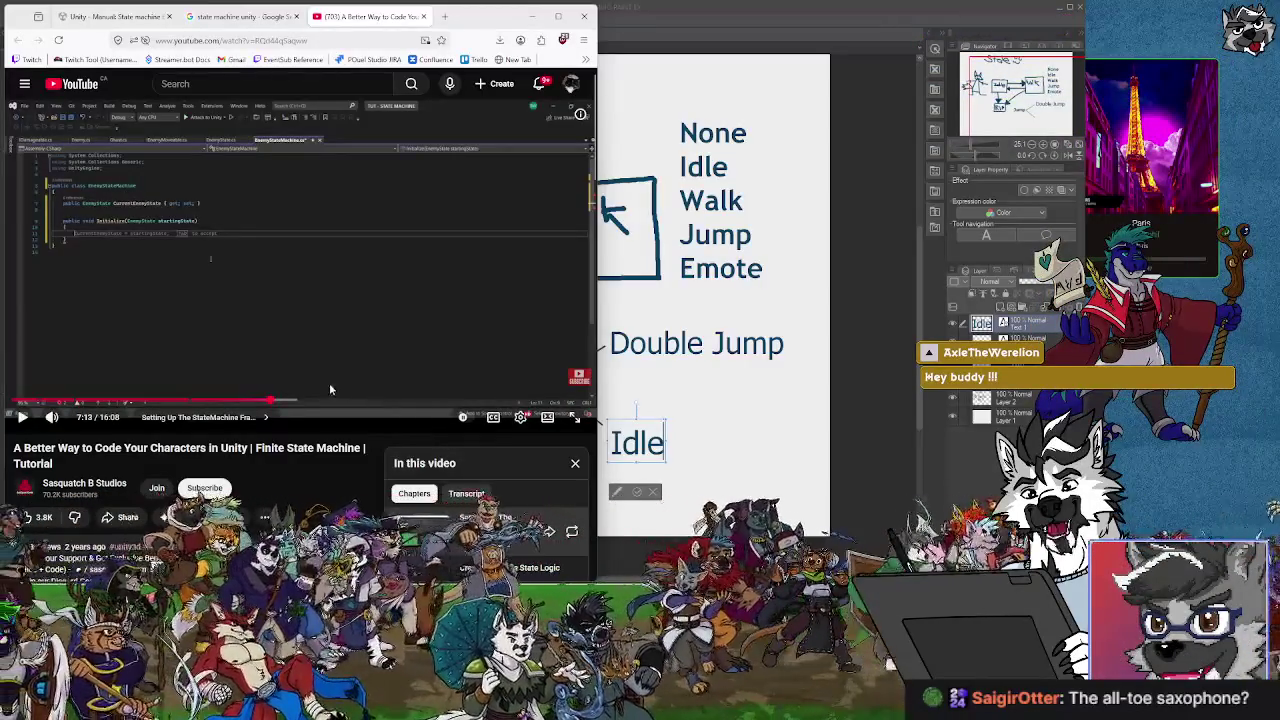
left_click_drag(288, 402, 279, 406)
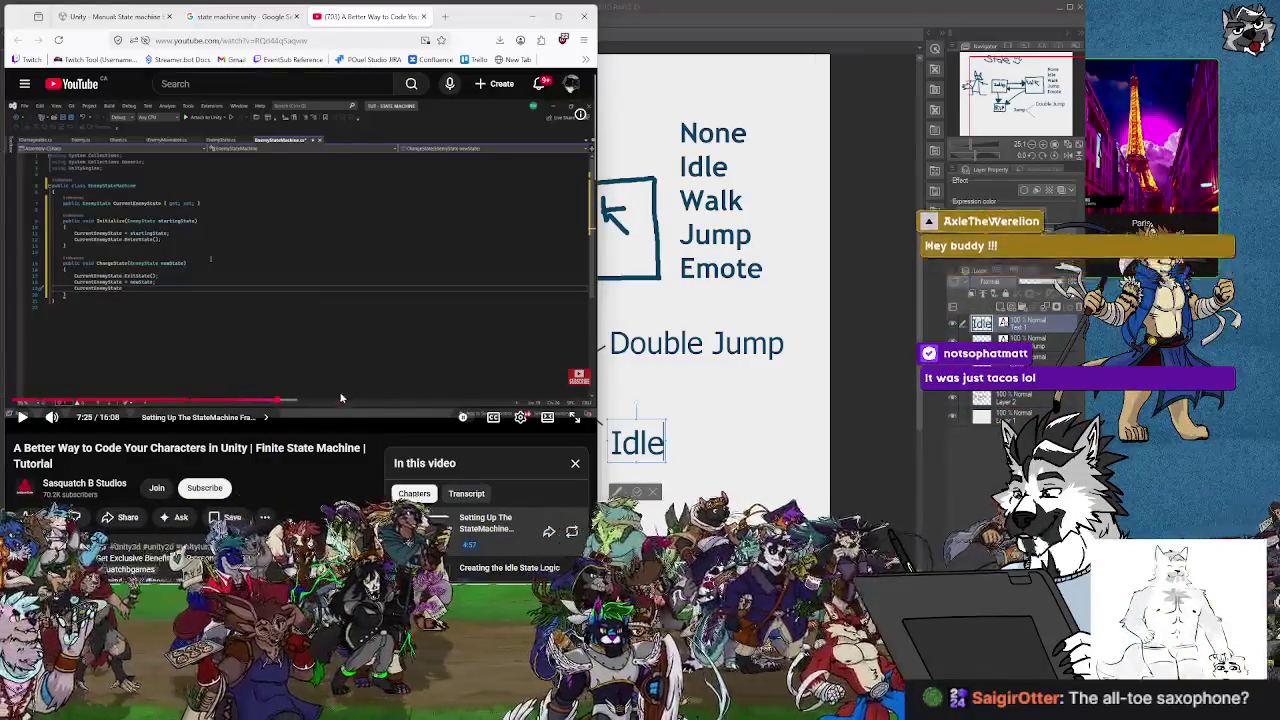
mouse_move(285, 403)
left_mouse_down()
mouse_move(330, 404)
mouse_move(354, 377)
left_mouse_up()
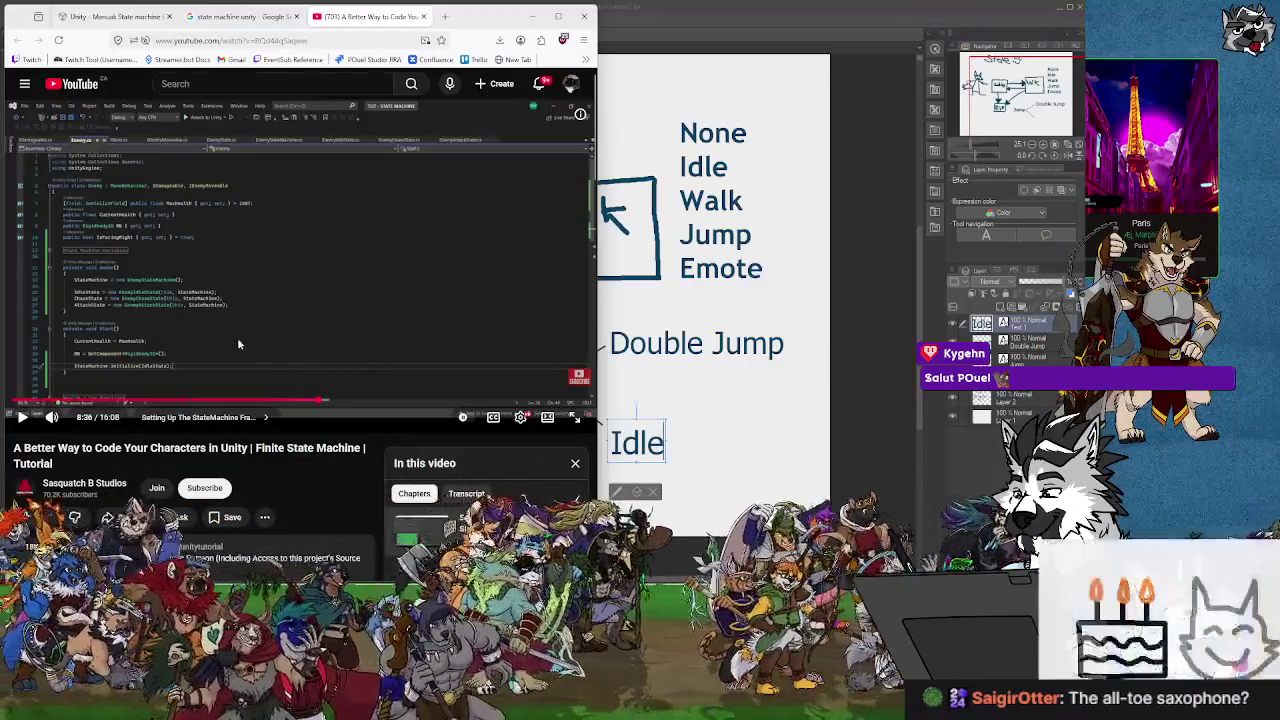
Scan the code near nine minutes, then rewind and settle at 8:10.
left_click_drag(336, 402, 333, 404)
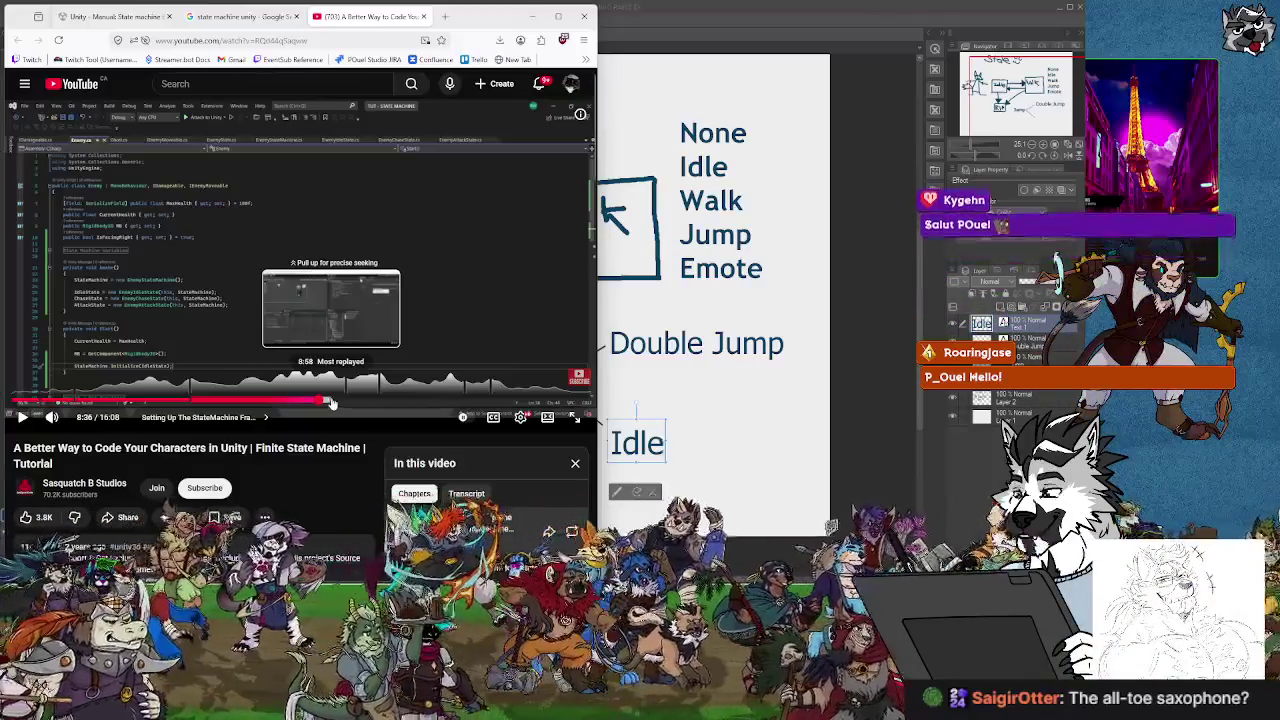
mouse_move(333, 402)
left_mouse_down()
mouse_move(295, 402)
mouse_move(313, 401)
left_mouse_up()
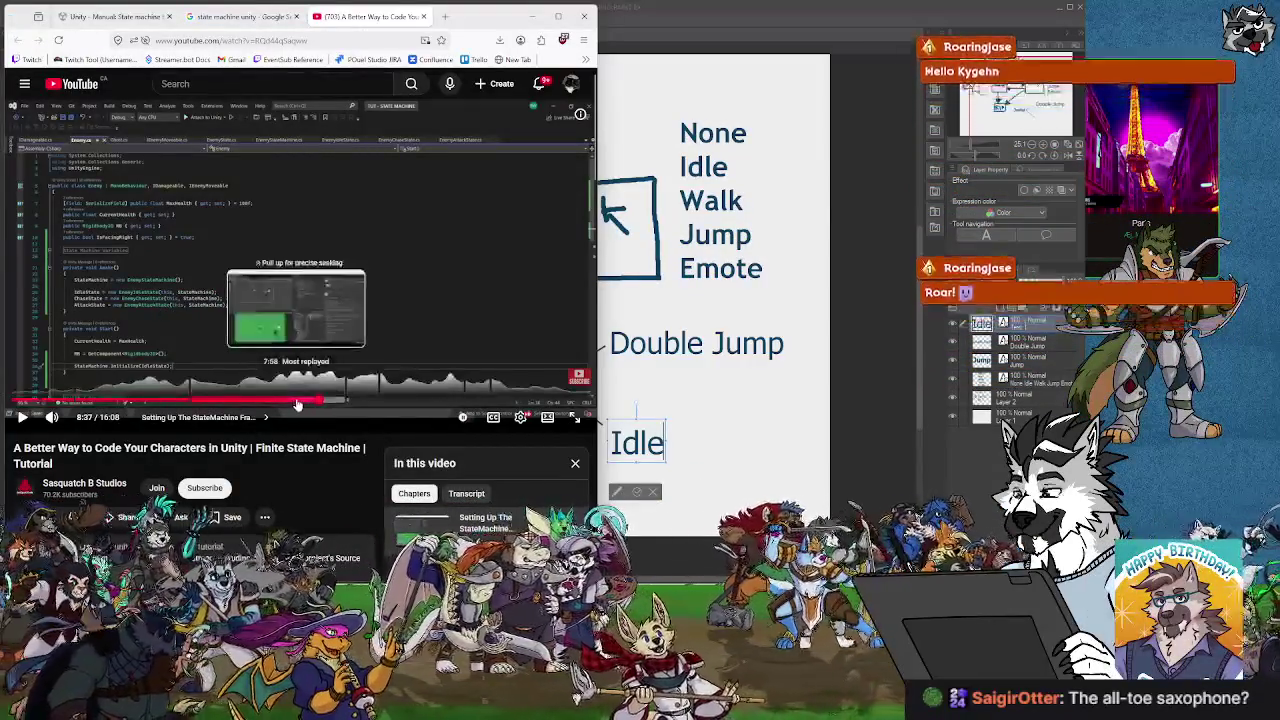
left_click(302, 402)
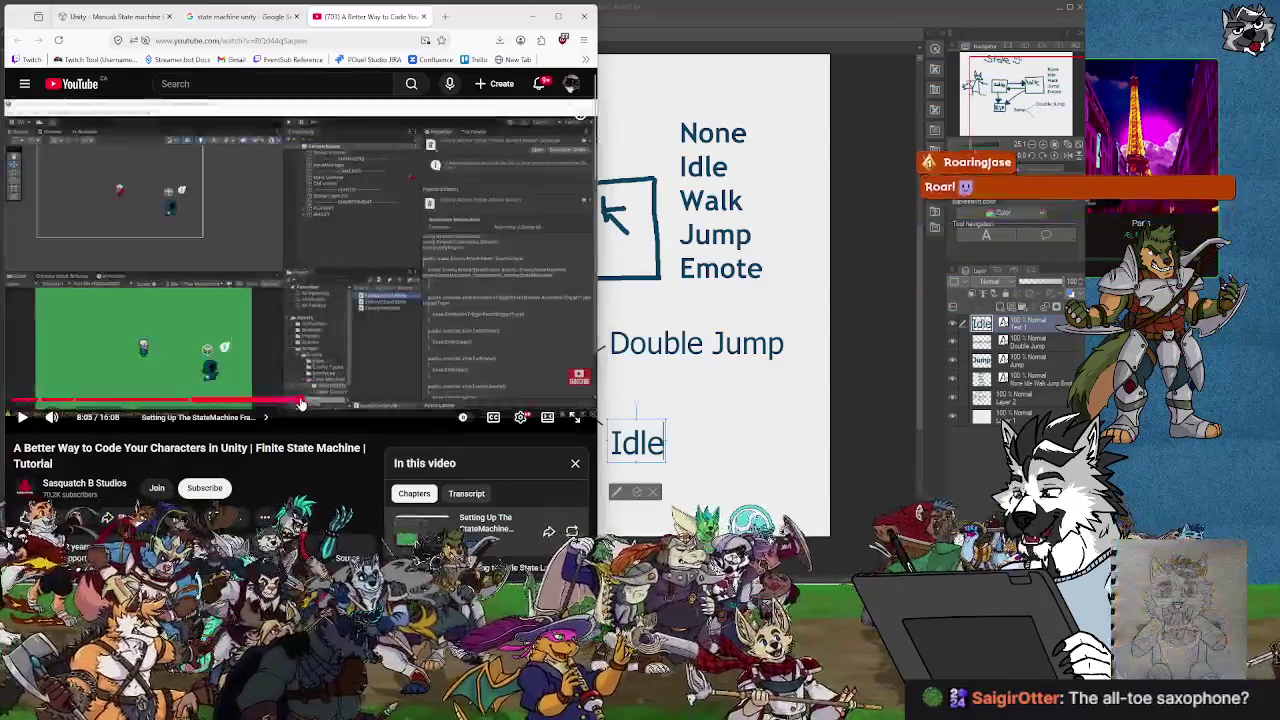
left_click(282, 402)
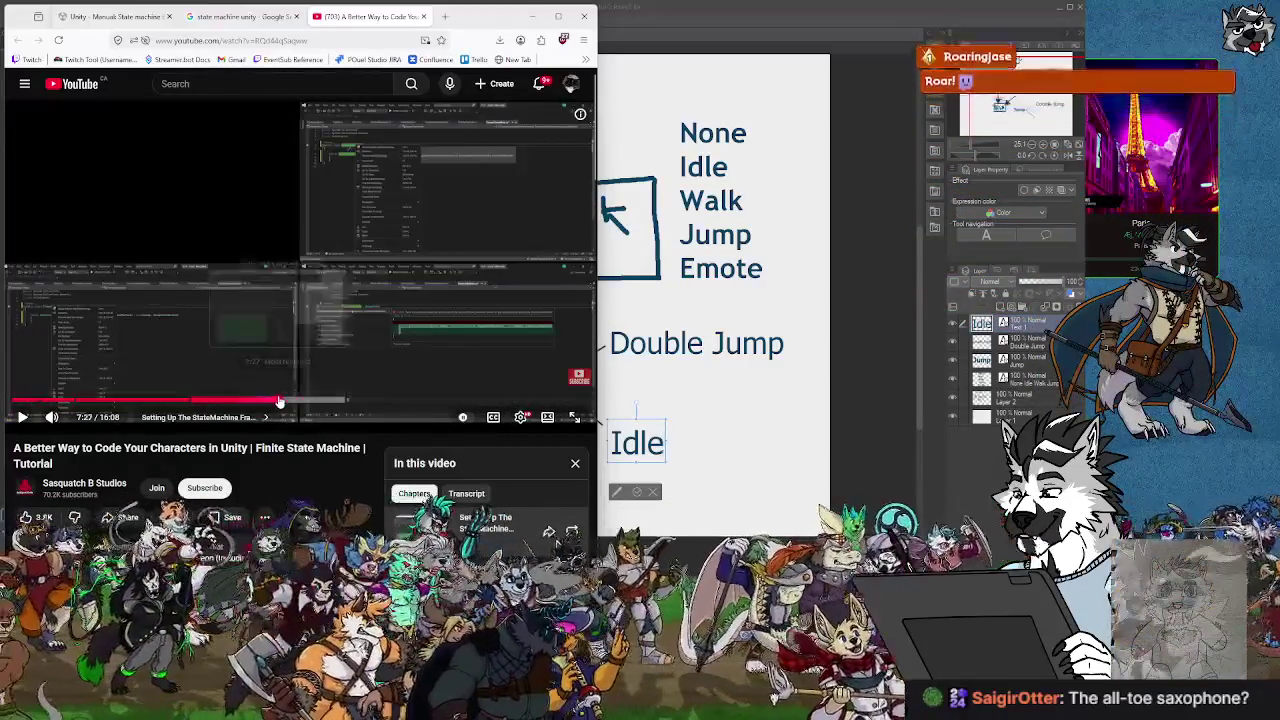
left_click_drag(282, 402, 272, 402)
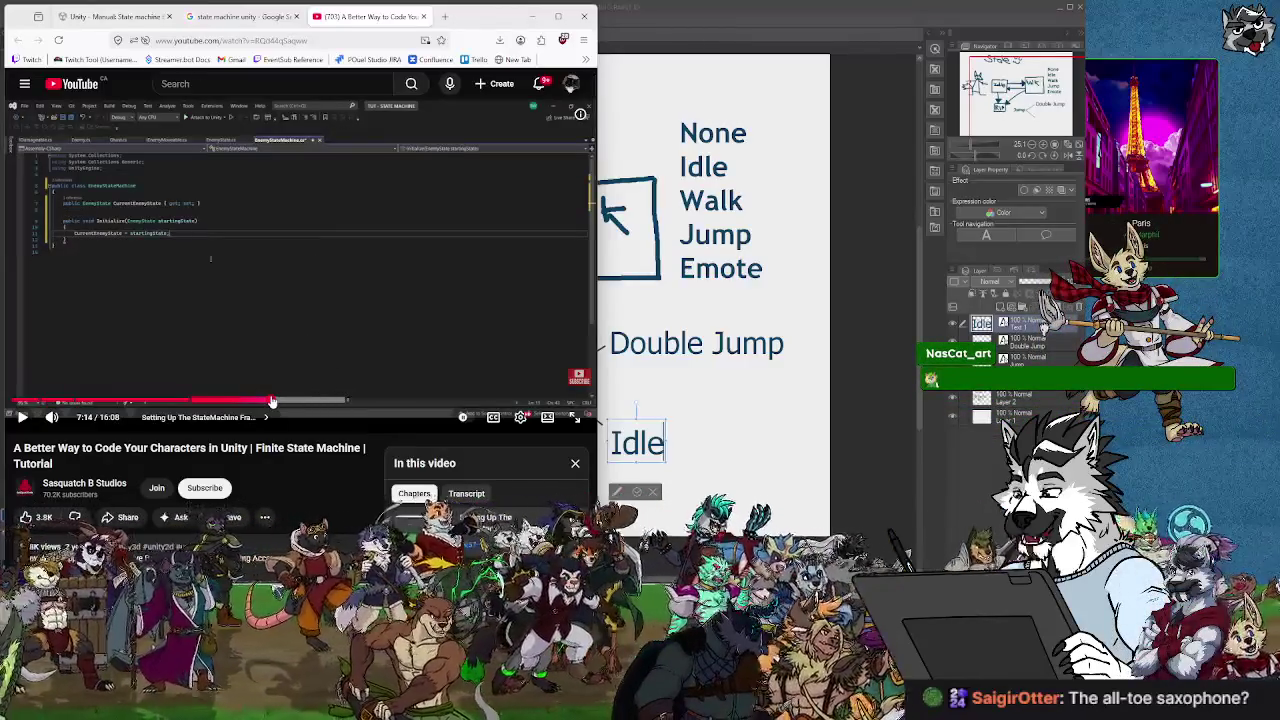
left_click_drag(272, 402, 304, 402)
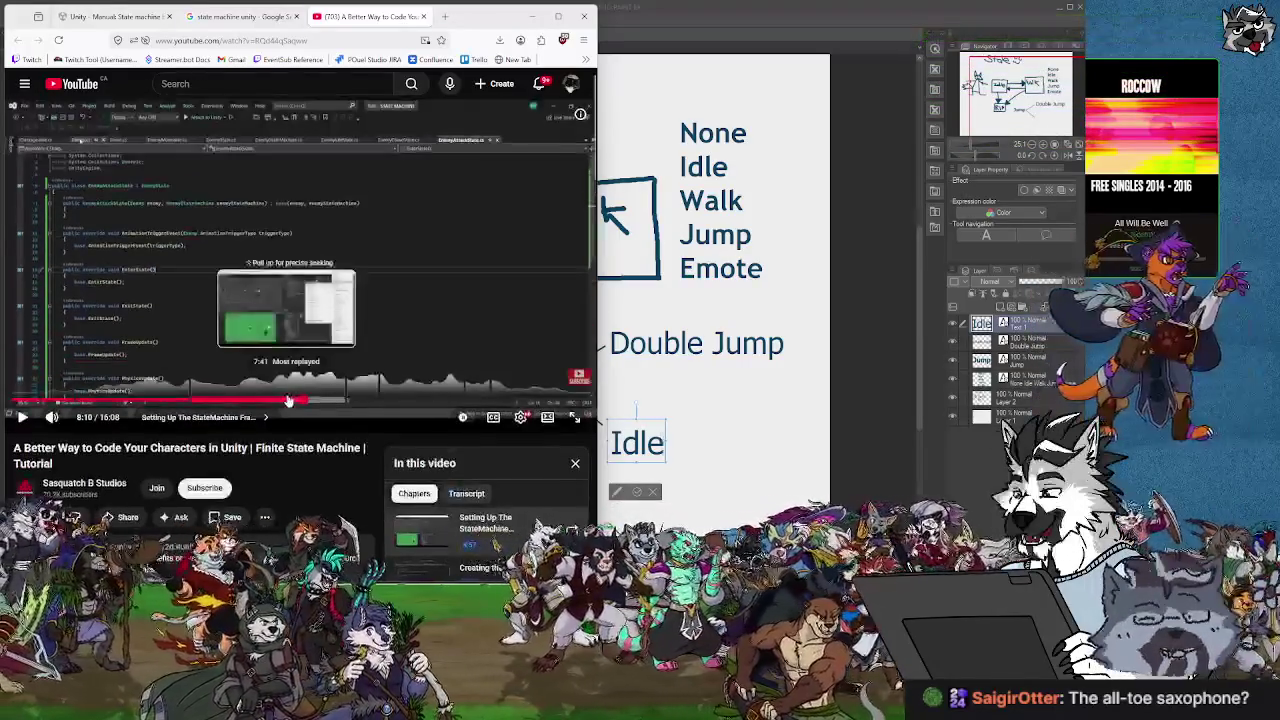
Step the tutorial from 7:42 through 8:16 and 10:34 to the trigger-check code at 11:53.
left_click(288, 400)
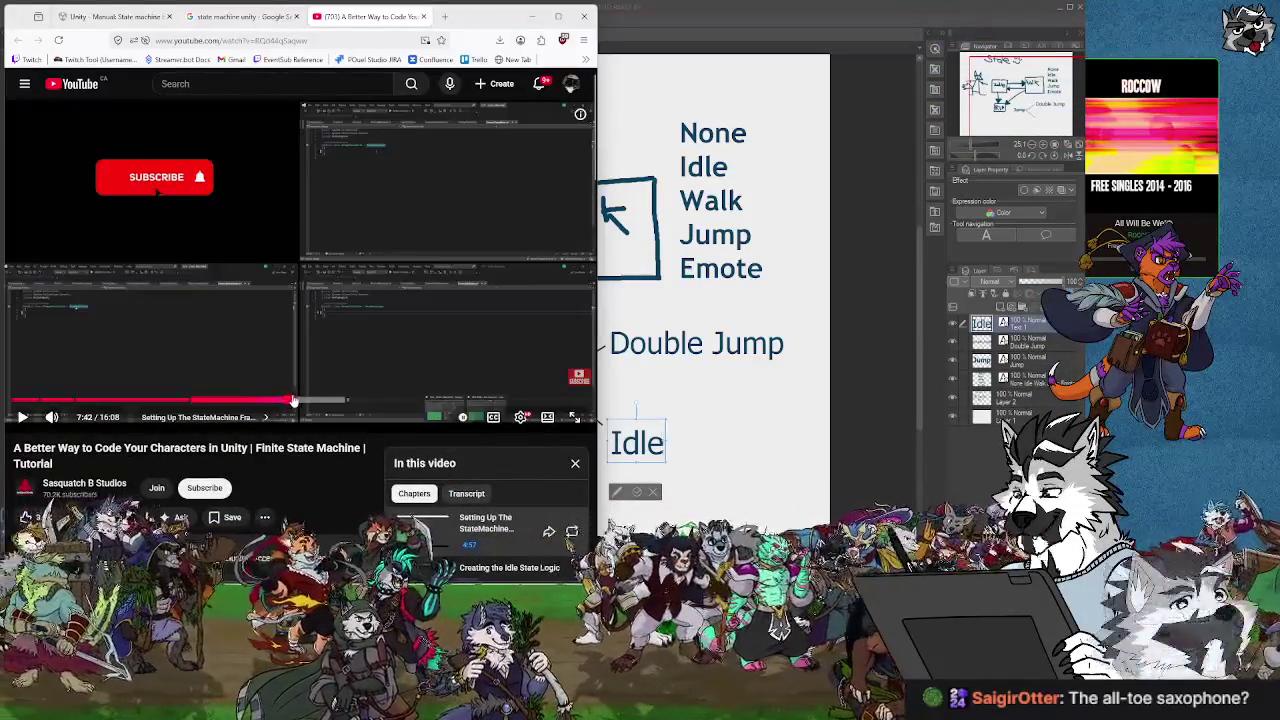
left_click(293, 400)
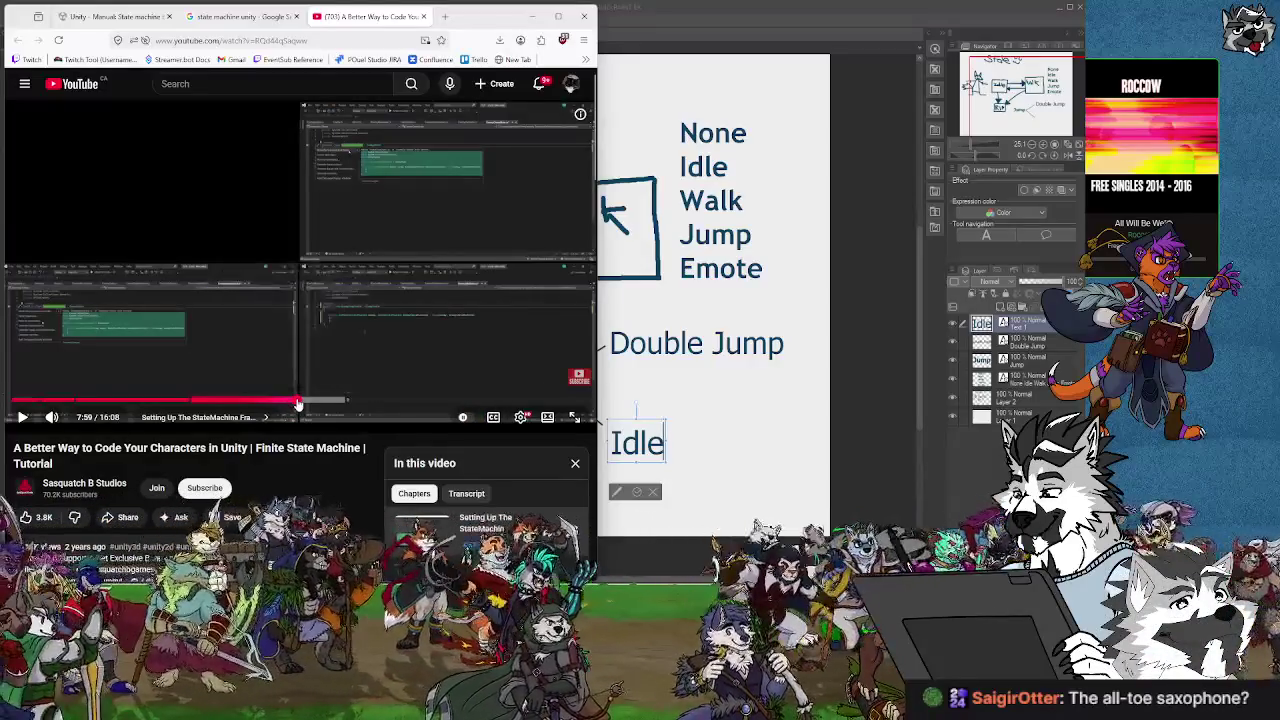
left_click_drag(297, 404, 369, 398)
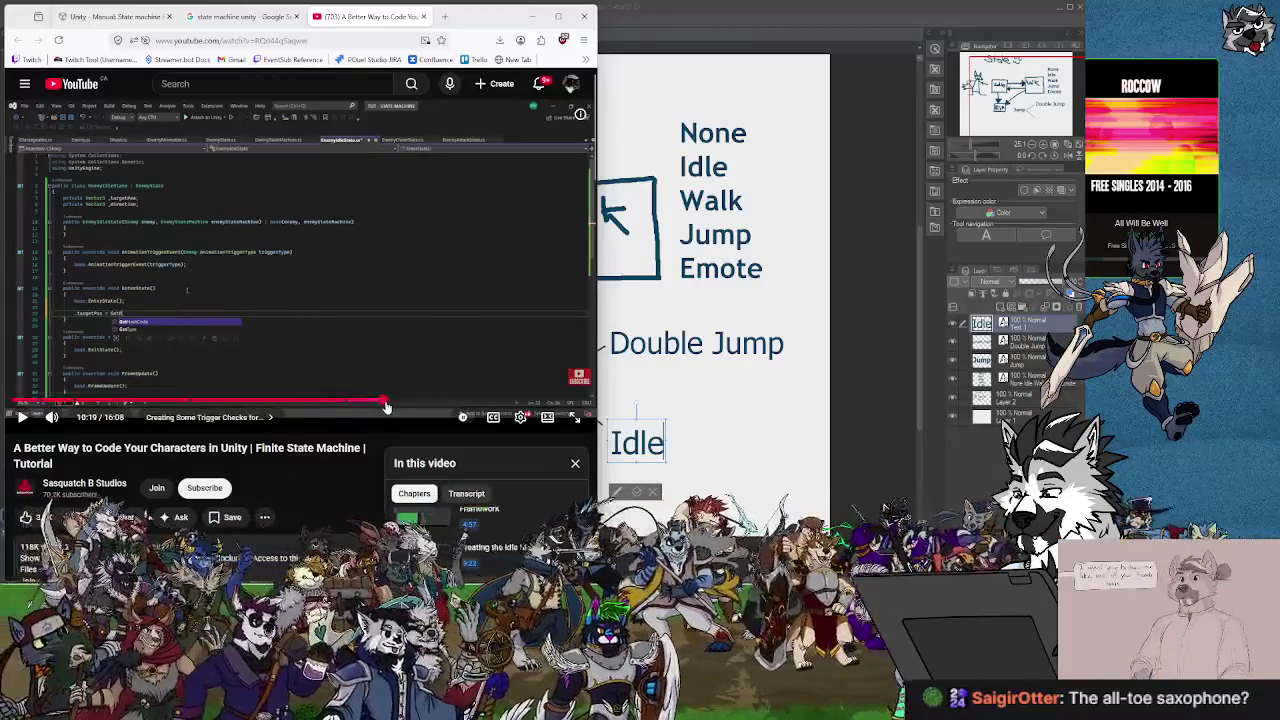
left_click(391, 406)
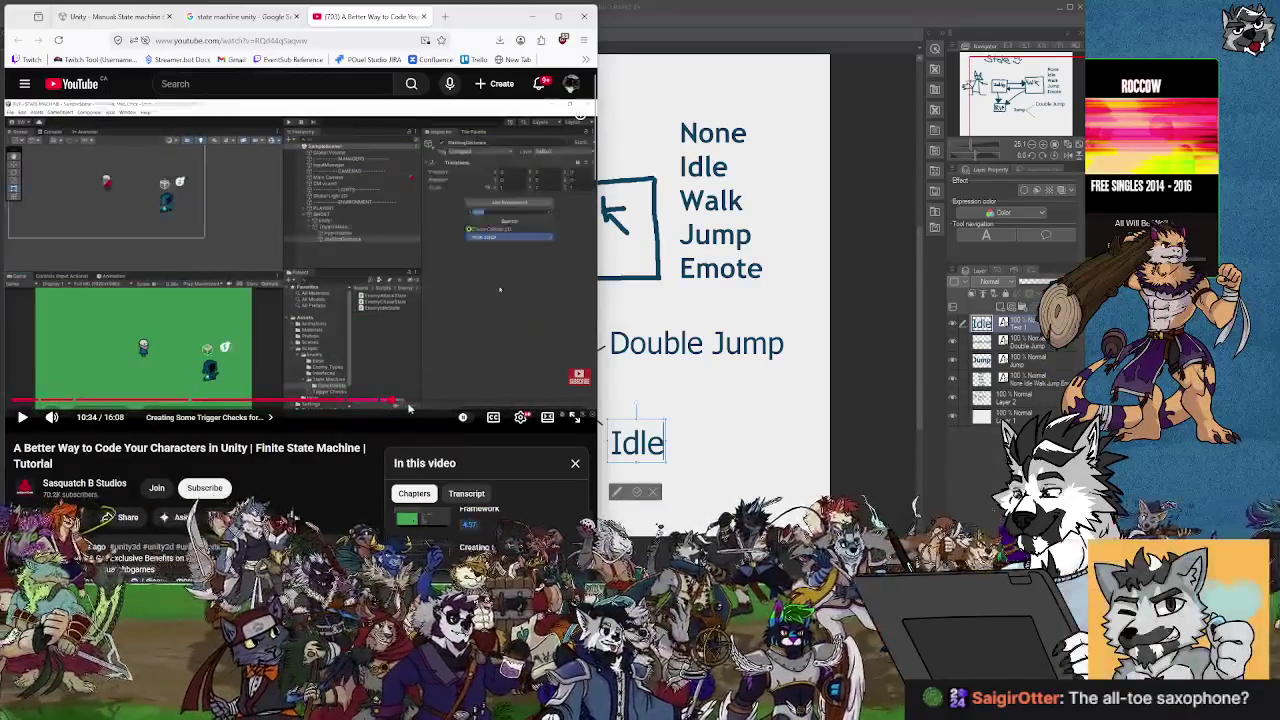
left_click_drag(412, 408, 427, 402)
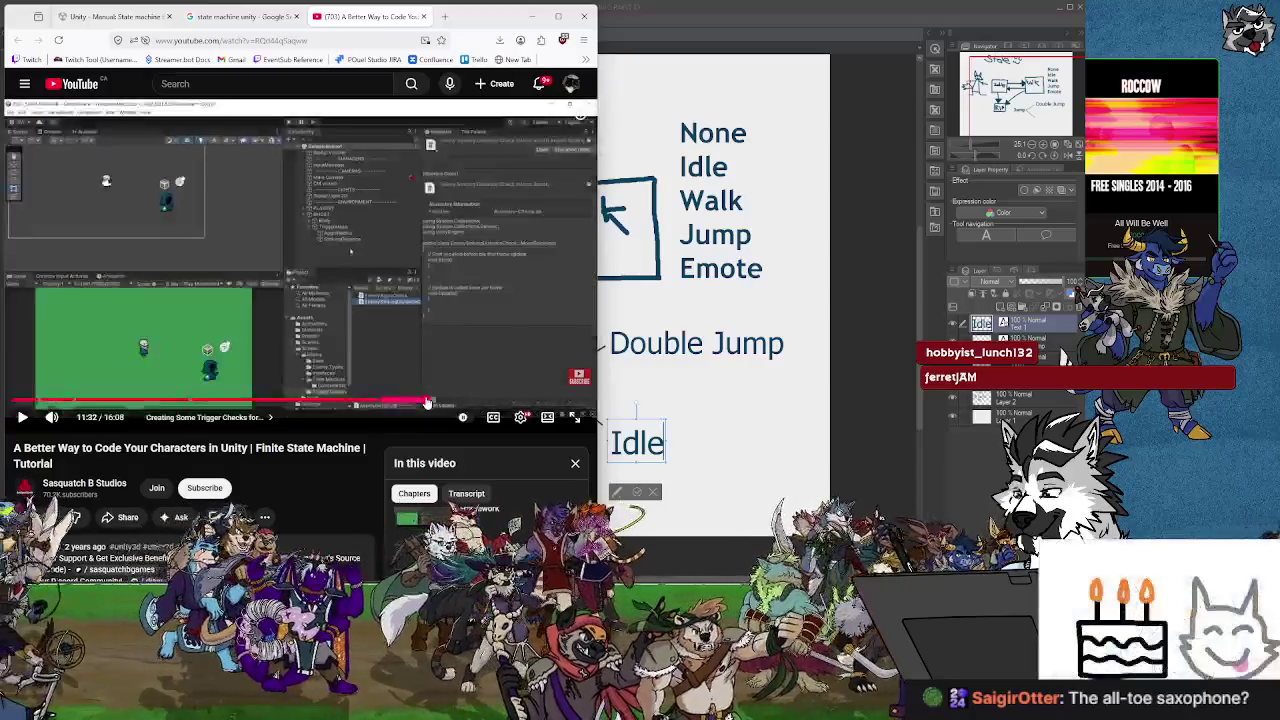
left_click(438, 402)
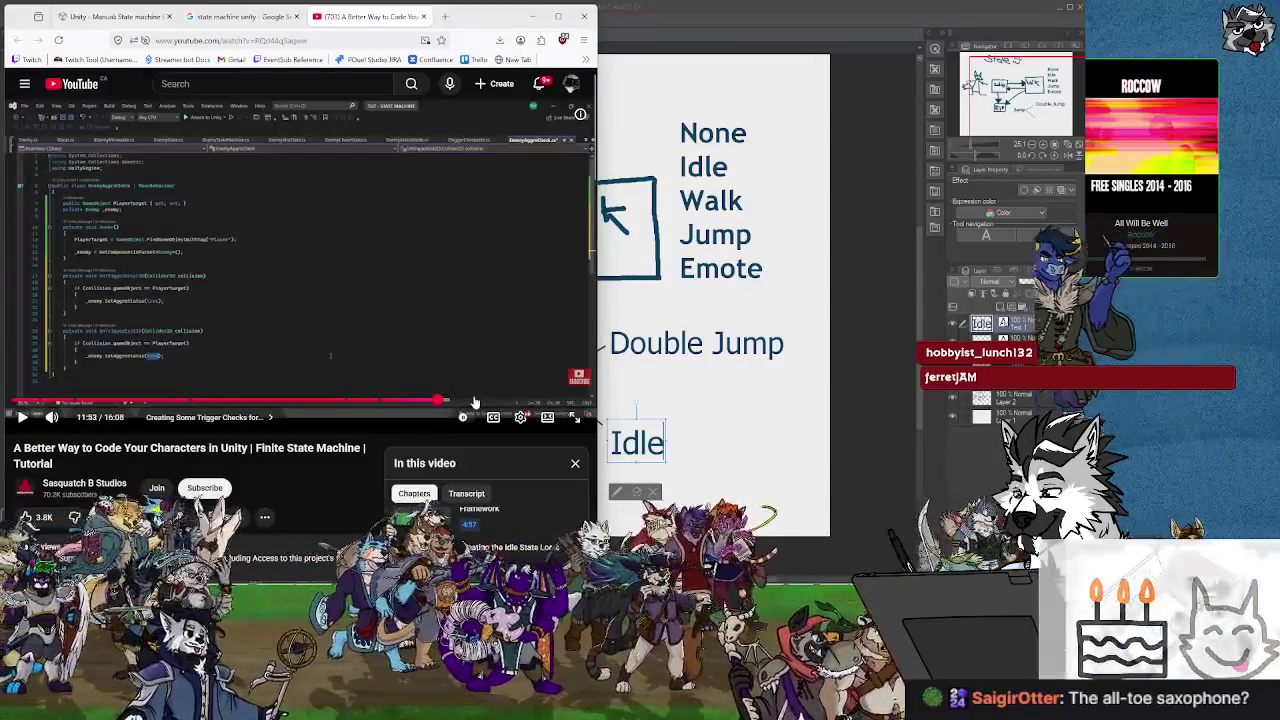
From the 'state machine unity' results, open Unity Learn's Finite State Machines course in a new tab.
left_click(230, 17)
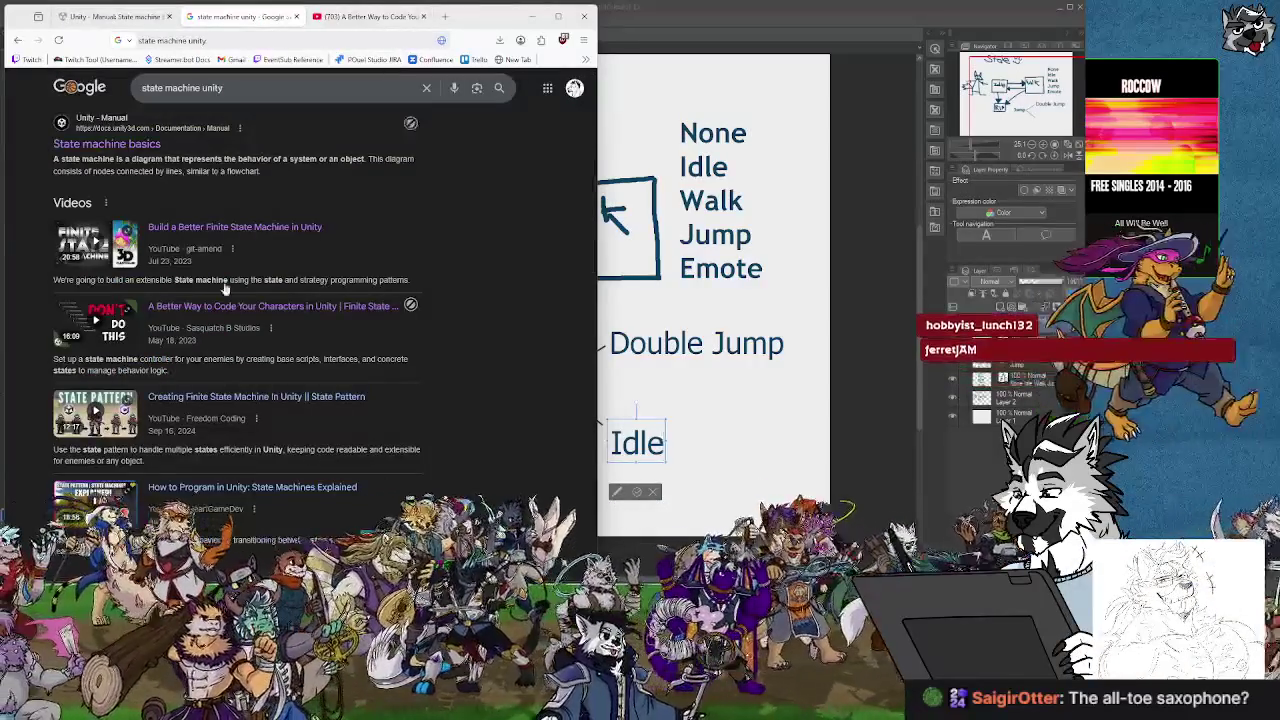
scroll(223, 376, "up", 3)
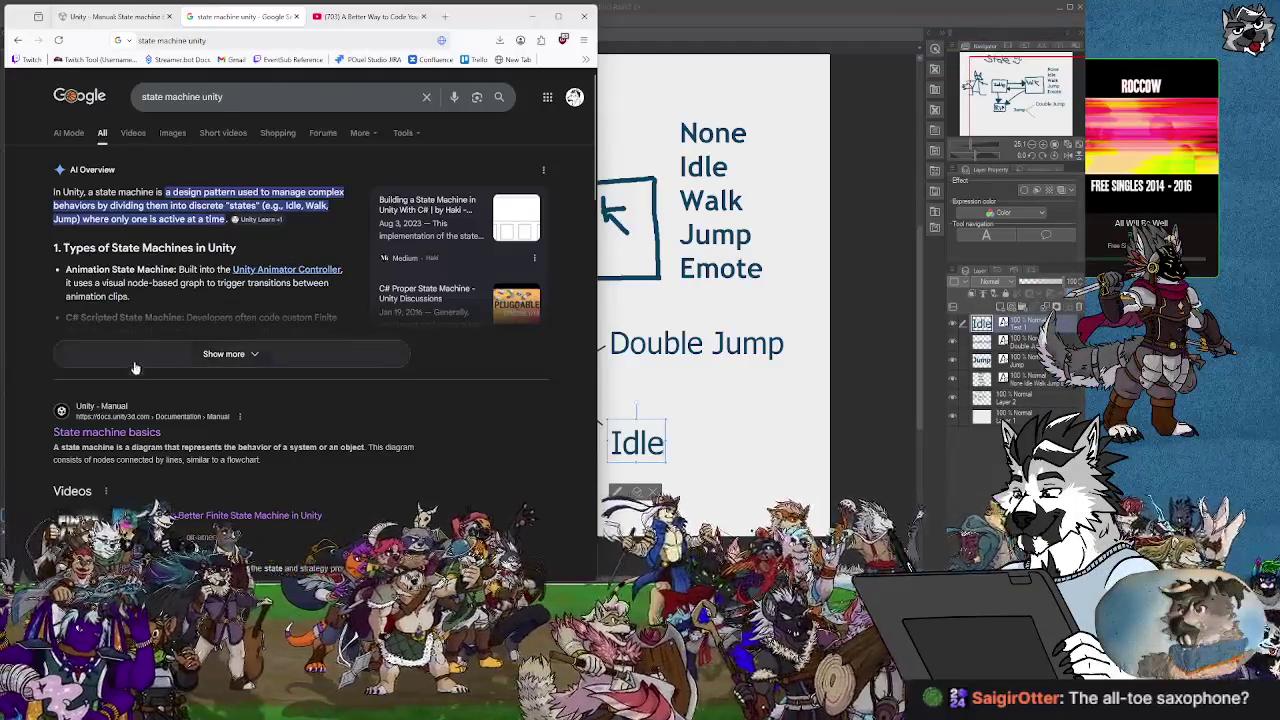
scroll(257, 327, "down", 1)
scroll(257, 327, "down", 15)
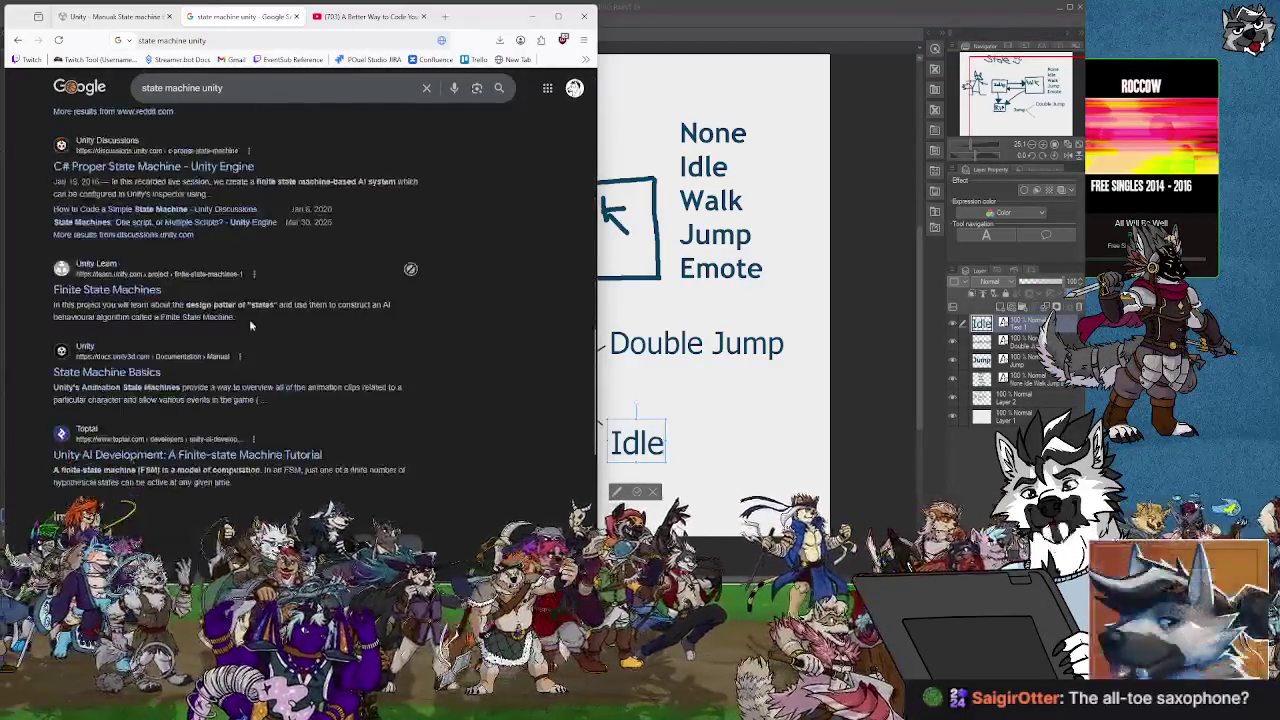
scroll(251, 323, "up", 1)
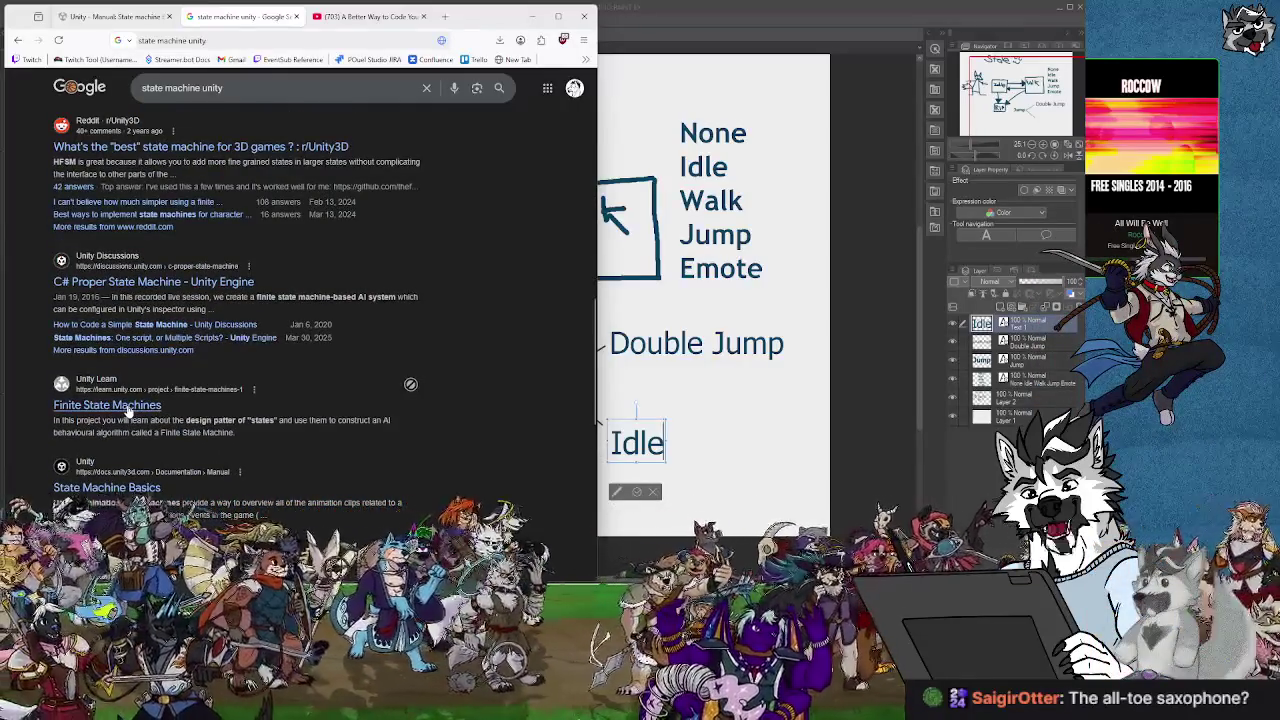
right_click(127, 410)
left_click(190, 168)
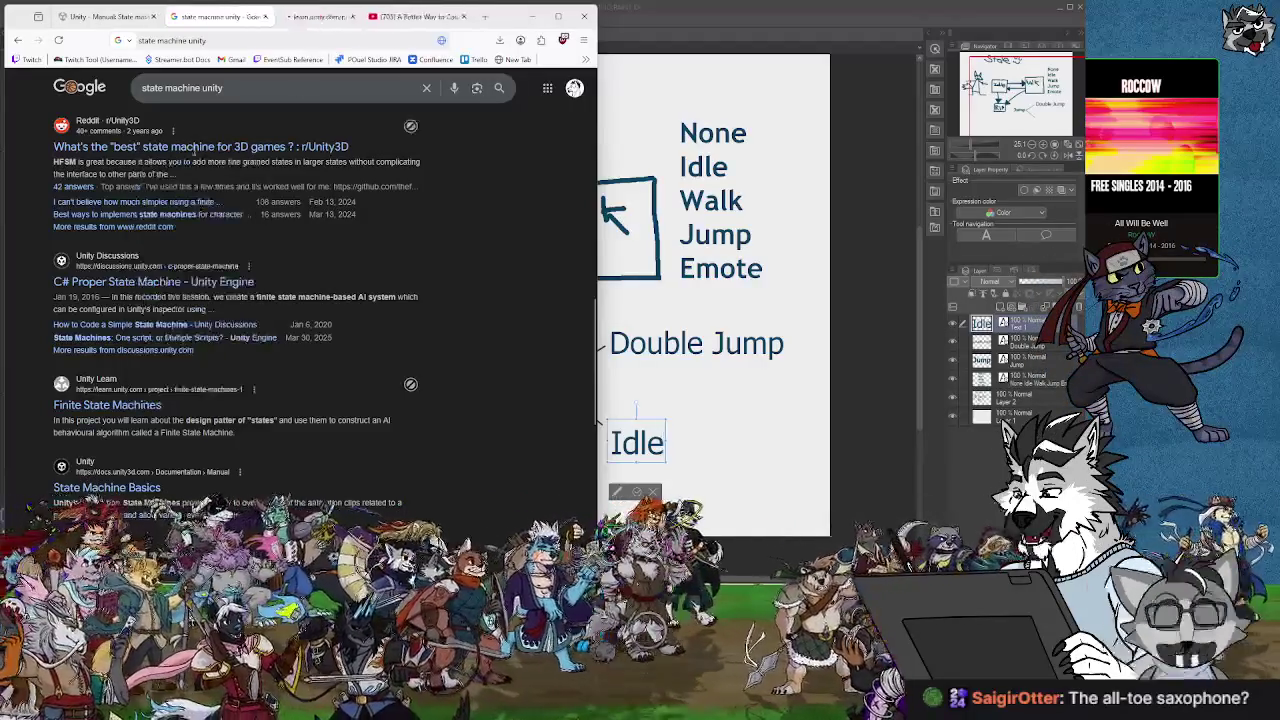
left_click(316, 16)
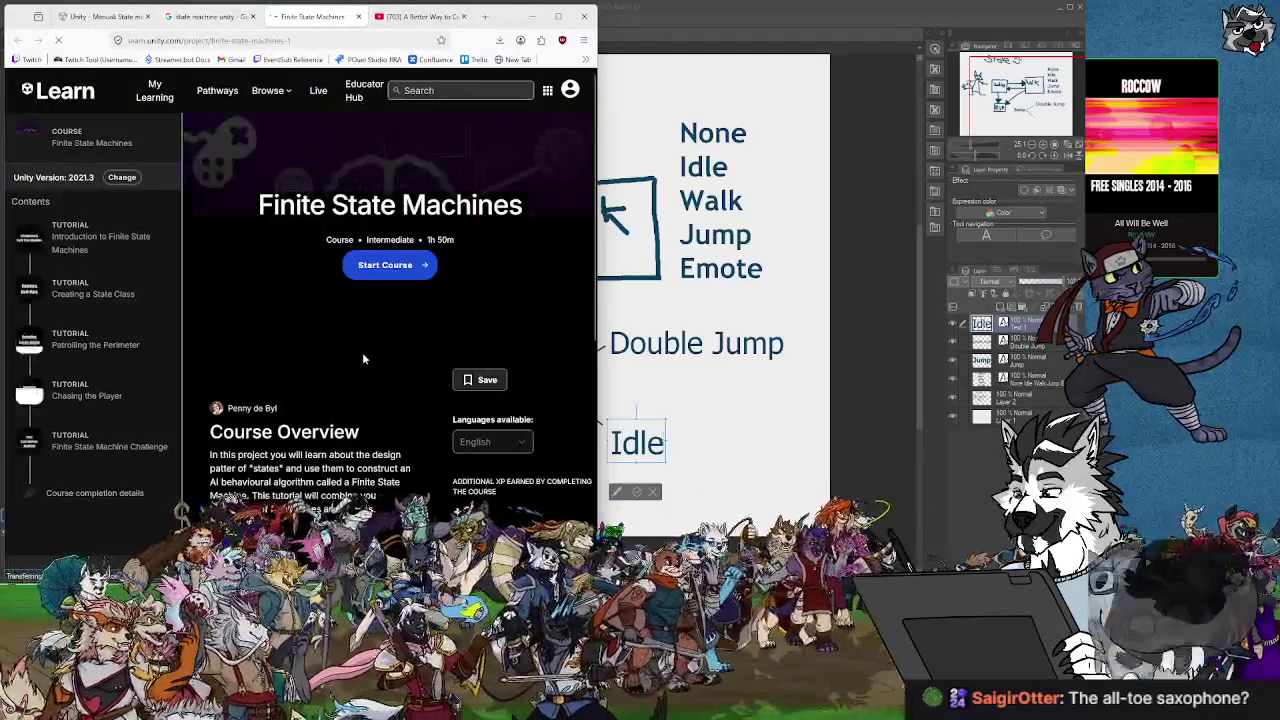
Browse the course page and its 'Introduction to Finite State Machines' tutorial.
scroll(362, 352, "down", 5)
scroll(362, 354, "up", 3)
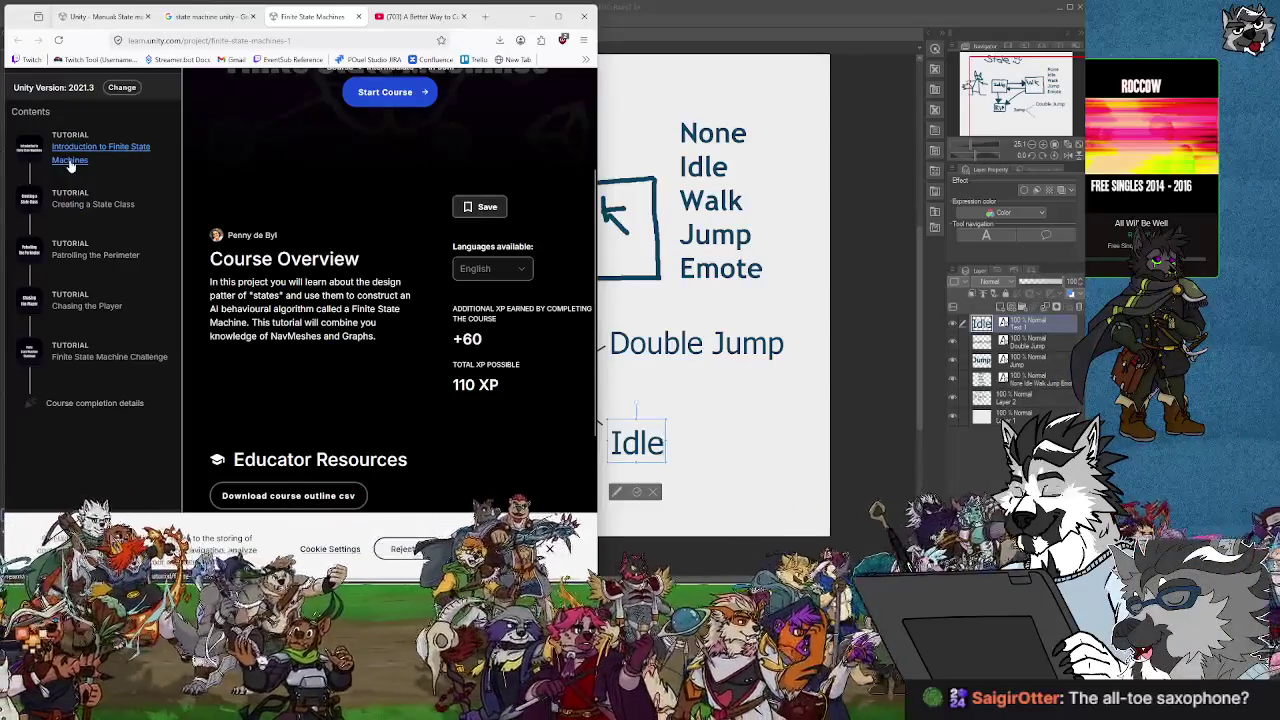
left_click(70, 160)
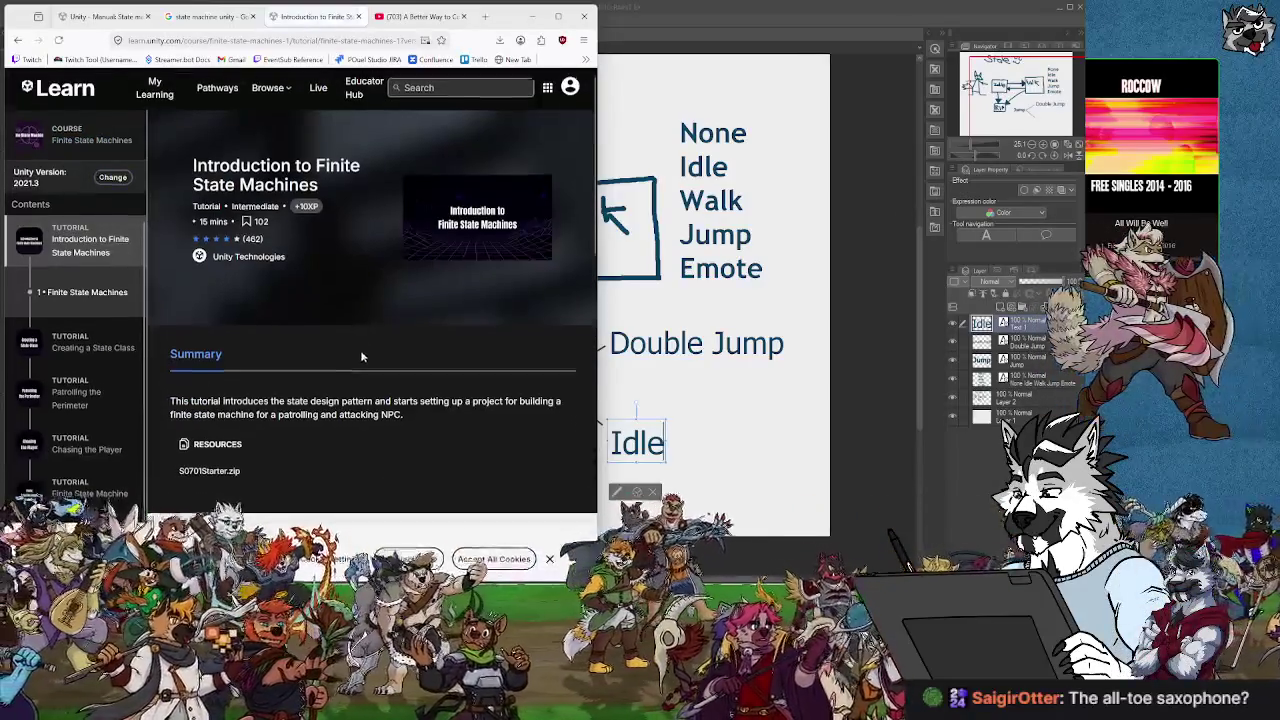
scroll(362, 356, "down", 5)
scroll(362, 356, "down", 5)
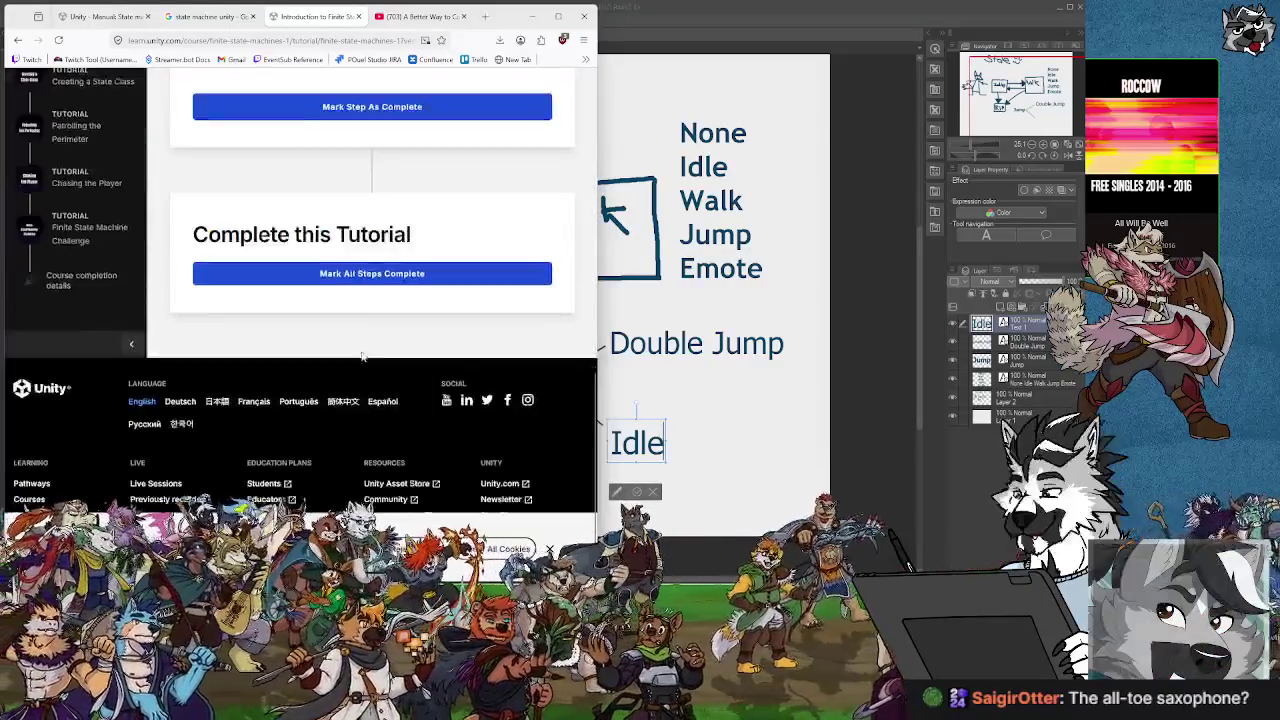
scroll(362, 356, "up", 5)
scroll(321, 343, "down", 2)
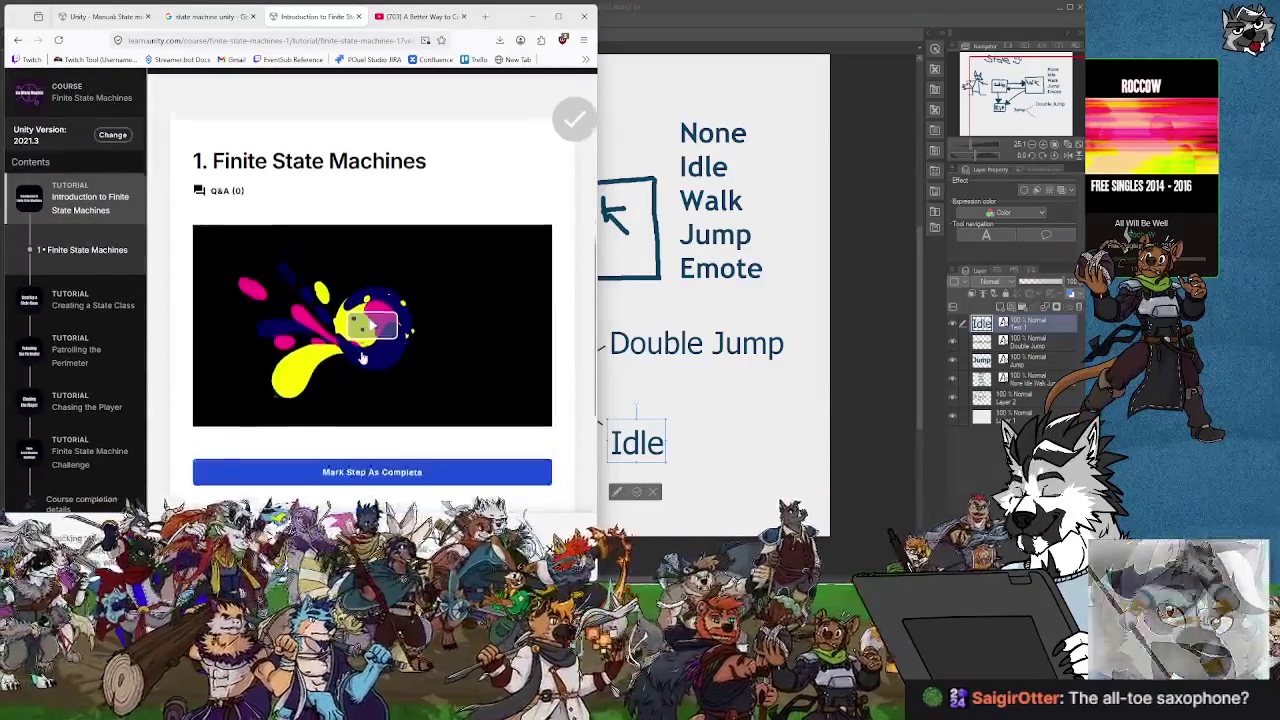
Go back via the course overview to the Google 'state machine unity' results.
left_click(18, 41)
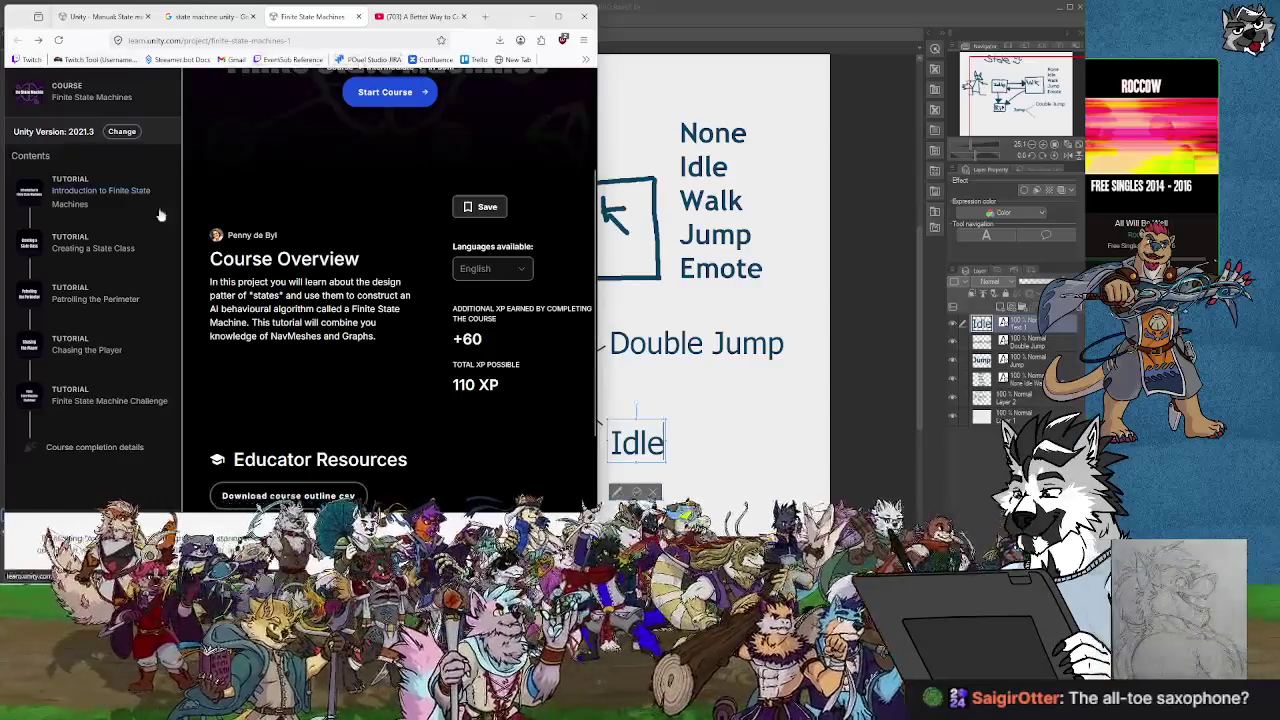
scroll(160, 215, "up", 2)
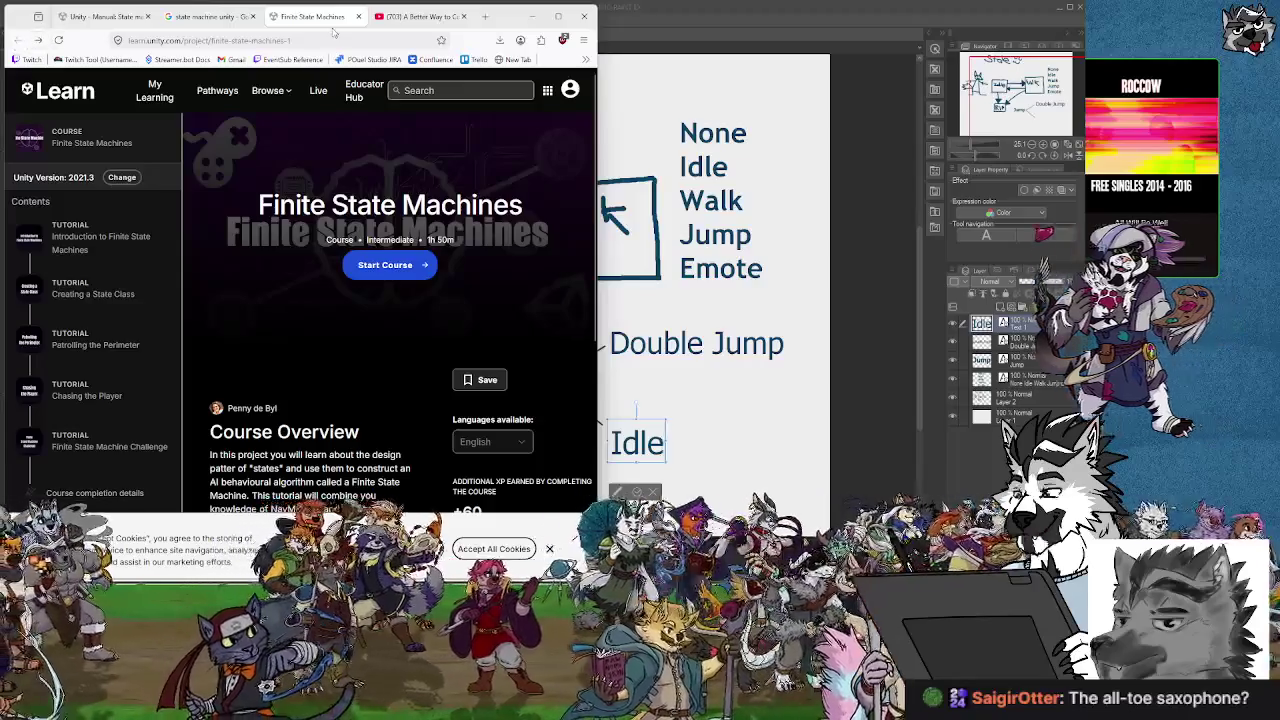
left_click(17, 41)
scroll(302, 333, "down", 3)
Skim Unity's legacy 5.5 State Machine Basics manual page, then close its tab.
scroll(279, 402, "down", 1)
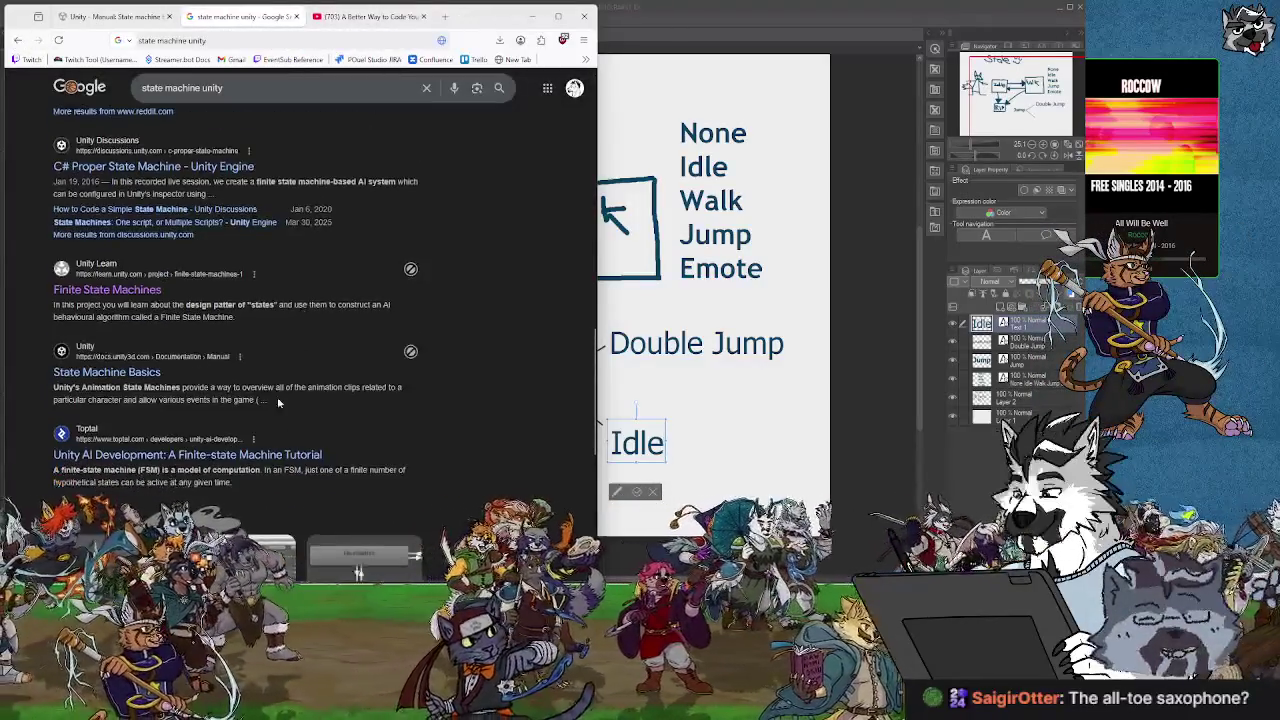
left_click(131, 372)
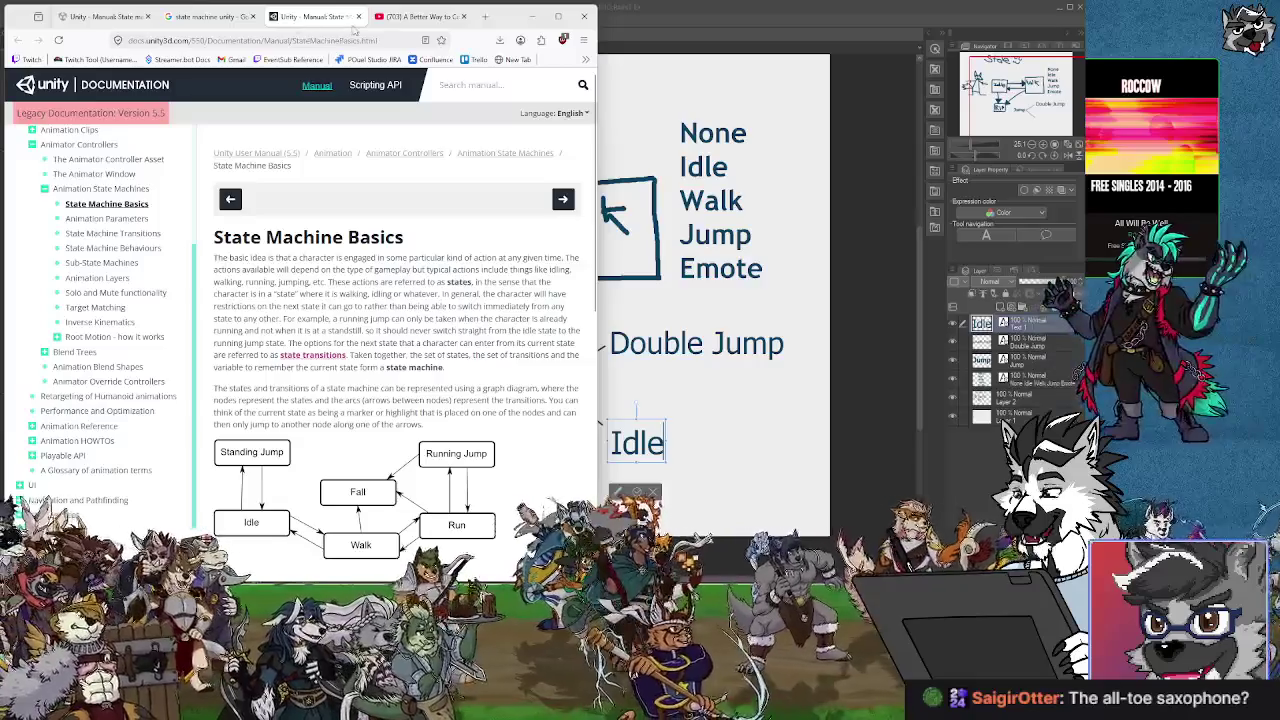
left_click(359, 17)
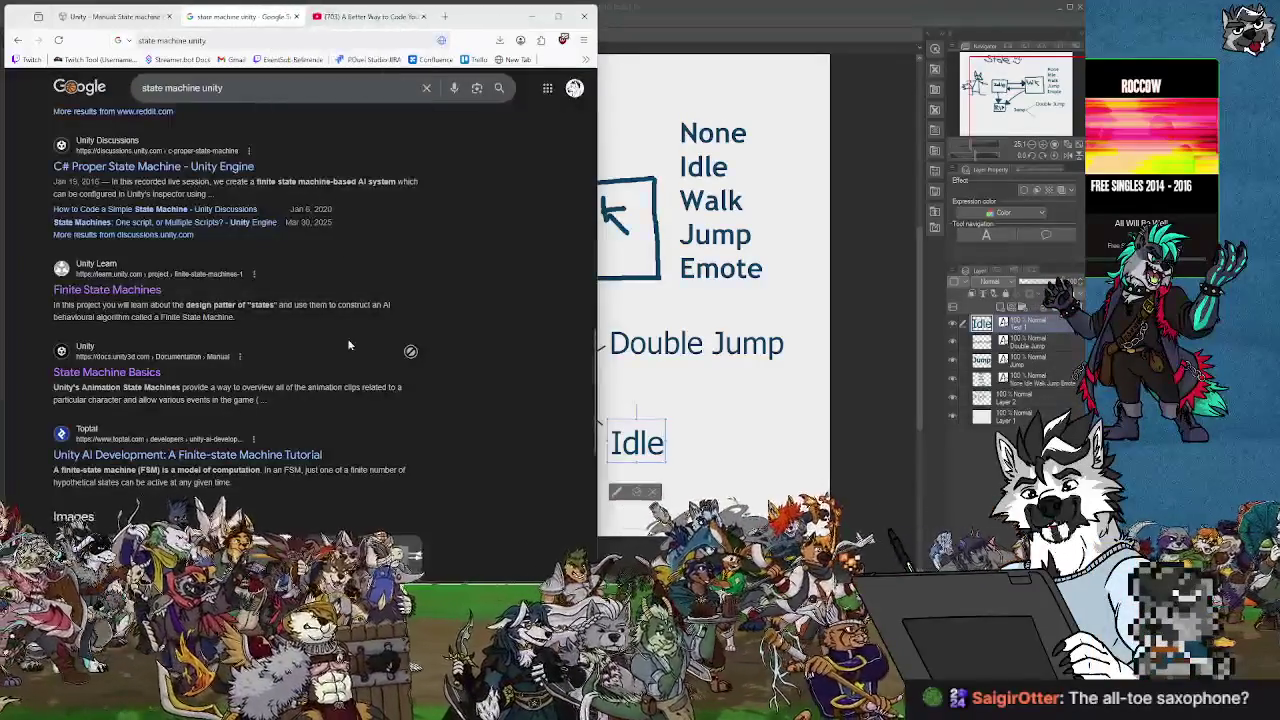
Go to page 2 of the Google results for 'state machine unity'.
scroll(347, 338, "down", 5)
scroll(340, 380, "down", 2)
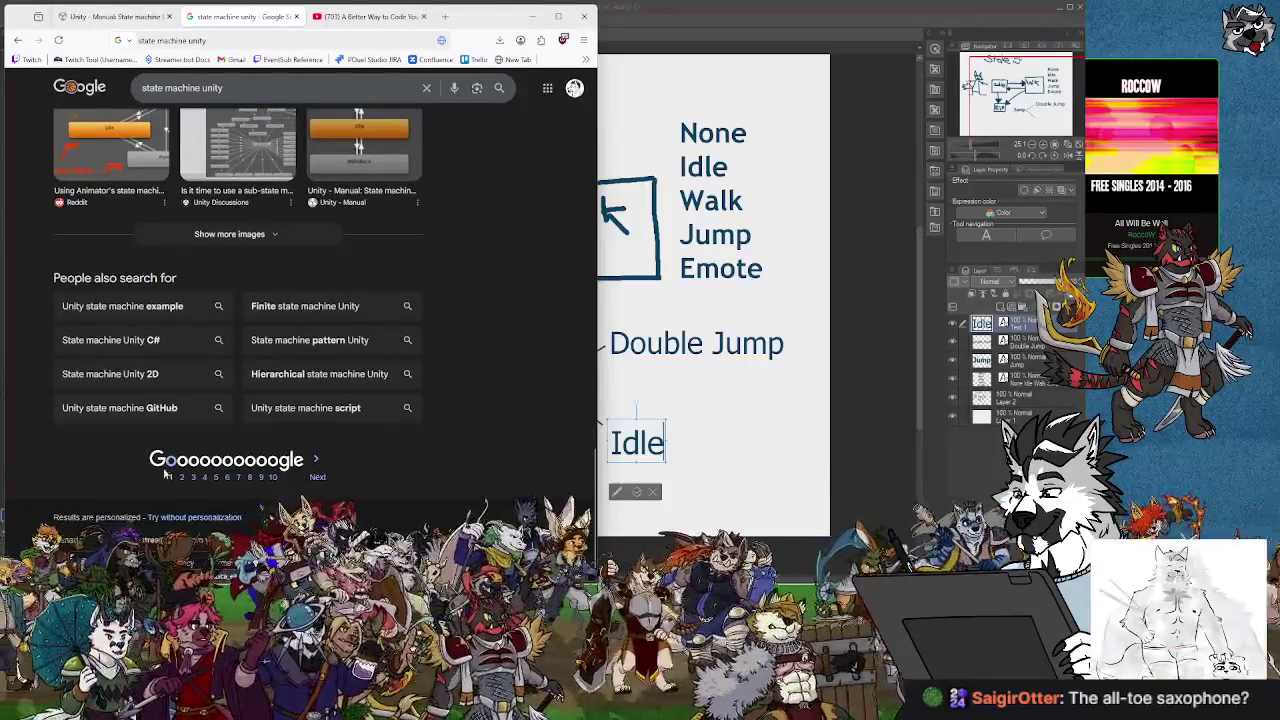
left_click(182, 478)
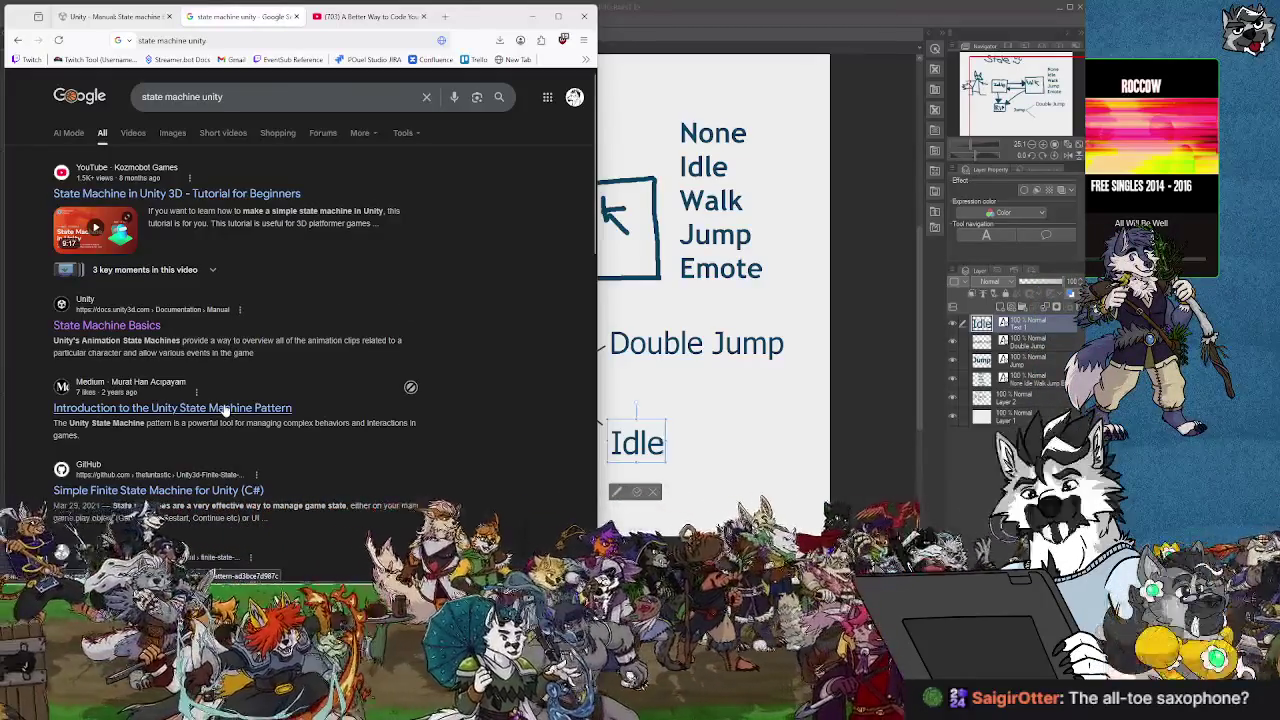
Open the Medium article introducing the Unity State Machine Pattern and dismiss its signup prompt.
left_click(226, 410)
scroll(405, 311, "down", 5)
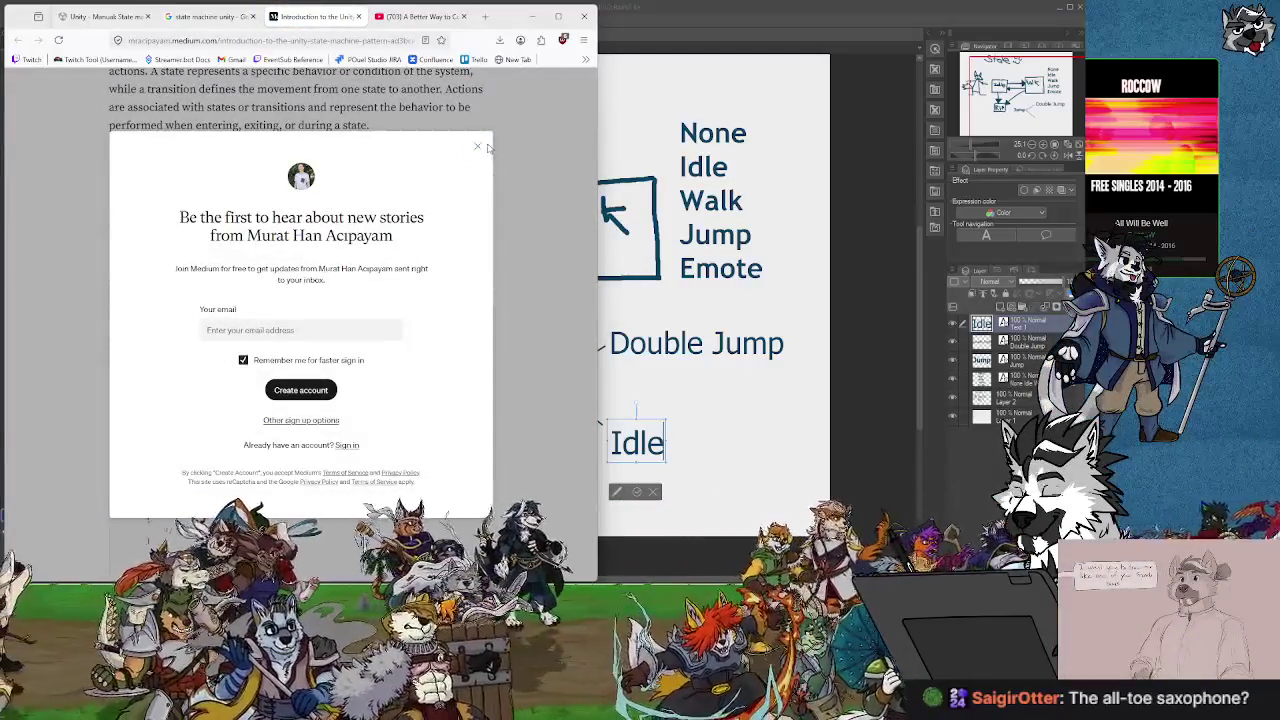
left_click(479, 150)
Read through the state scripts down to the StateMachineController code in Step 2.
scroll(455, 361, "down", 5)
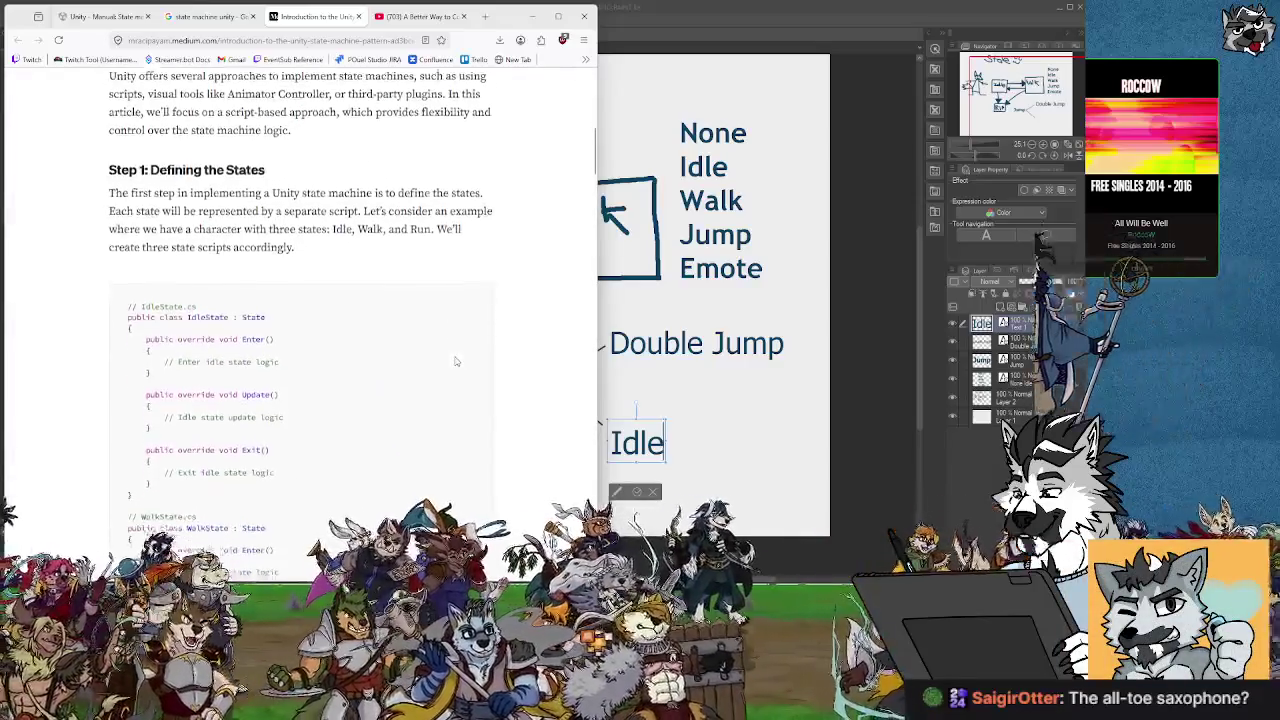
scroll(455, 361, "up", 1)
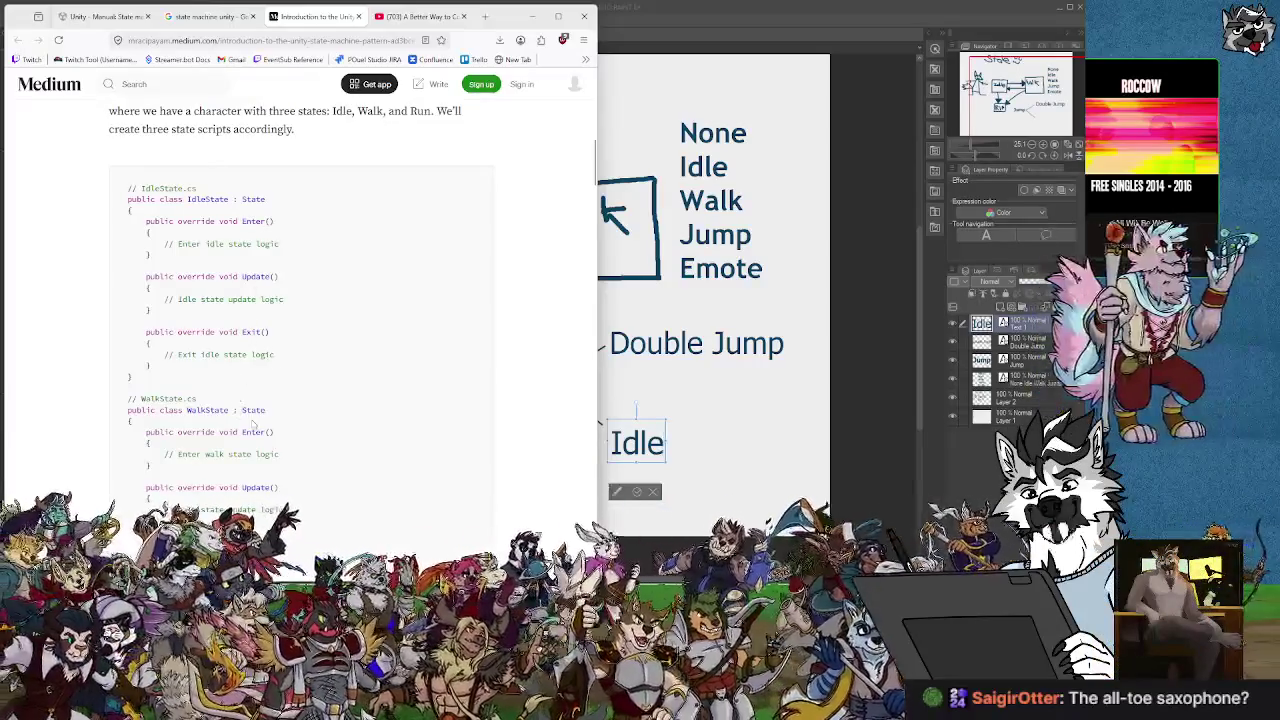
scroll(255, 421, "down", 1)
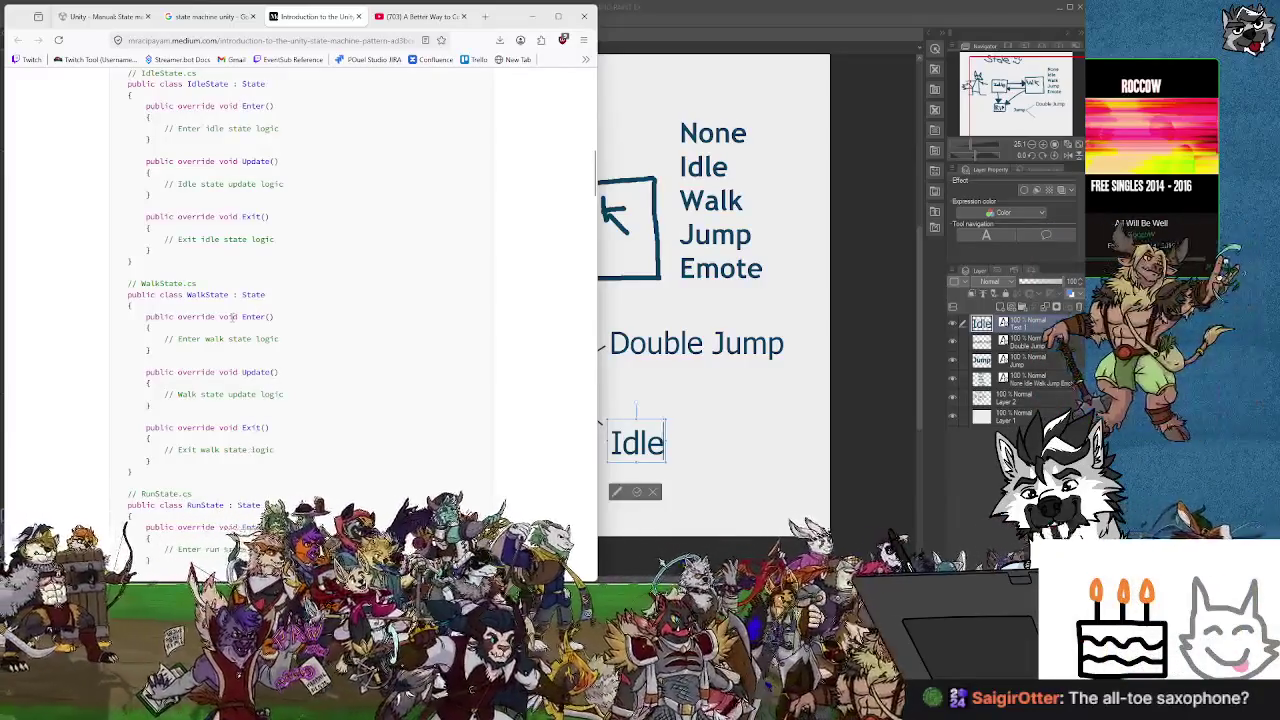
scroll(250, 287, "up", 2)
scroll(256, 328, "down", 3)
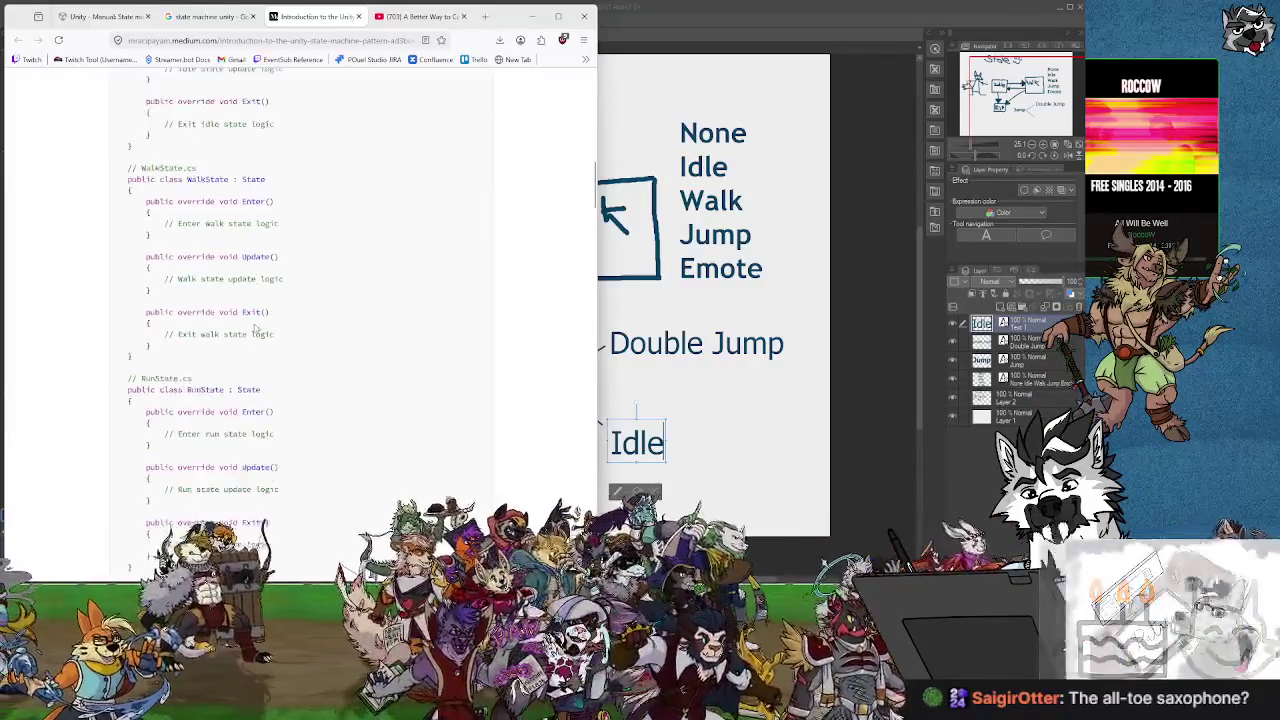
scroll(262, 430, "down", 2)
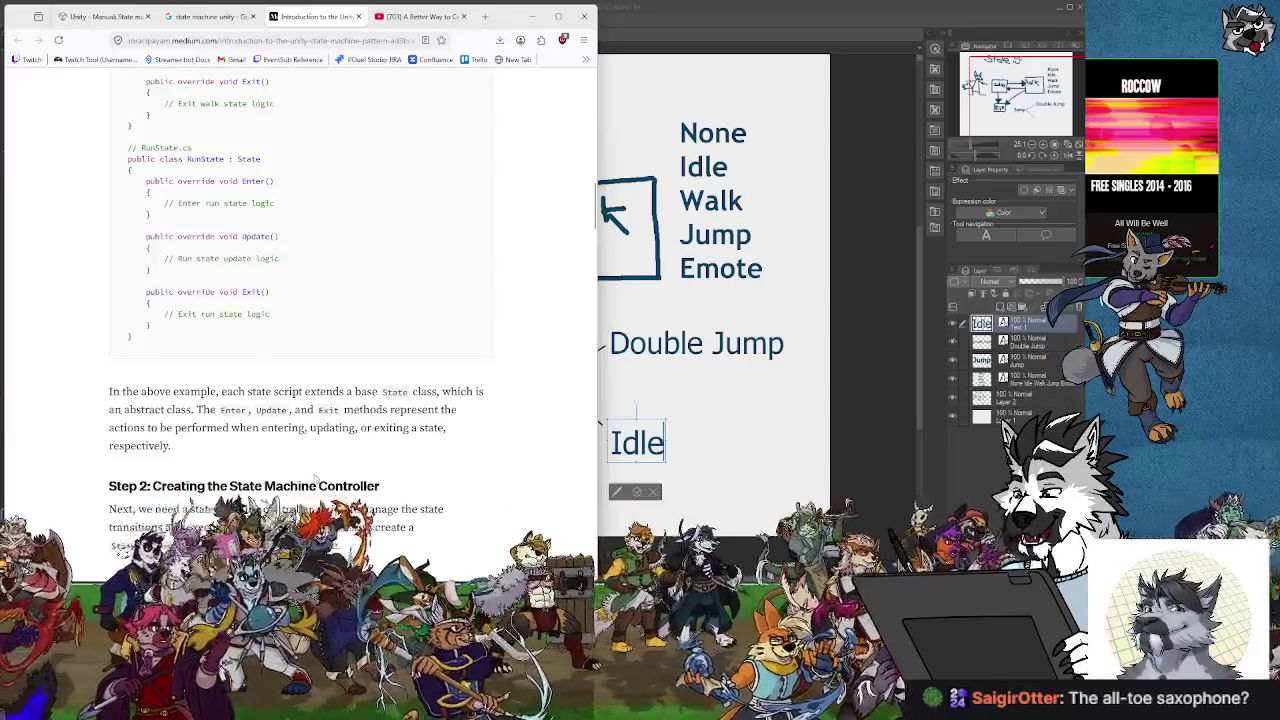
scroll(316, 480, "down", 2)
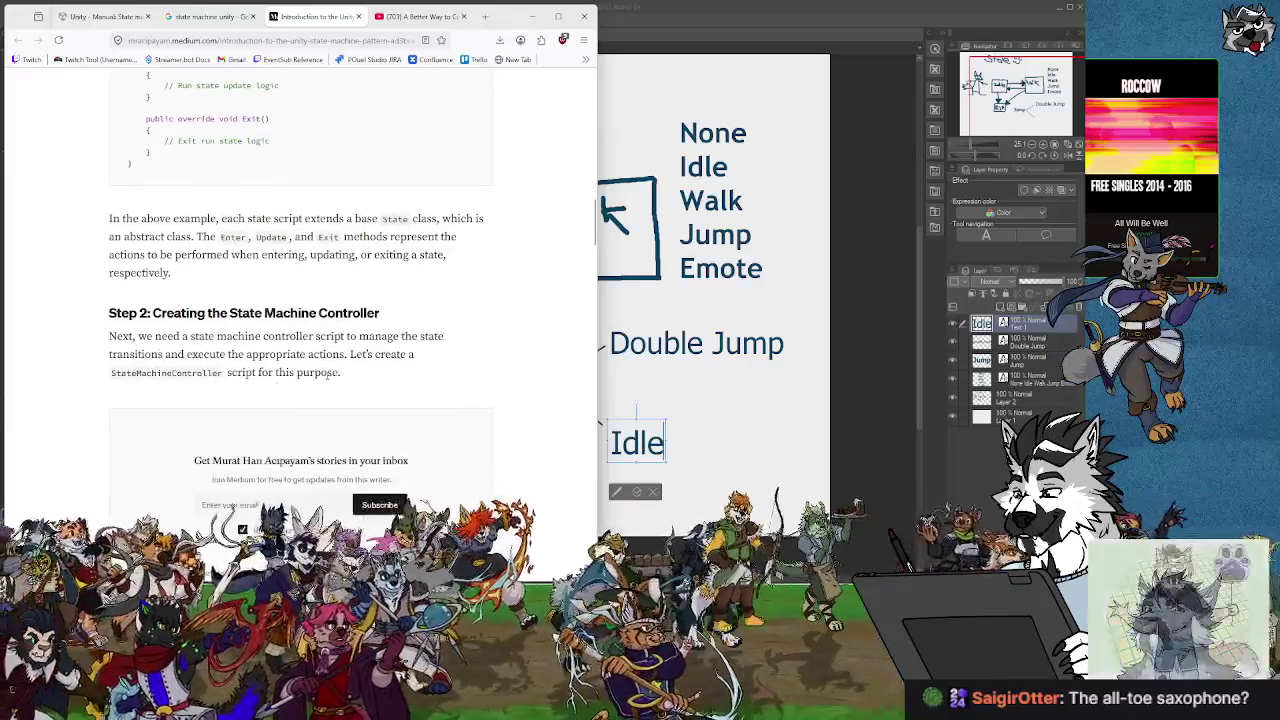
scroll(328, 374, "down", 5)
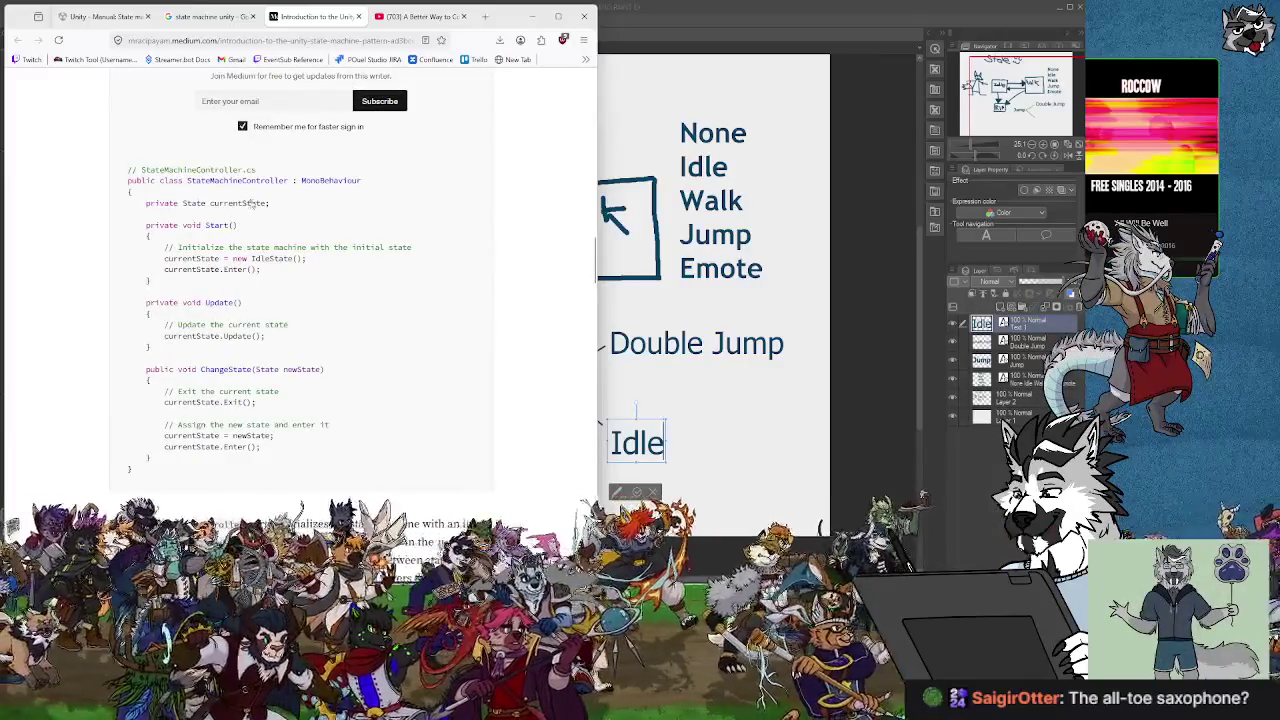
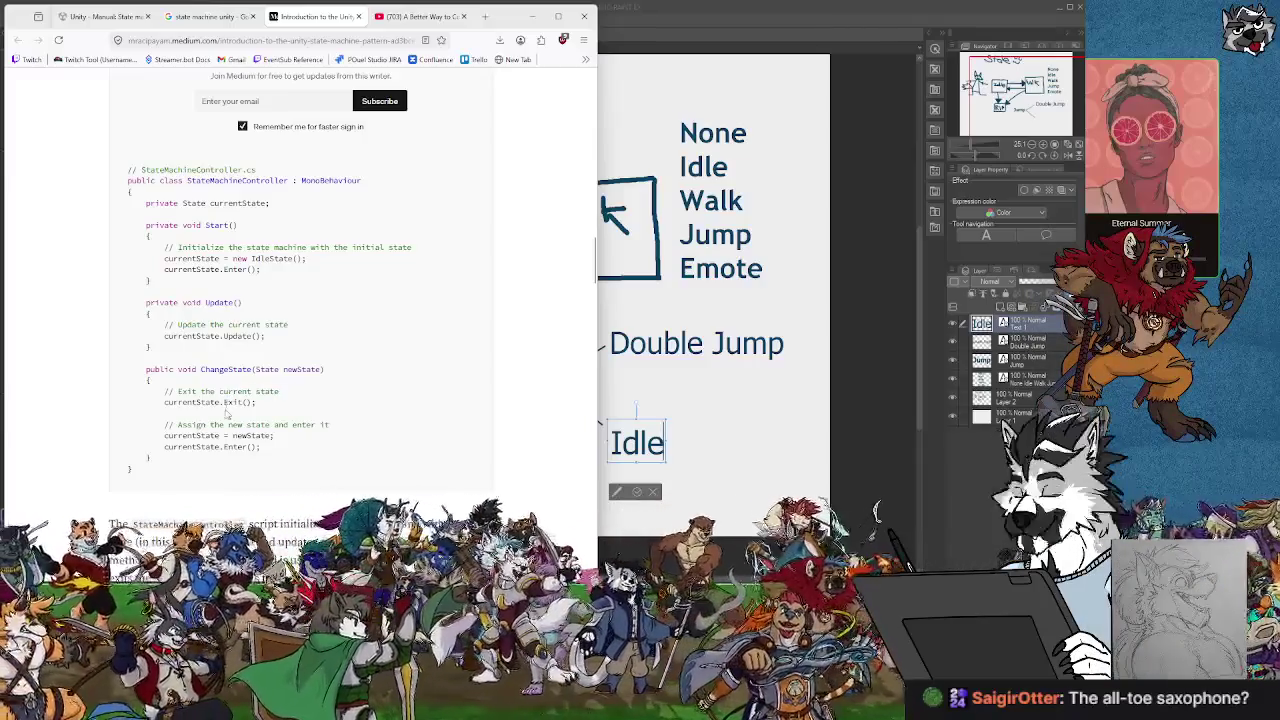
Read the Medium Unity State Machine article down to its Conclusion, then close its tab.
scroll(237, 436, "down", 2)
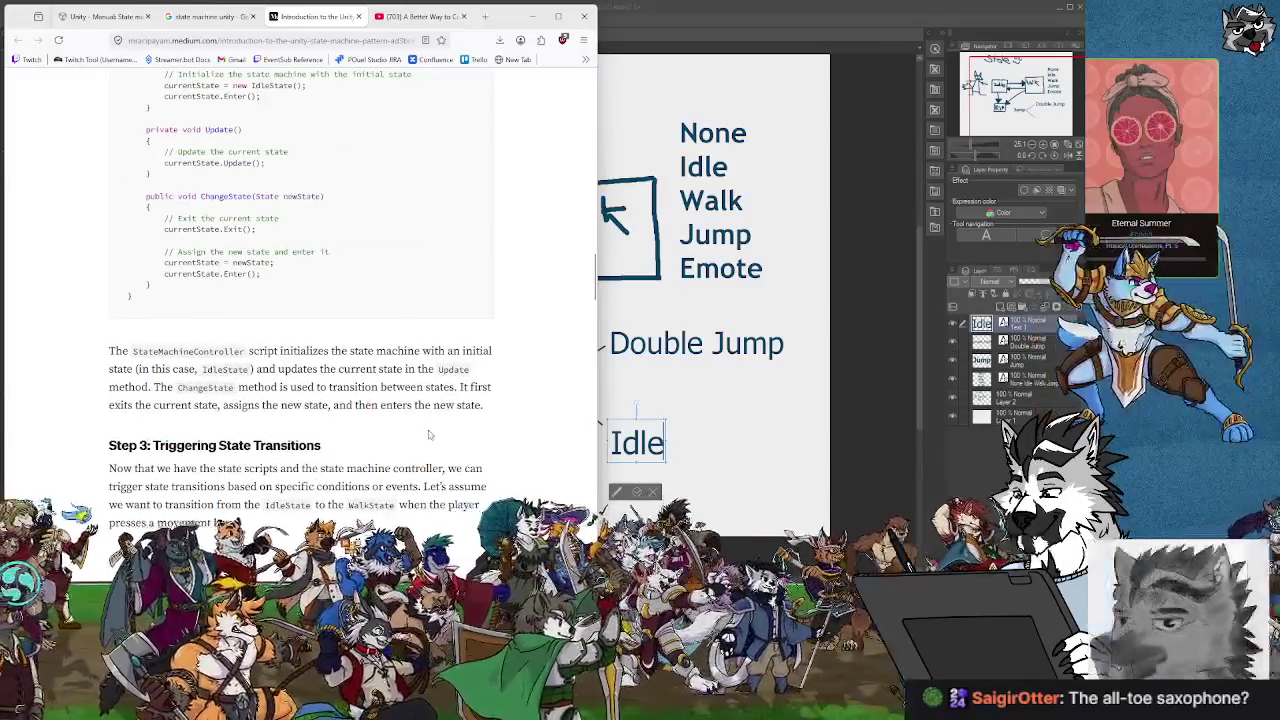
scroll(429, 434, "down", 2)
scroll(433, 432, "down", 1)
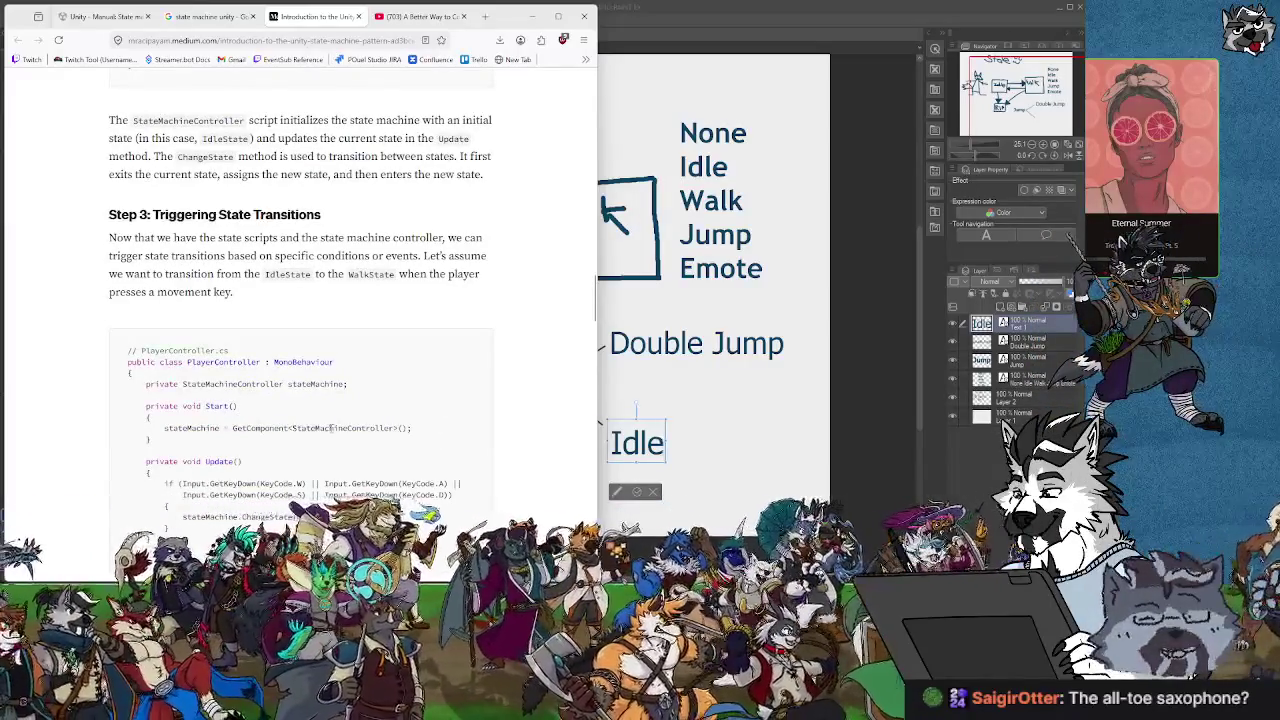
scroll(250, 320, "down", 5)
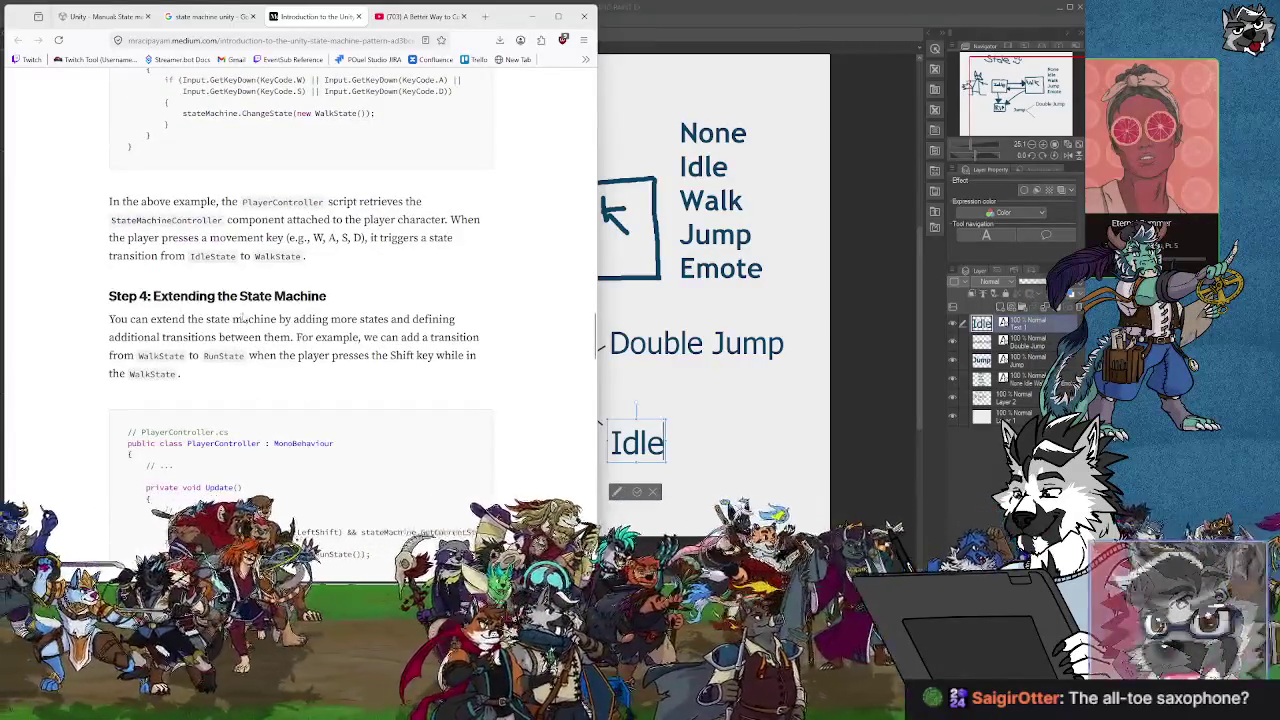
scroll(243, 318, "down", 2)
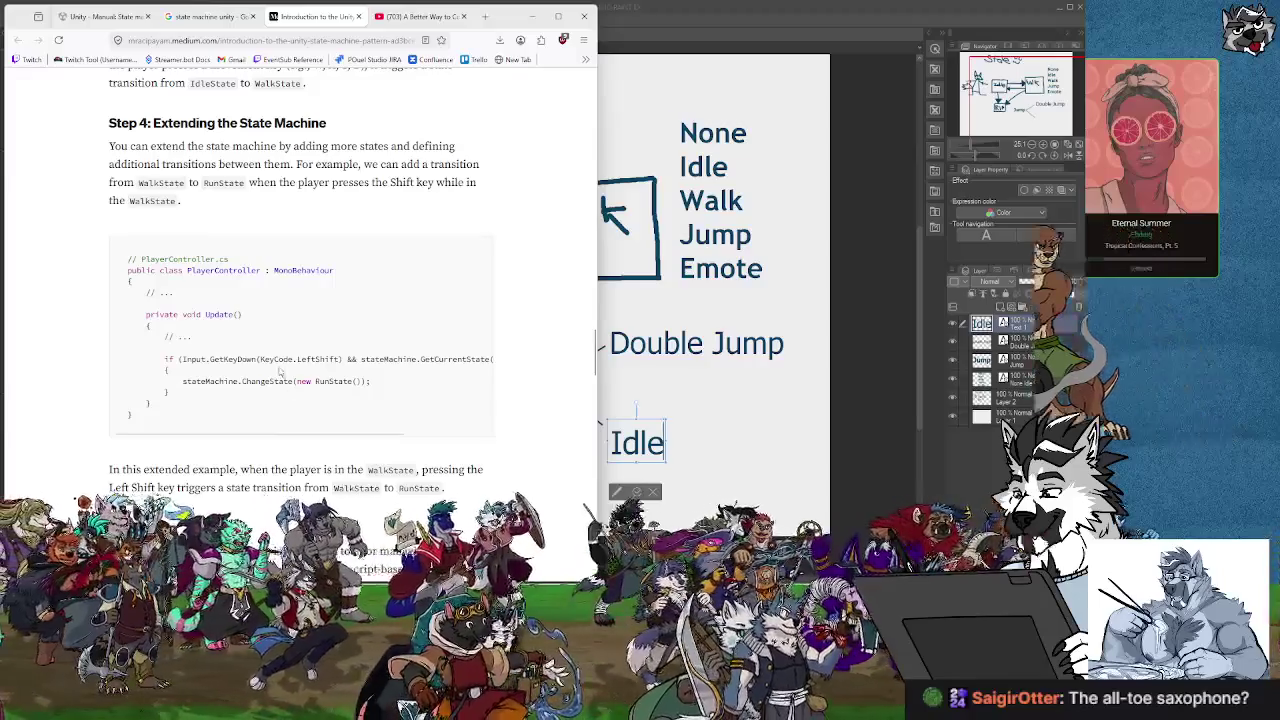
scroll(359, 498, "down", 2)
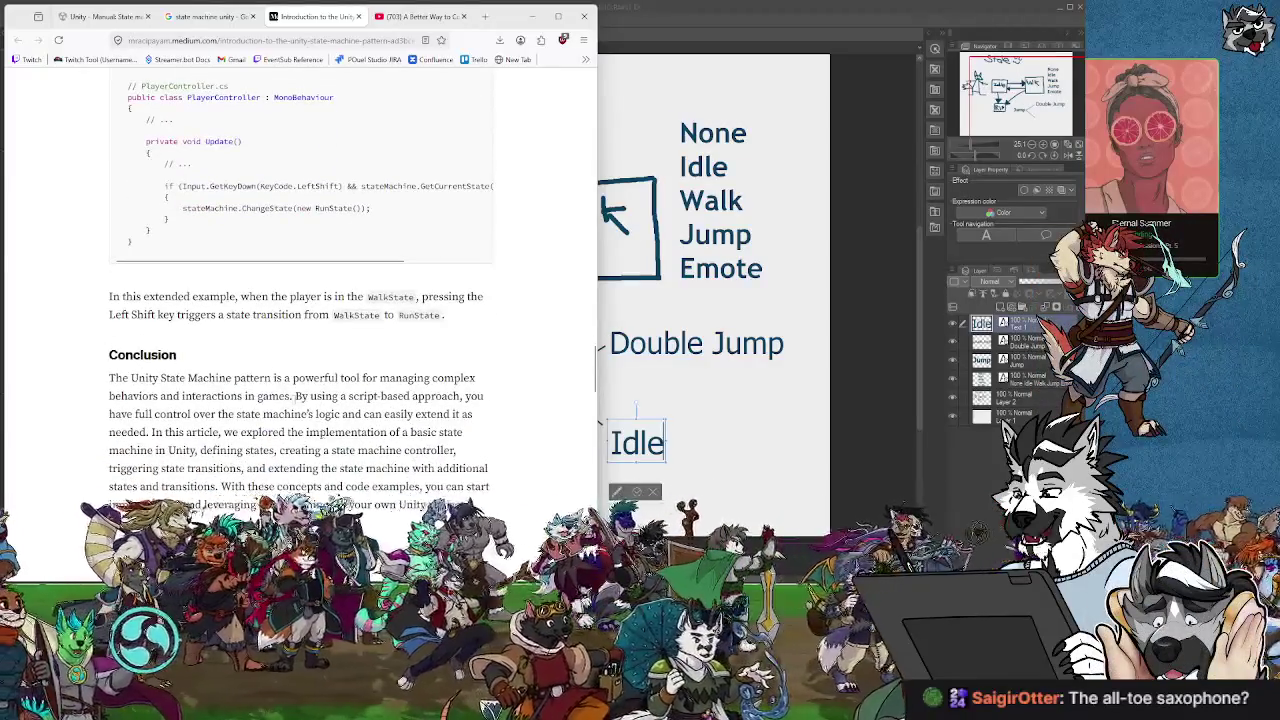
scroll(283, 408, "down", 3)
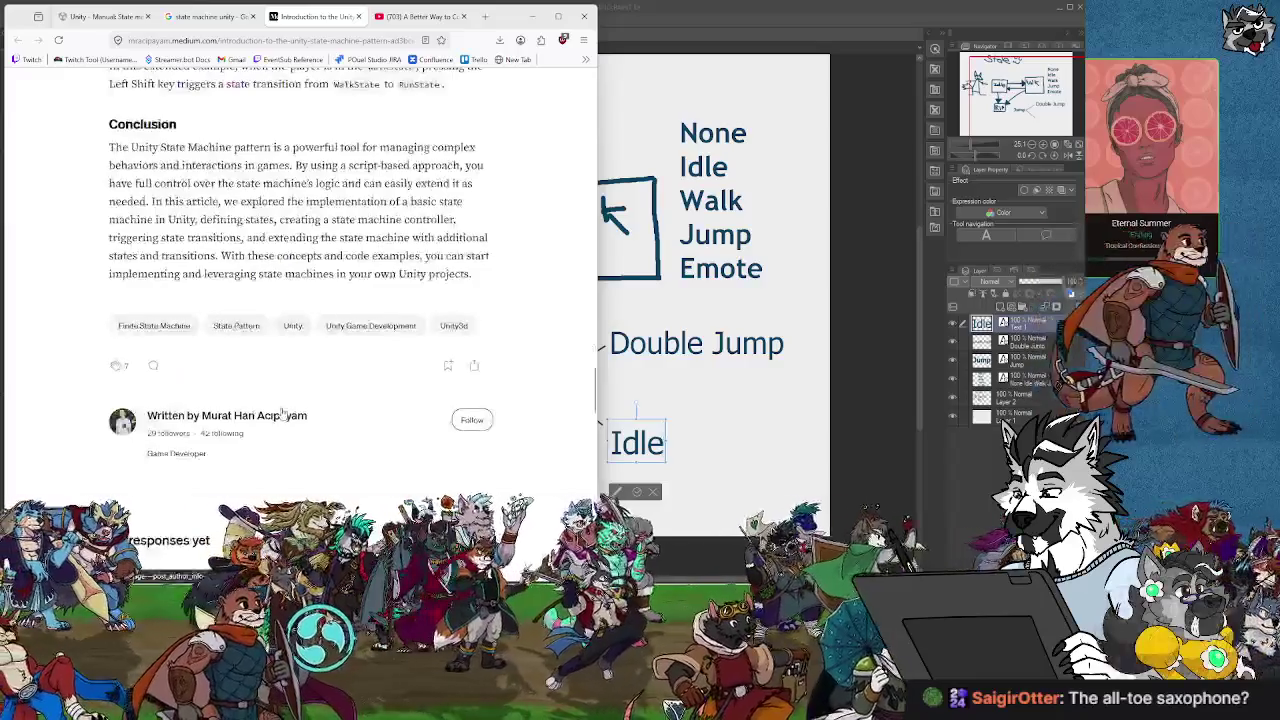
scroll(283, 408, "up", 7)
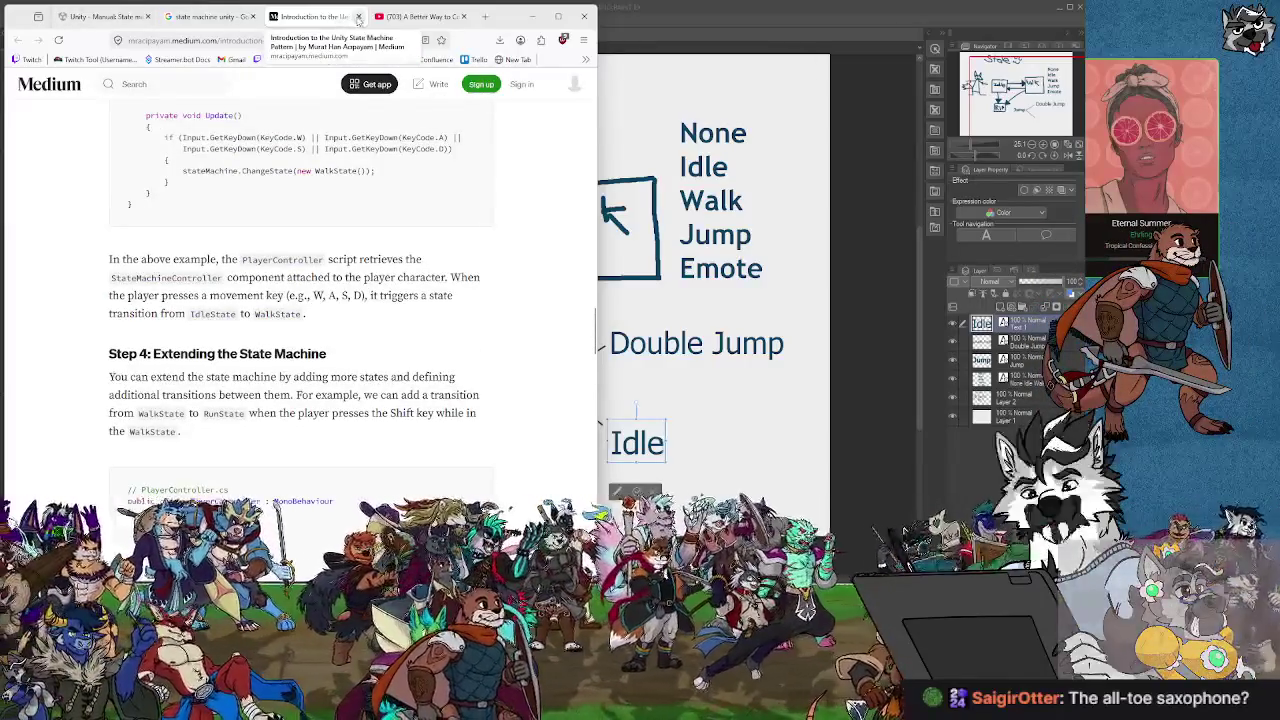
middle_click(336, 20)
Scroll through the 'state machine unity' results and go to page 2.
scroll(232, 423, "down", 2)
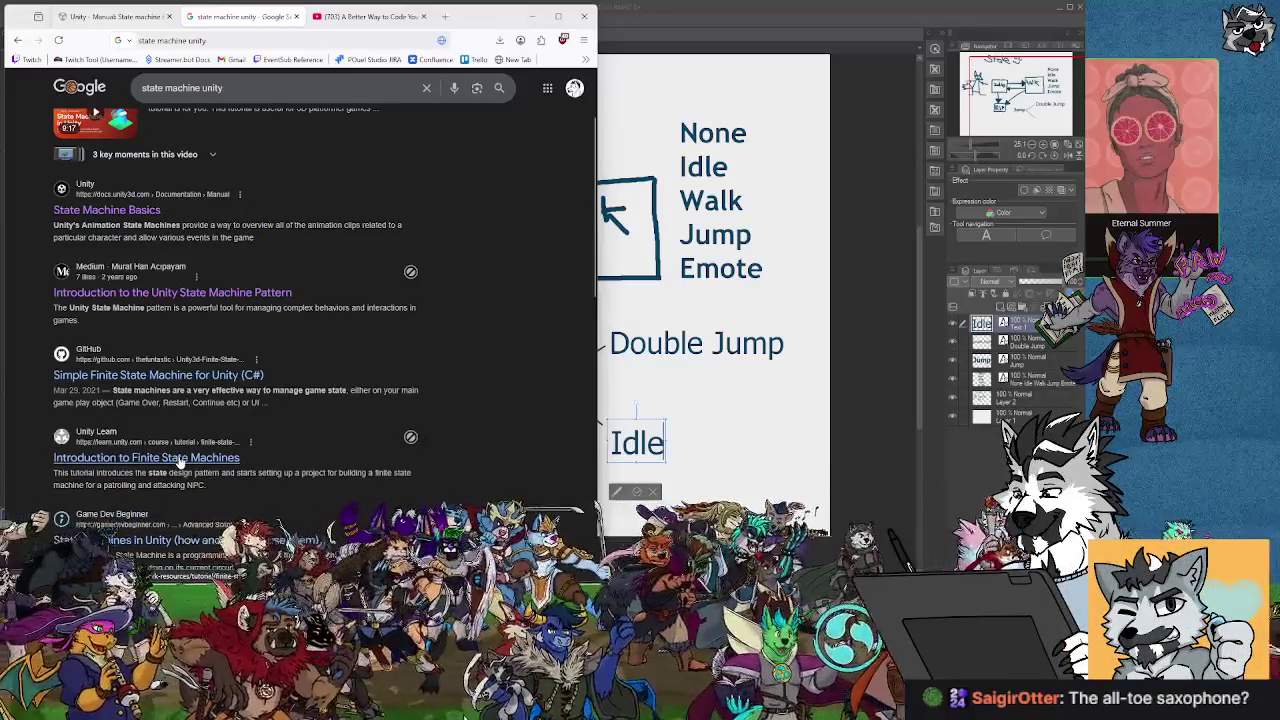
scroll(180, 462, "down", 3)
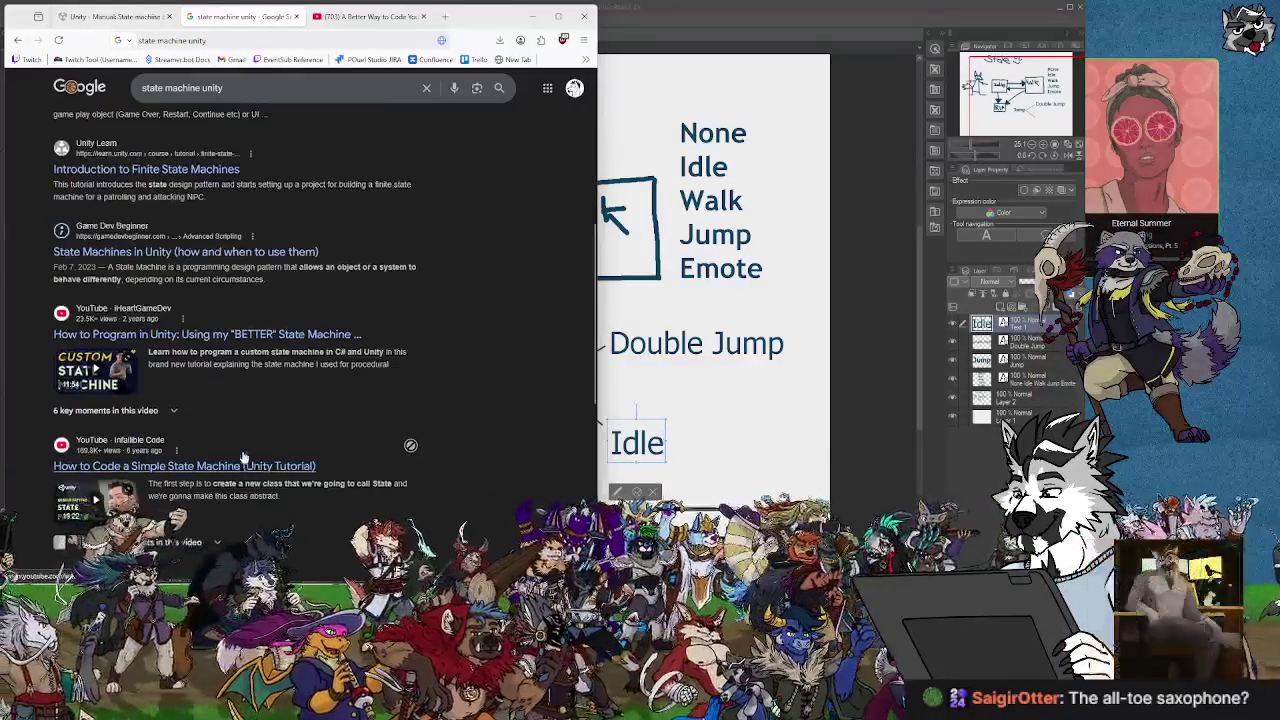
scroll(258, 354, "down", 1)
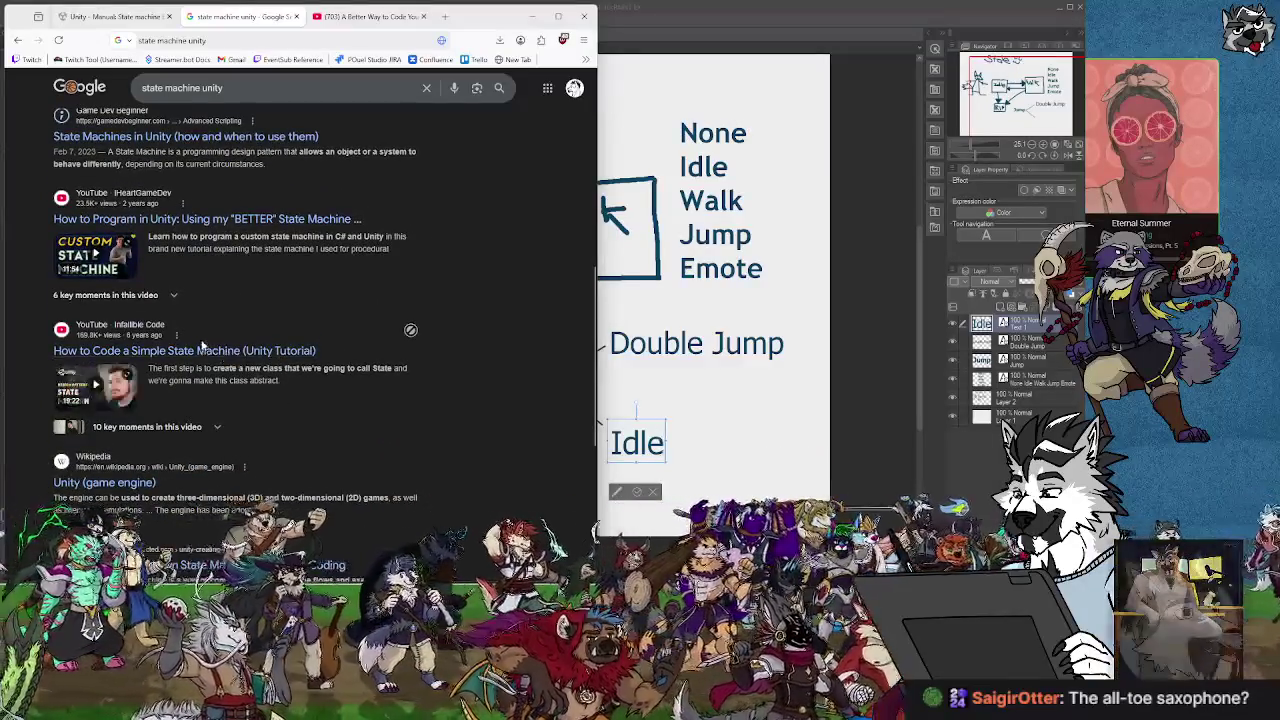
scroll(207, 356, "down", 1)
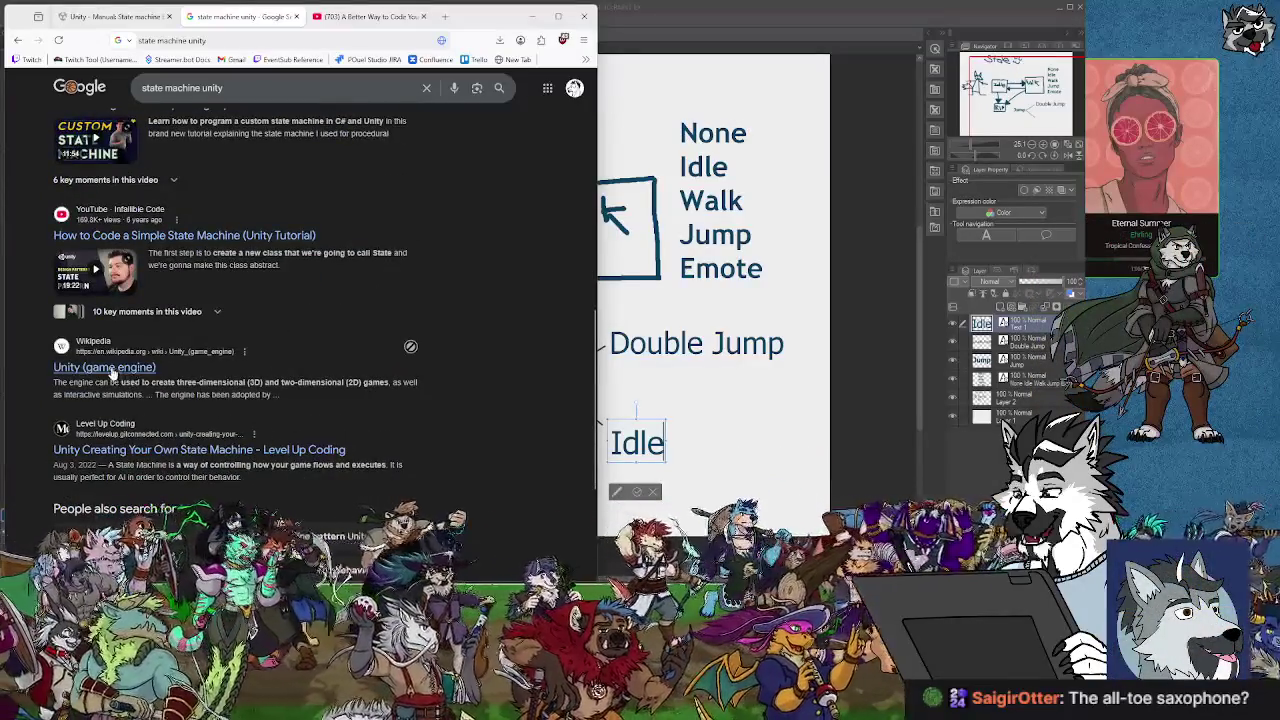
scroll(112, 373, "down", 2)
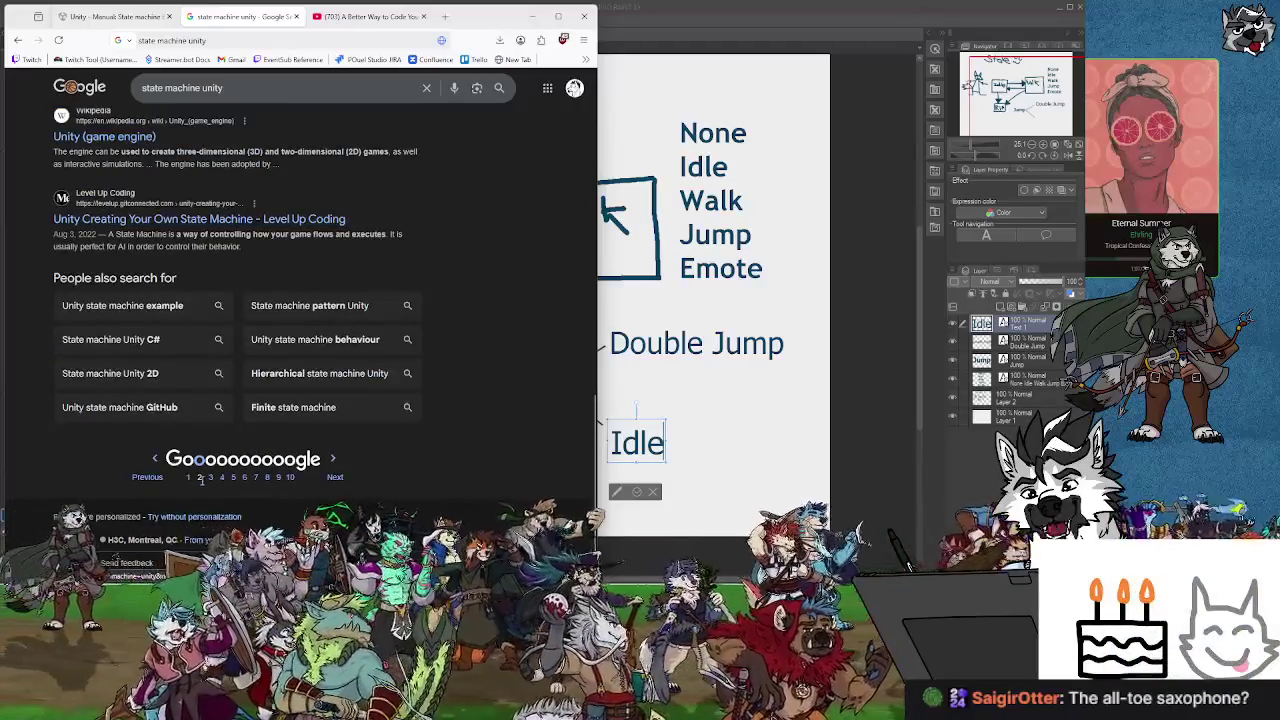
left_click(200, 477)
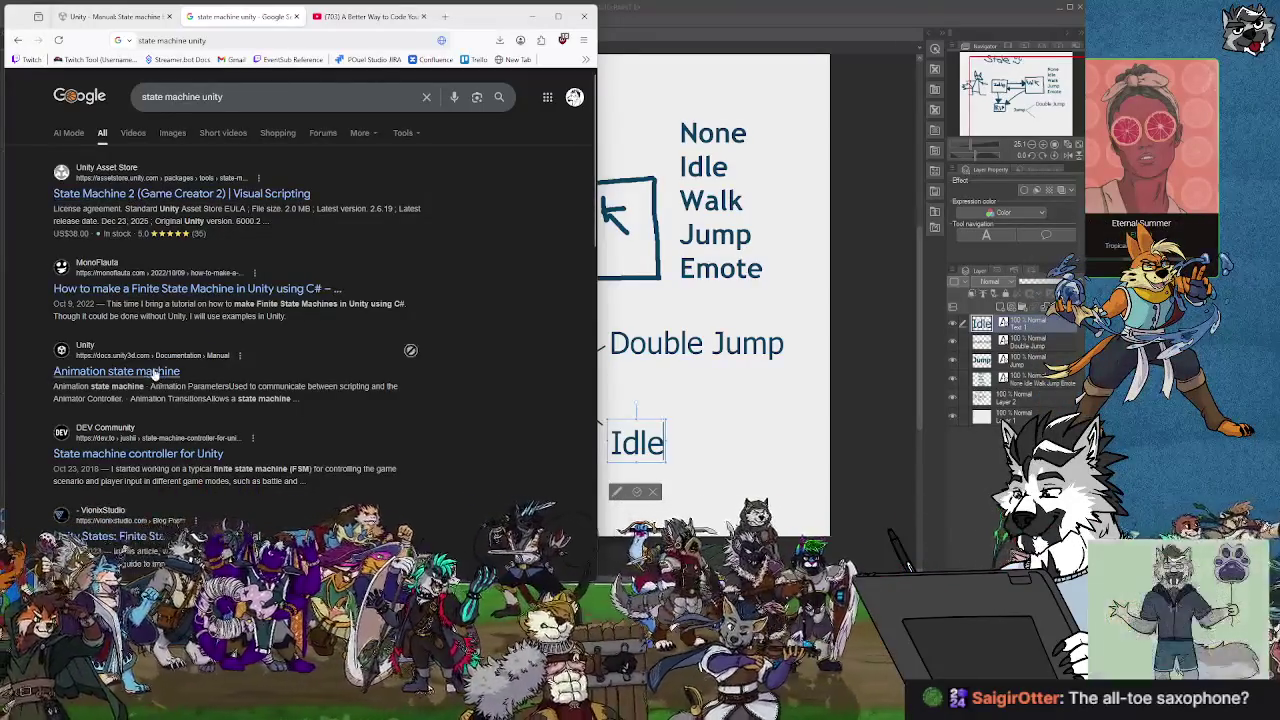
Open the YouTube result 'How to implement Finite State Machine in Unity'.
scroll(171, 460, "down", 2)
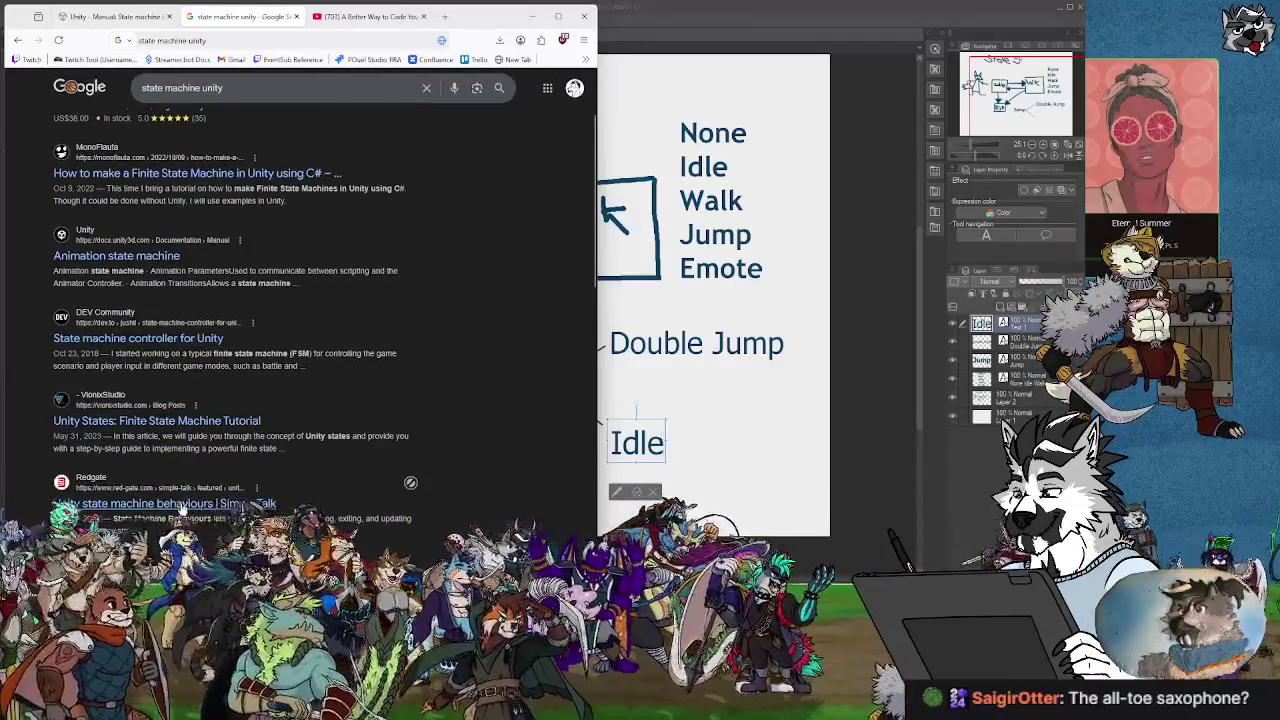
scroll(183, 508, "down", 2)
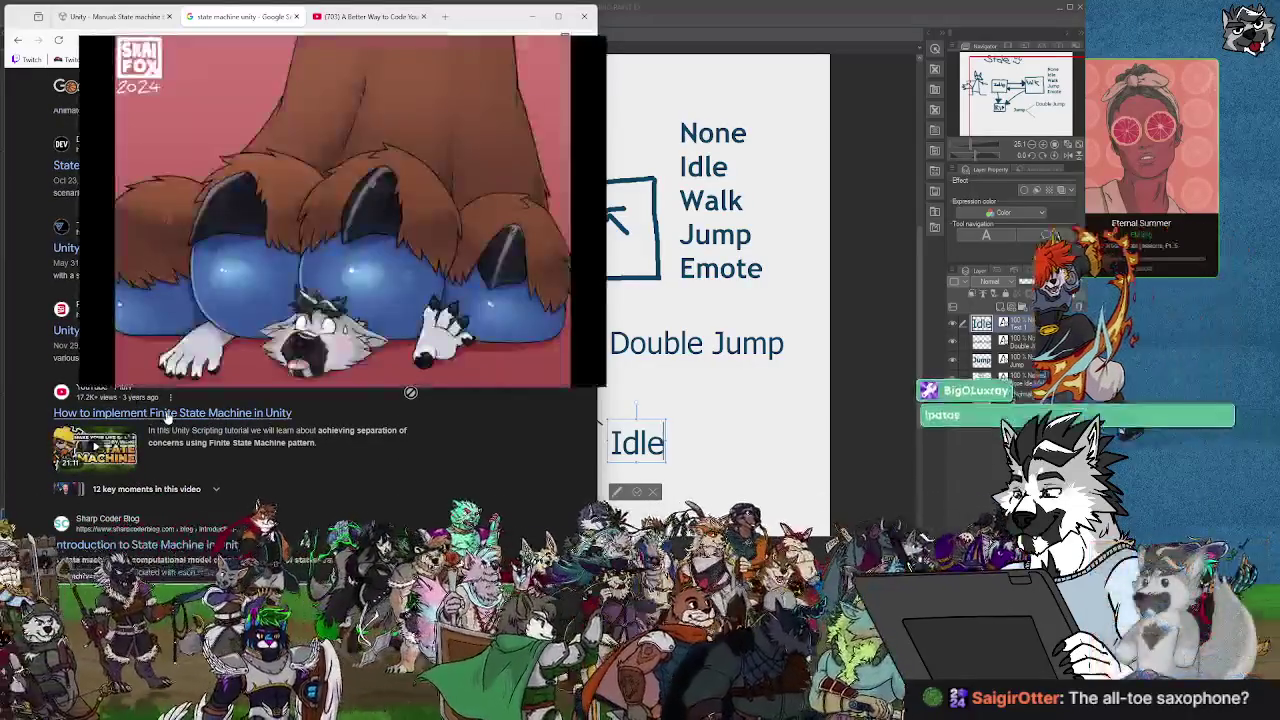
left_click(167, 418)
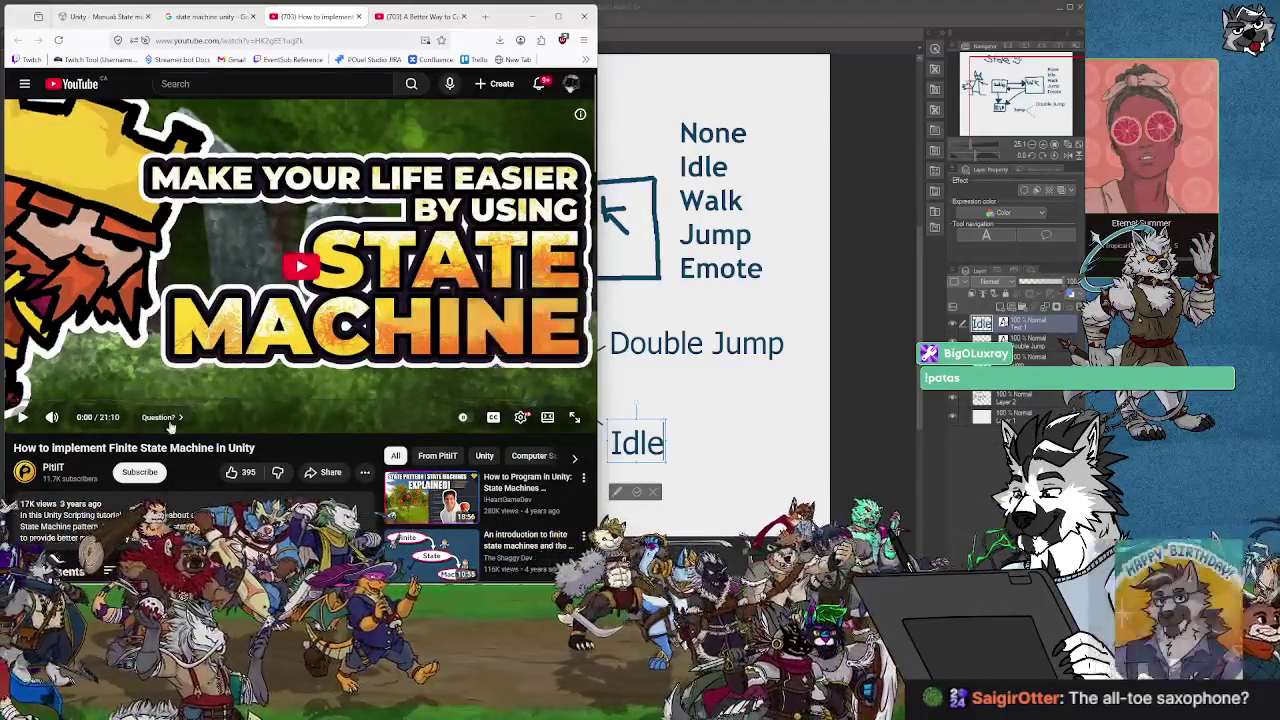
Start the video and scrub around its first 26–38 seconds, pausing and resuming once.
left_click(297, 268)
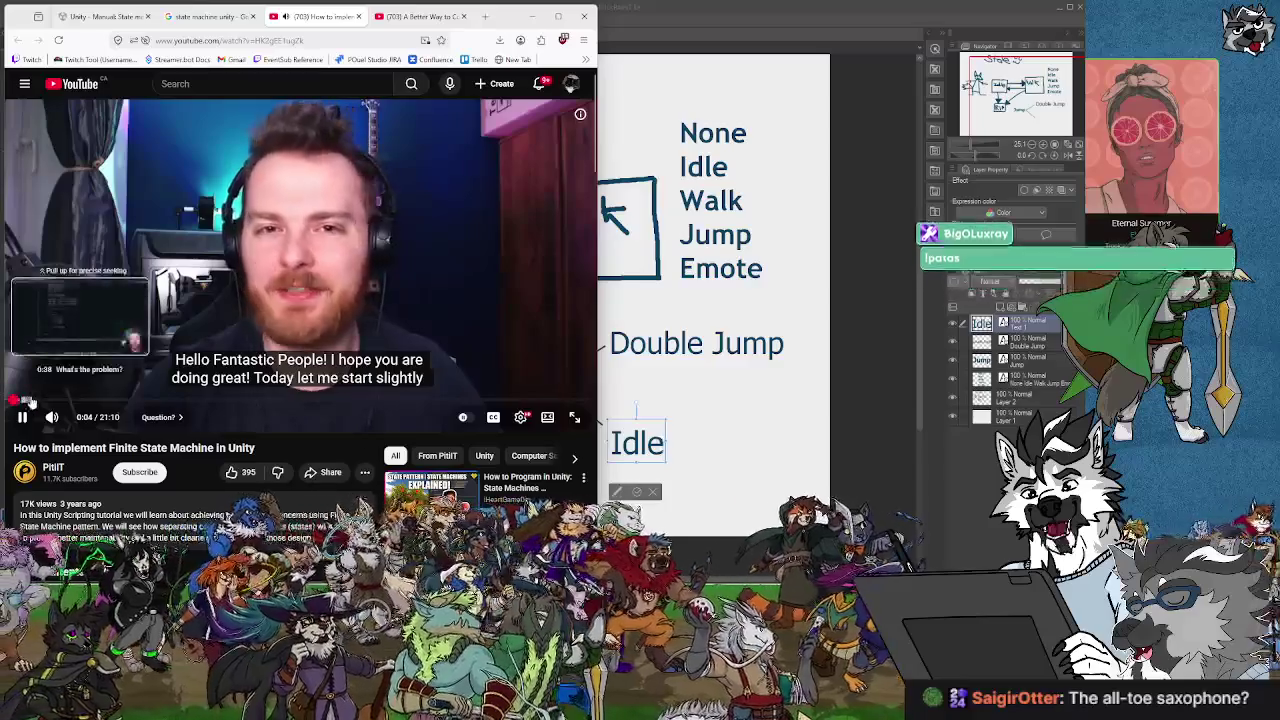
left_click(30, 401)
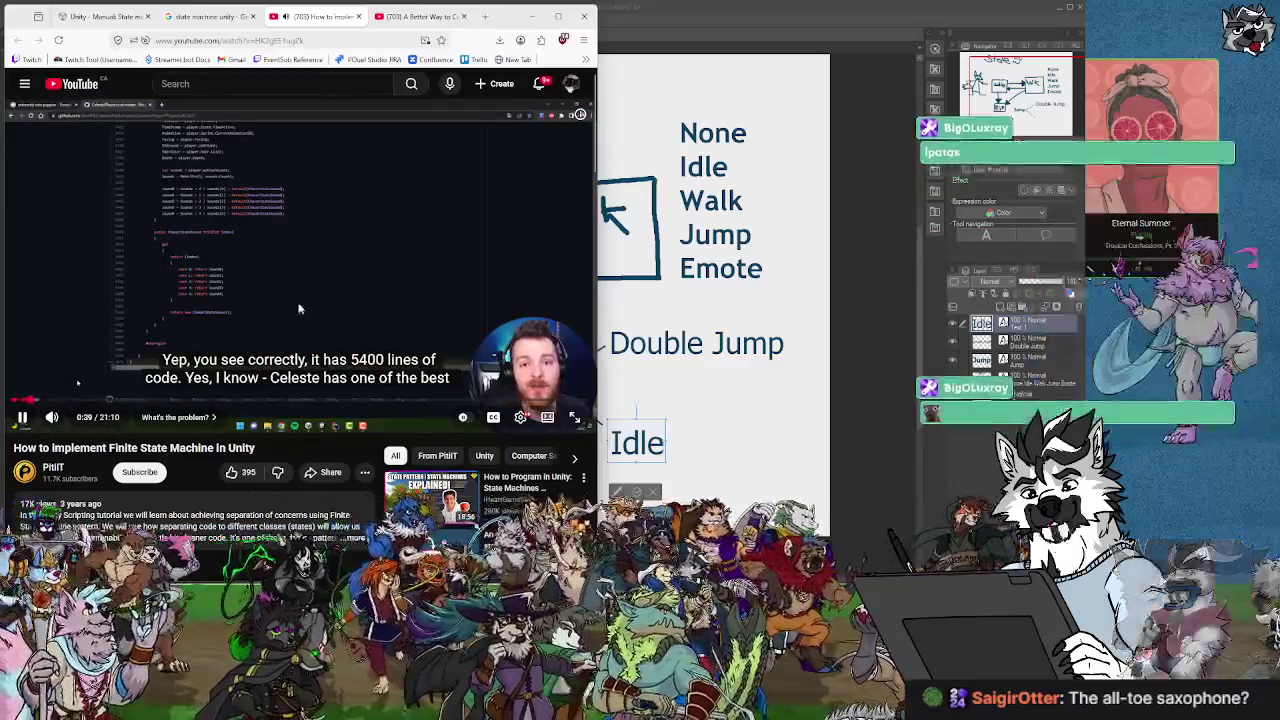
left_click(29, 401)
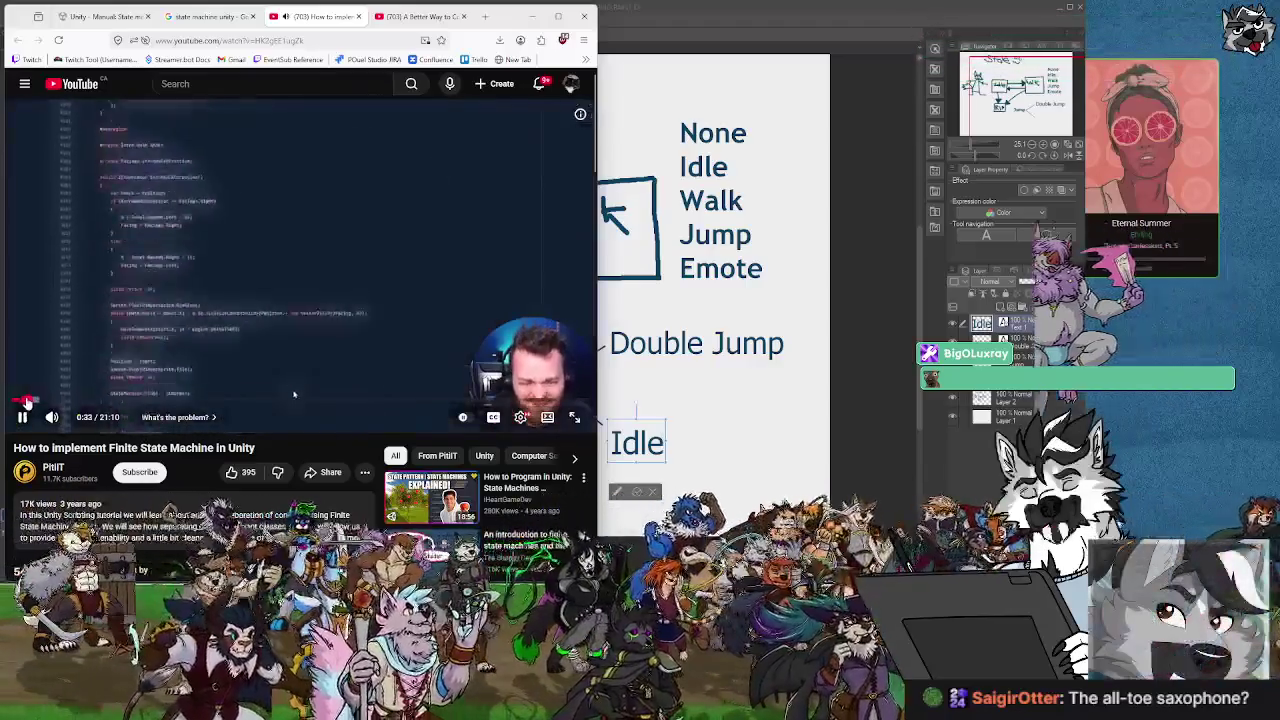
left_click(24, 401)
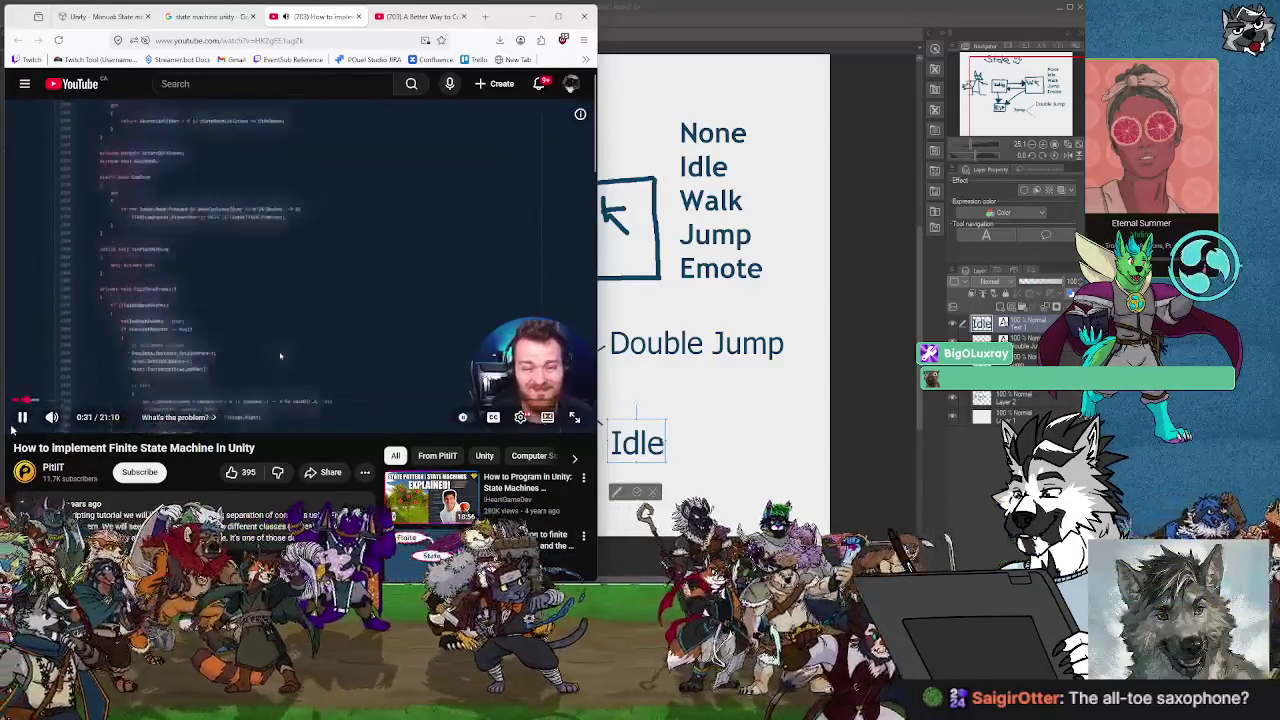
left_click(211, 310)
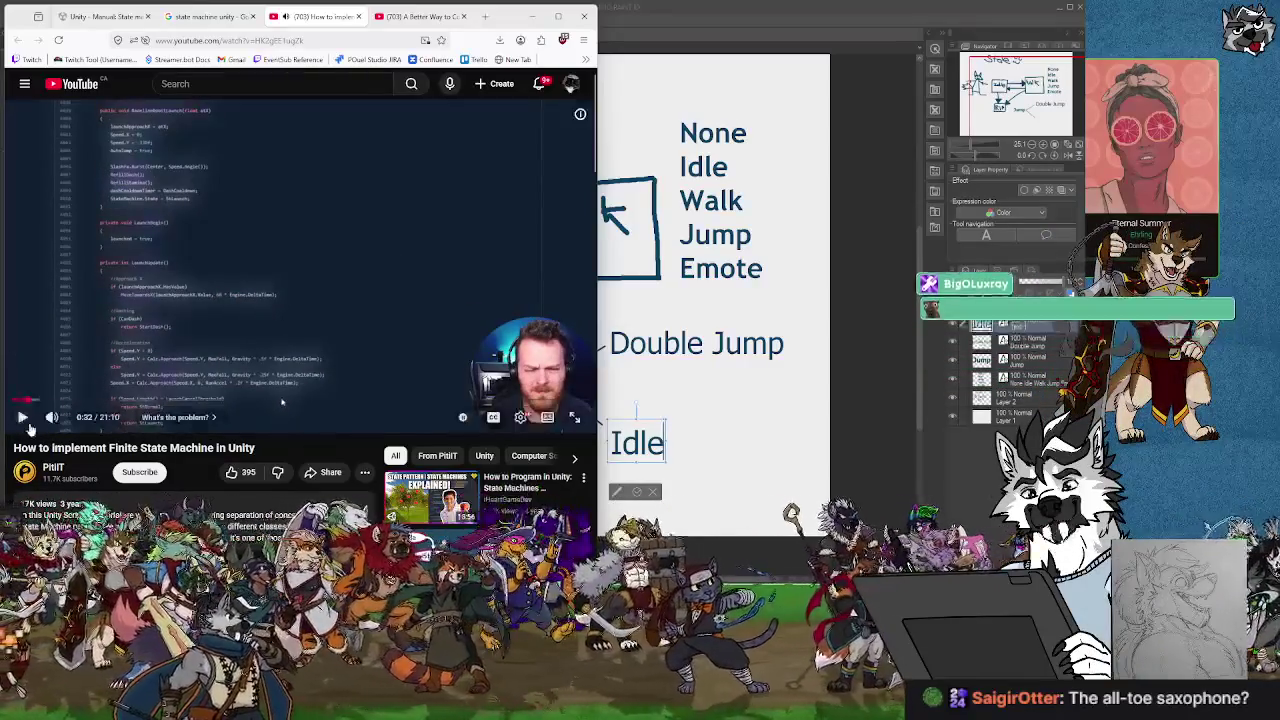
left_click(23, 419)
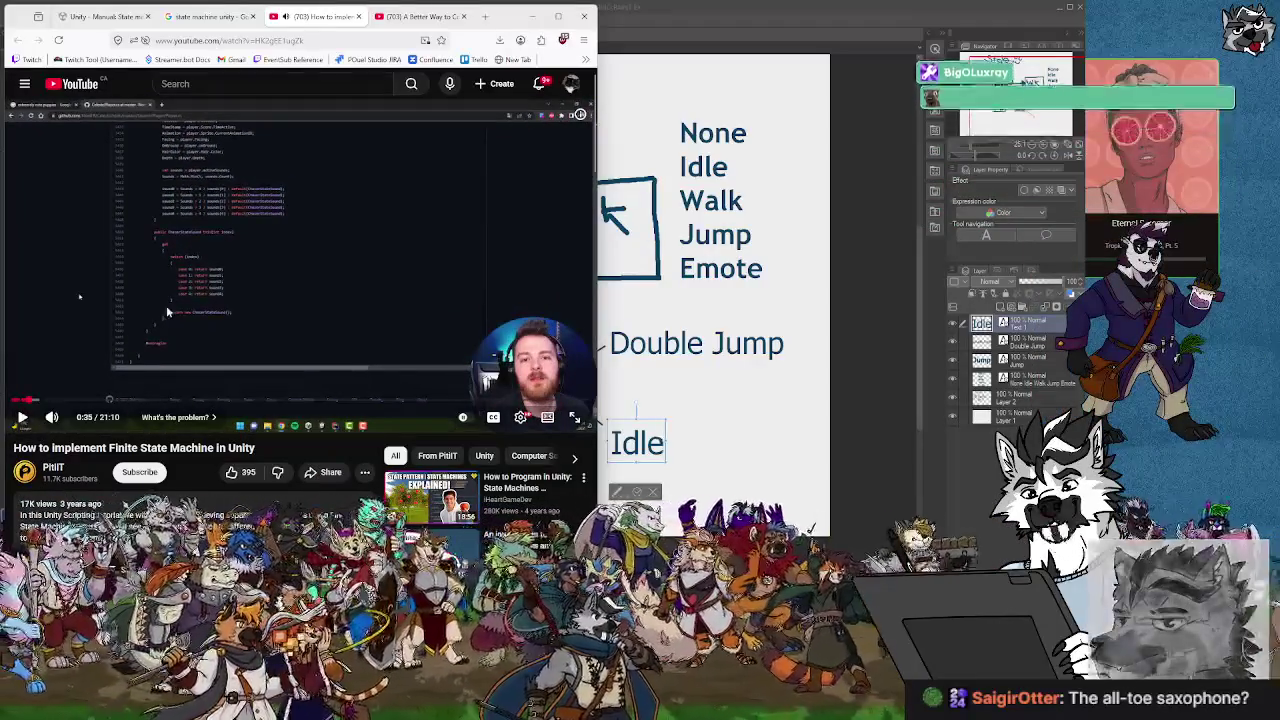
Seek ahead through 1:08 to about 2:12 in the General Idea & Benefits part.
left_click_drag(44, 402, 44, 403)
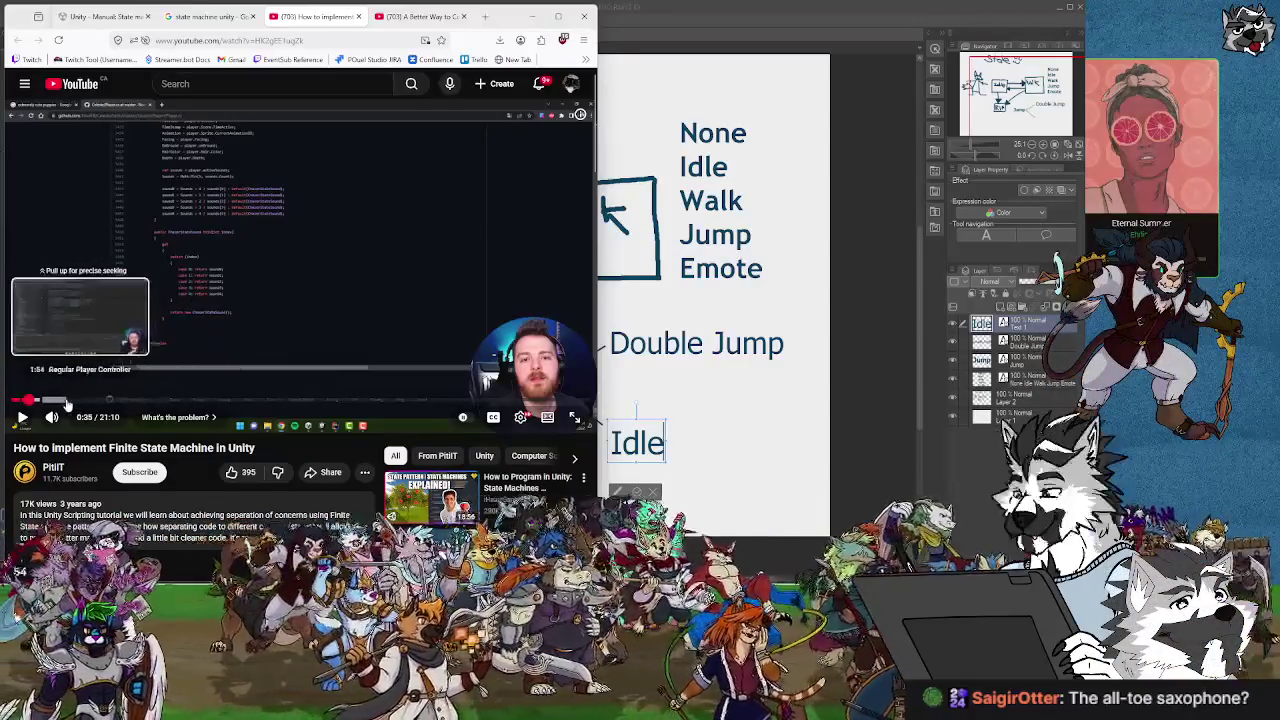
left_click_drag(73, 405, 44, 405)
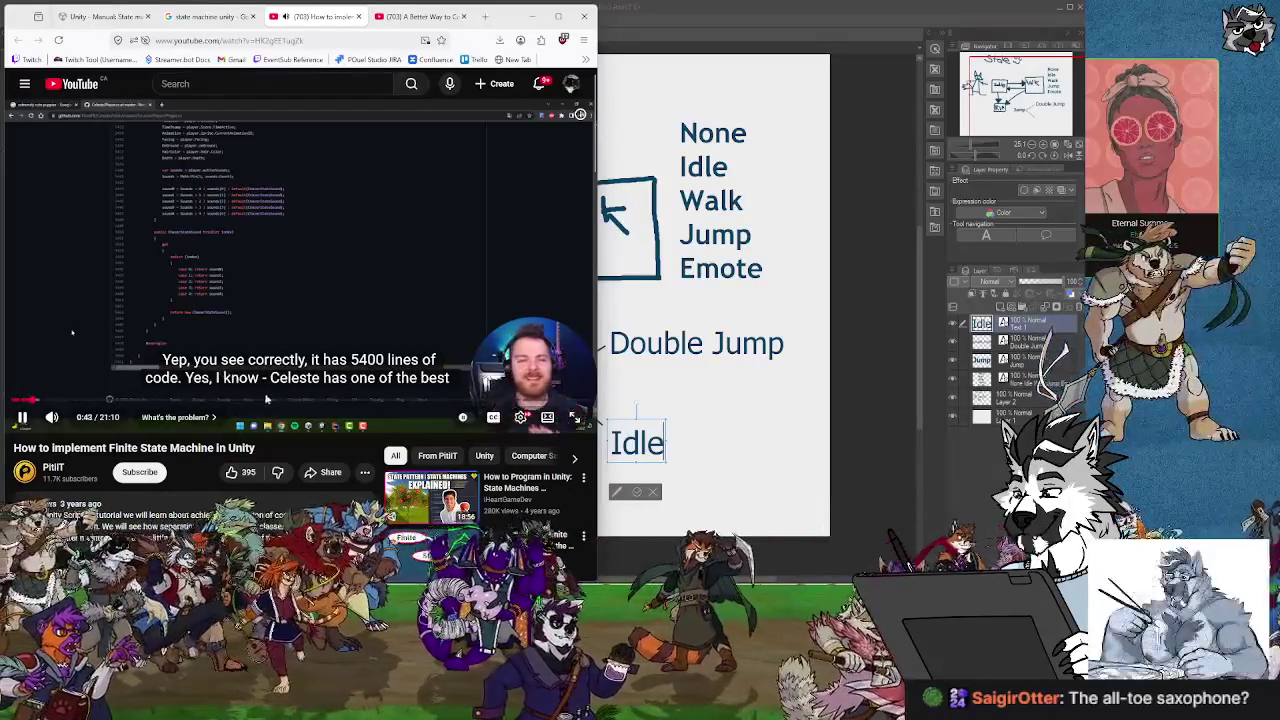
left_click(45, 401)
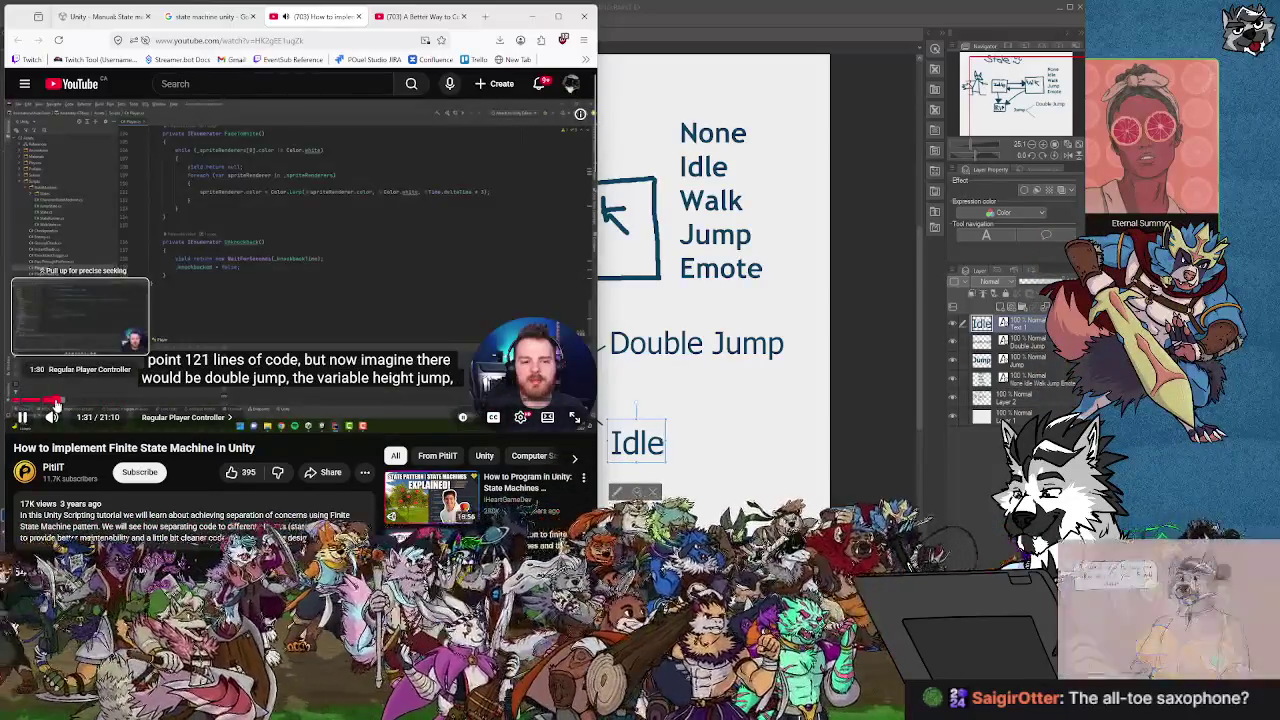
left_click_drag(55, 403, 55, 403)
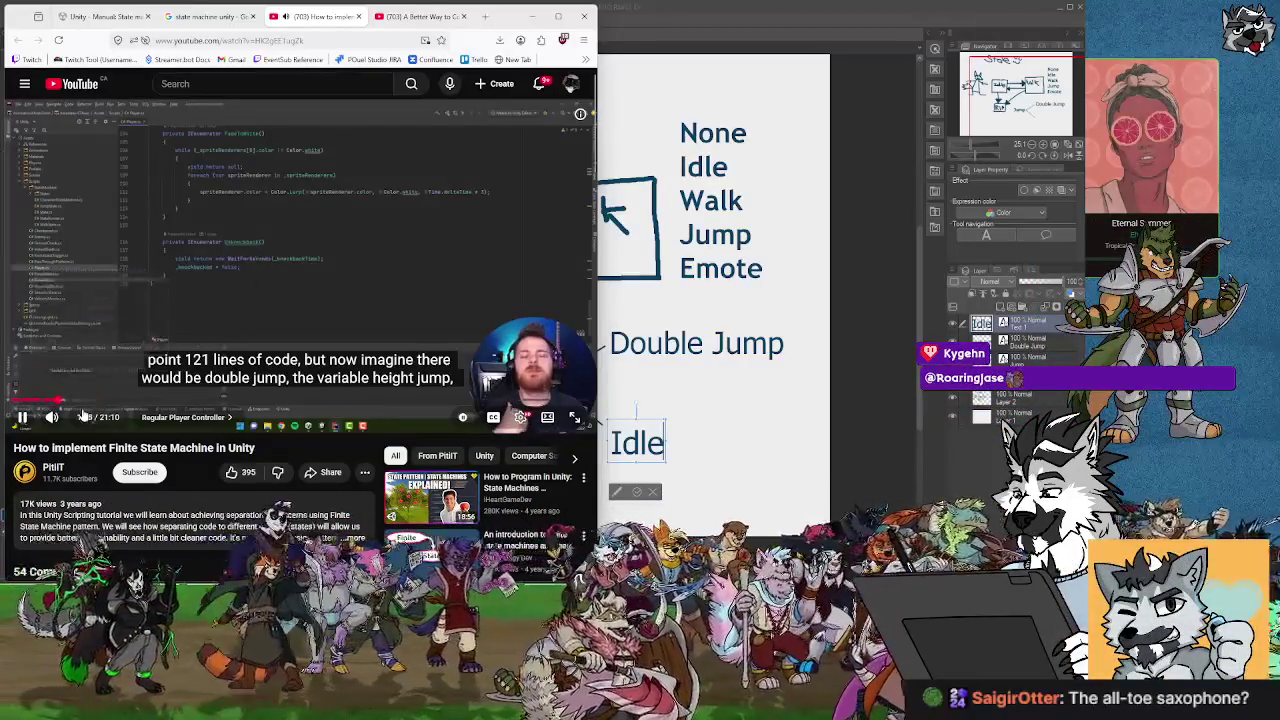
left_click(76, 404)
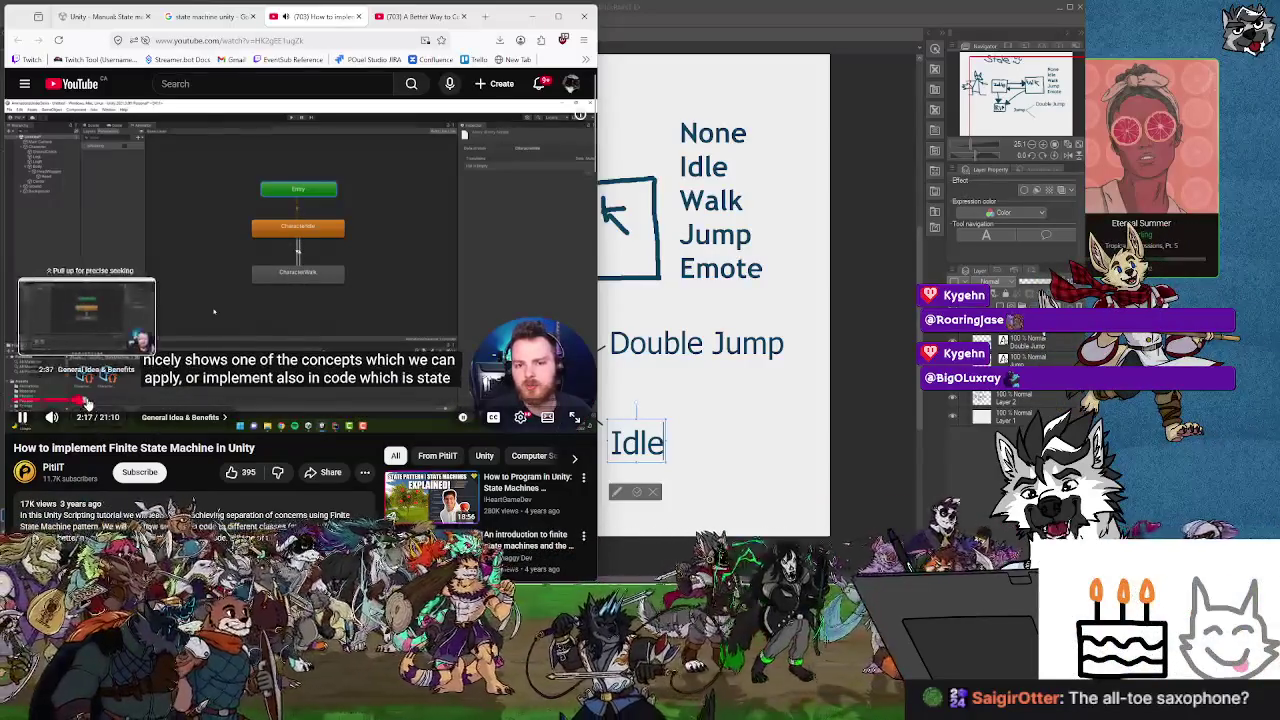
Step the video through 2:37, 3:42, 4:09 and 5:23 to the Code explanation intro at 5:33.
left_click(87, 404)
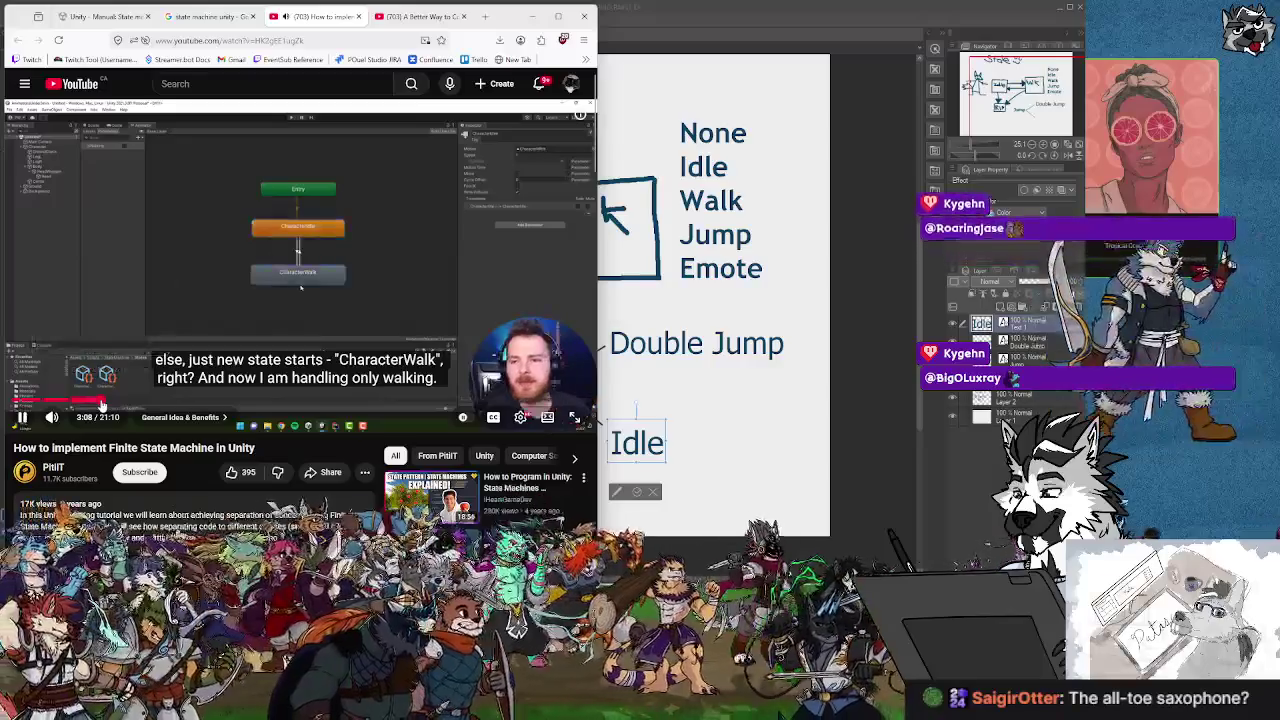
left_click(116, 404)
left_click(136, 404)
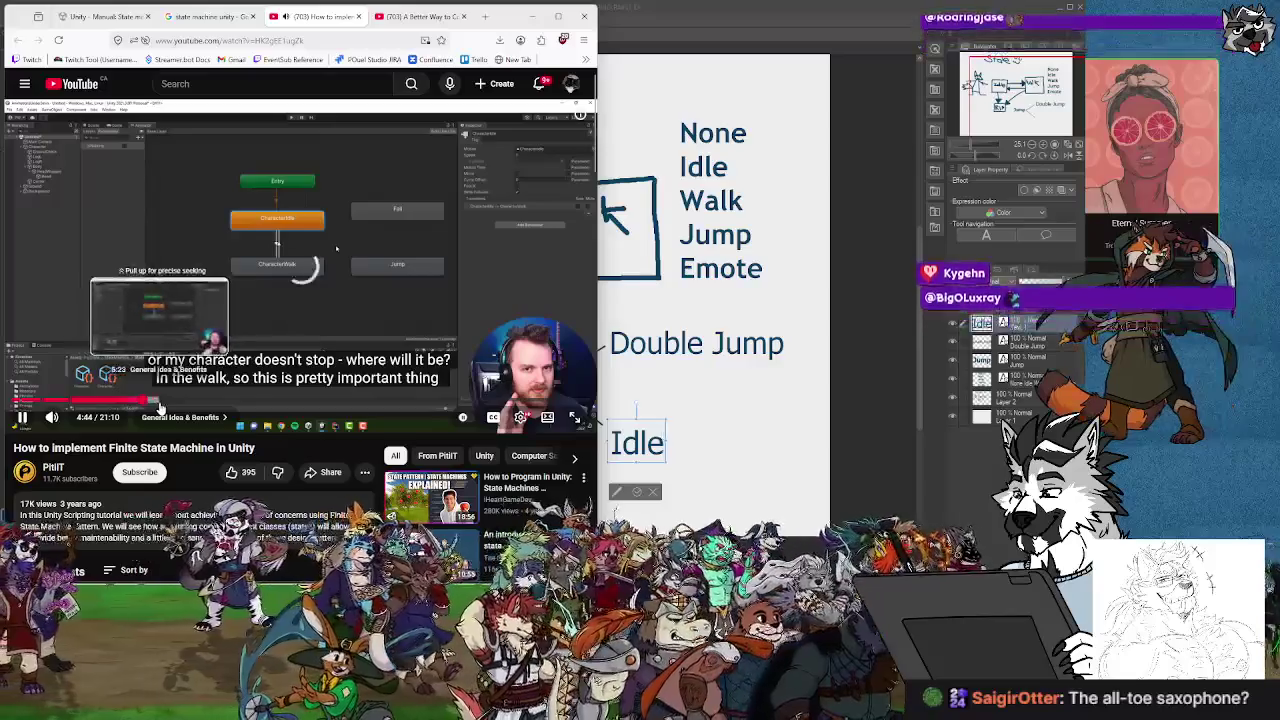
left_click(159, 403)
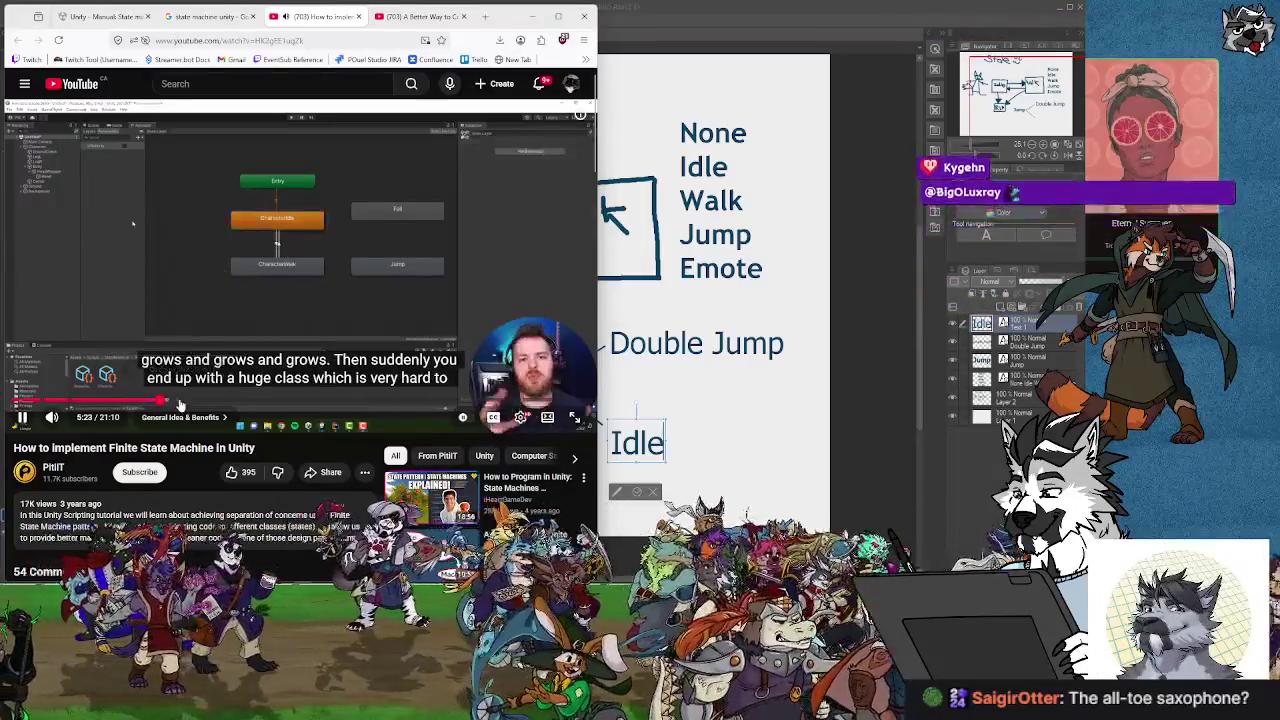
left_click(175, 402)
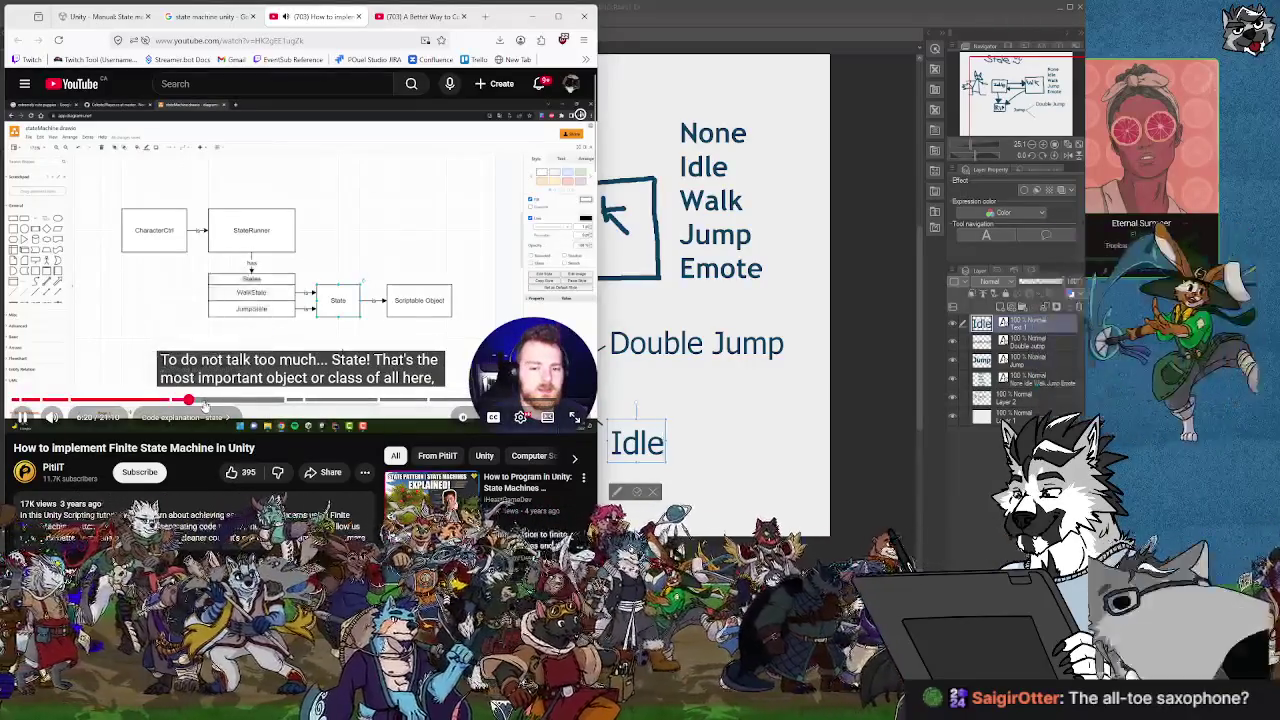
Seek to the abstract State class code, pause there and turn subtitles off.
left_click(228, 401)
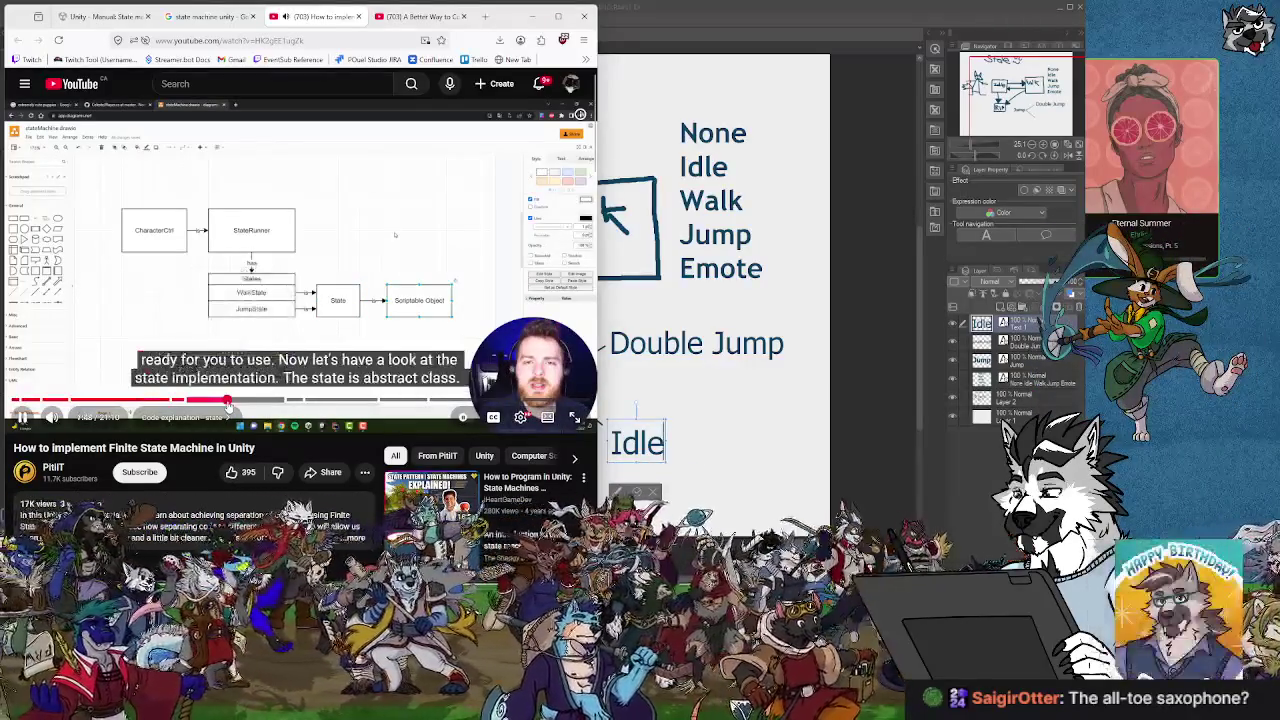
left_click(267, 401)
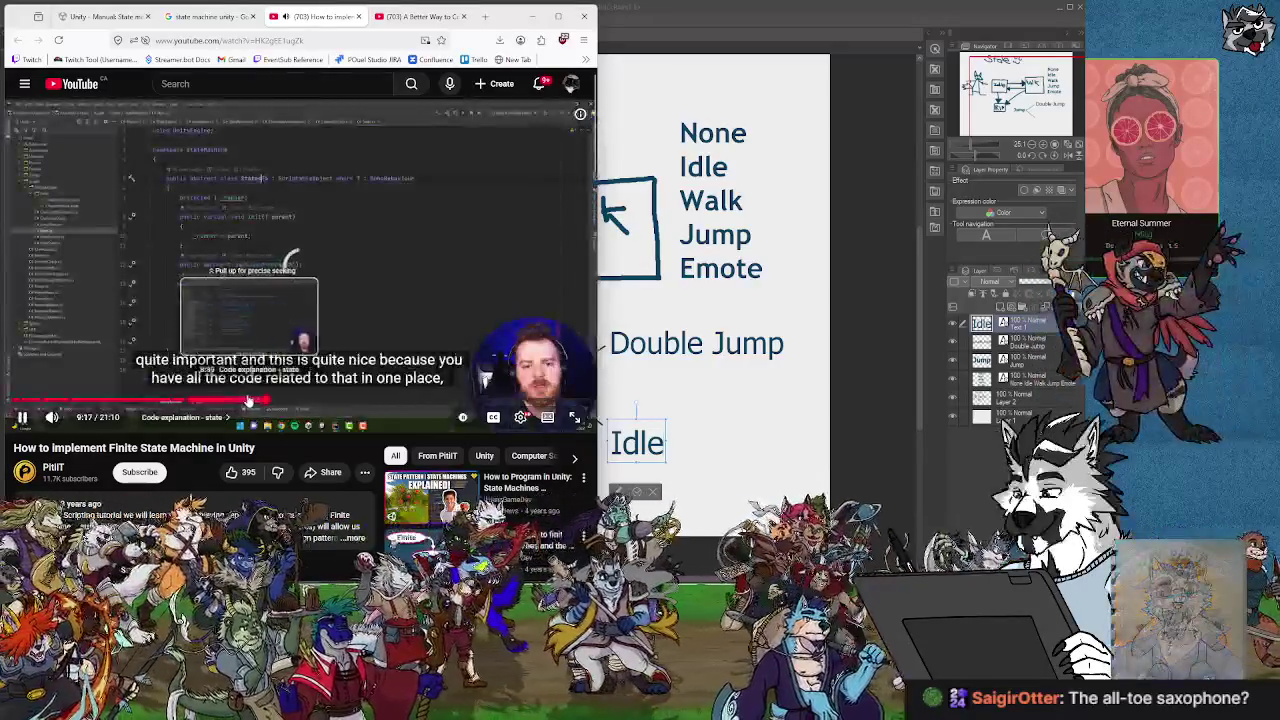
left_click(240, 401)
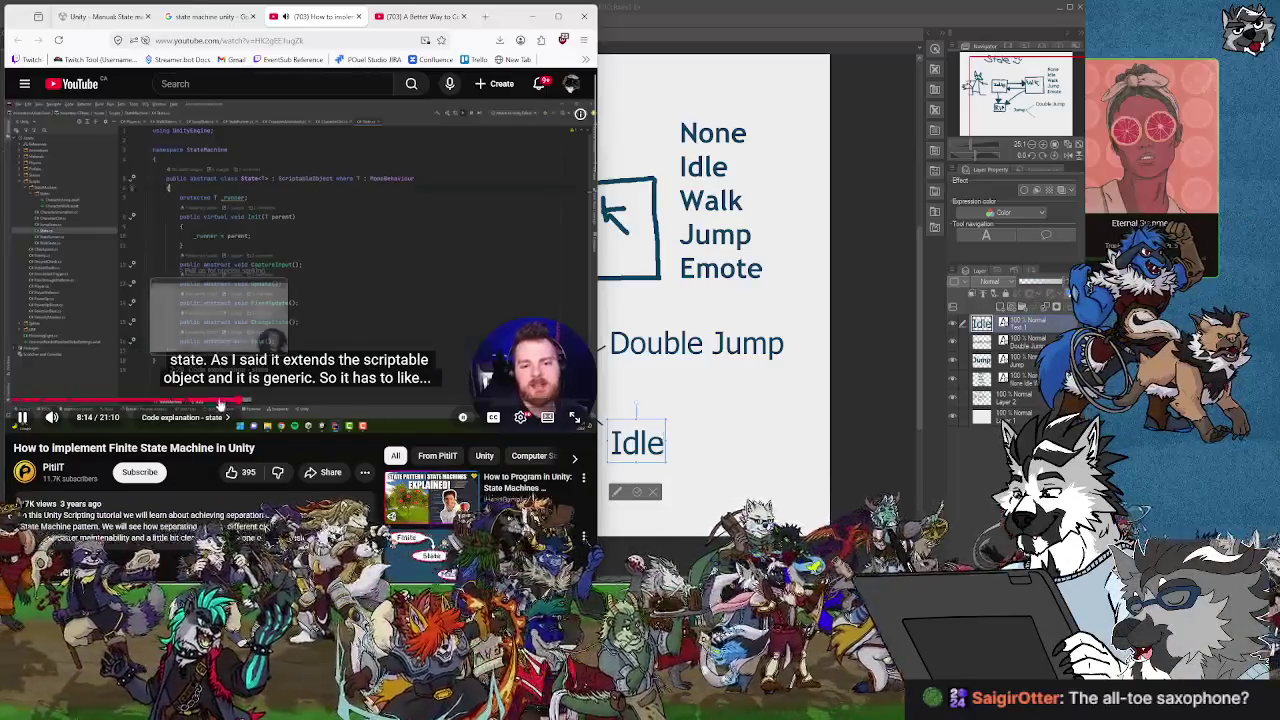
left_click(222, 401)
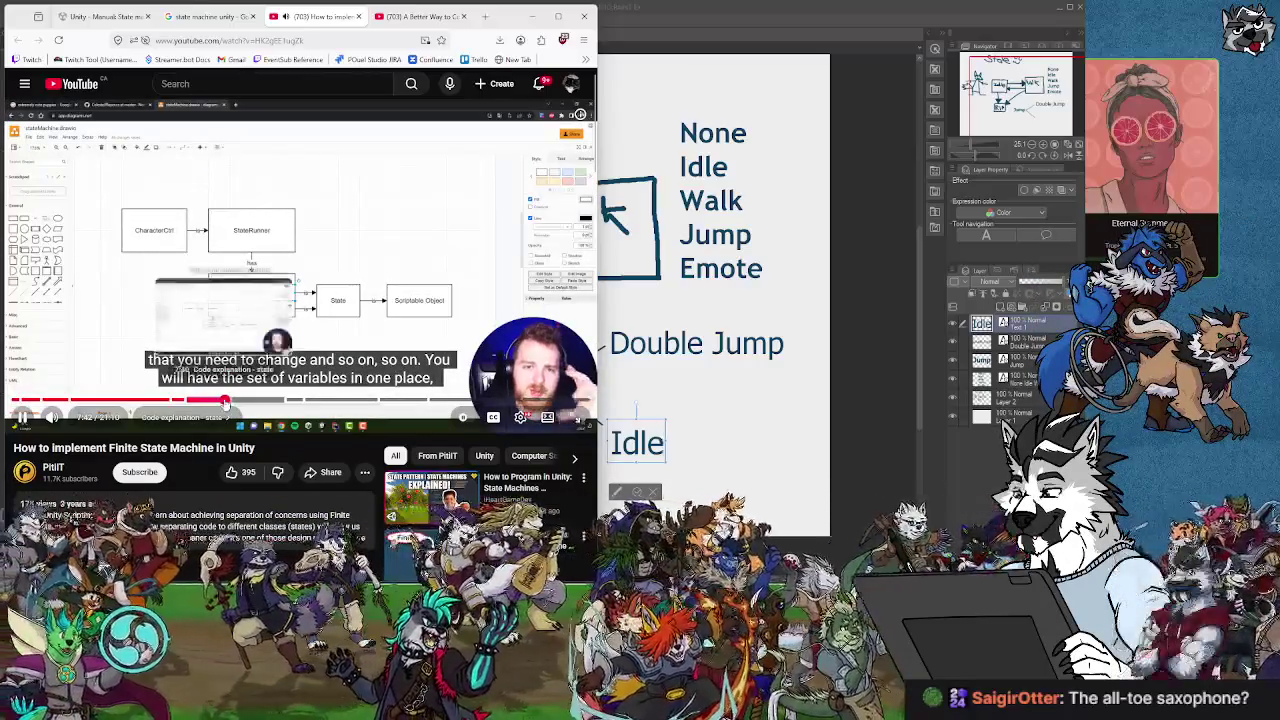
left_click(231, 401)
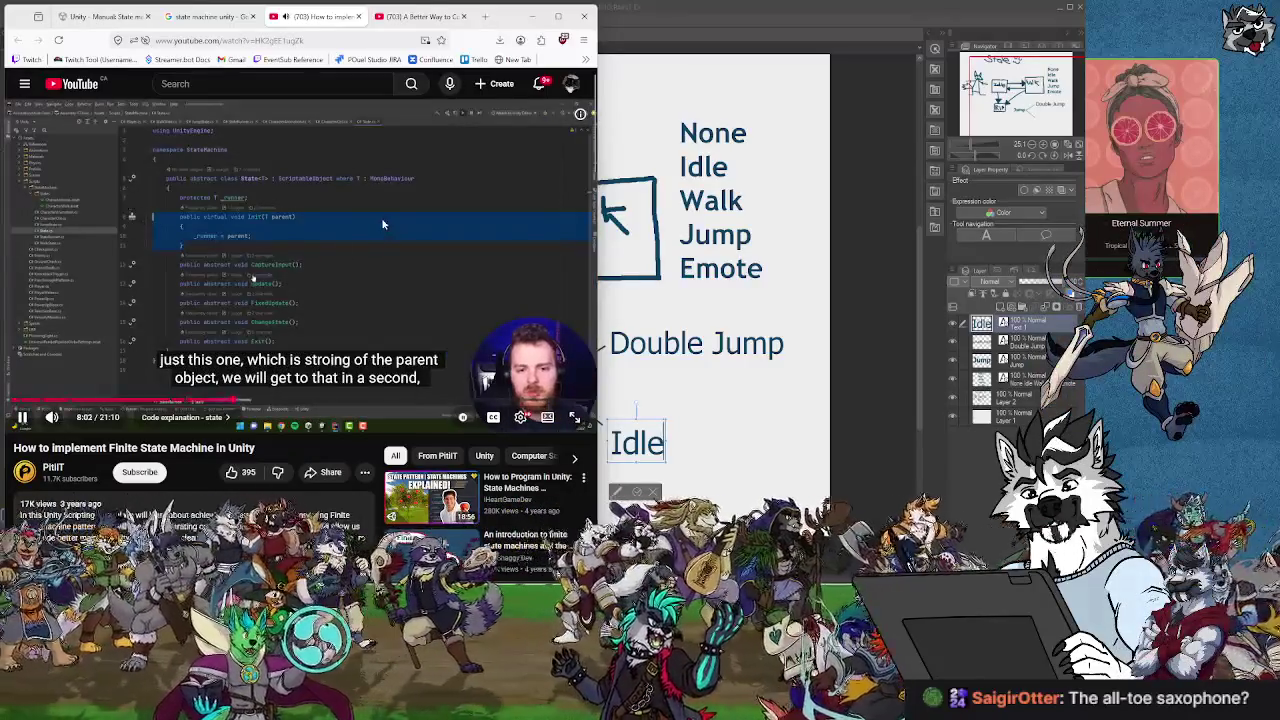
left_click(22, 420)
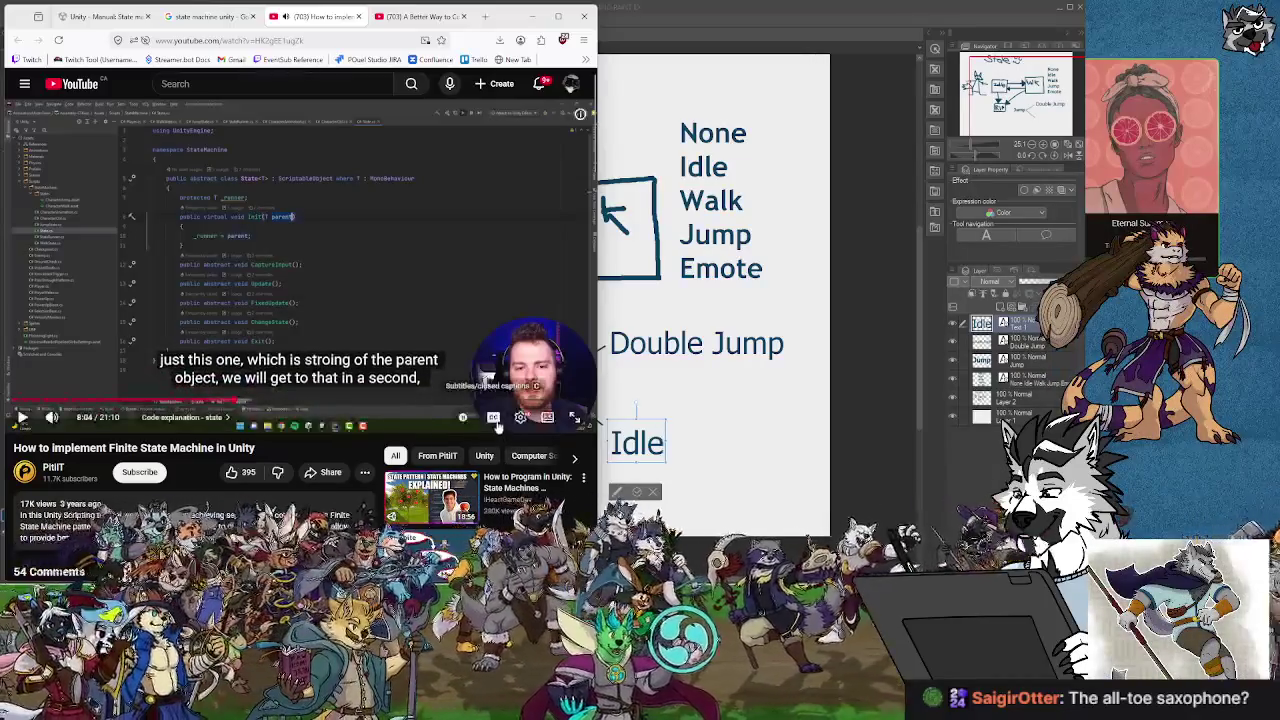
left_click(495, 419)
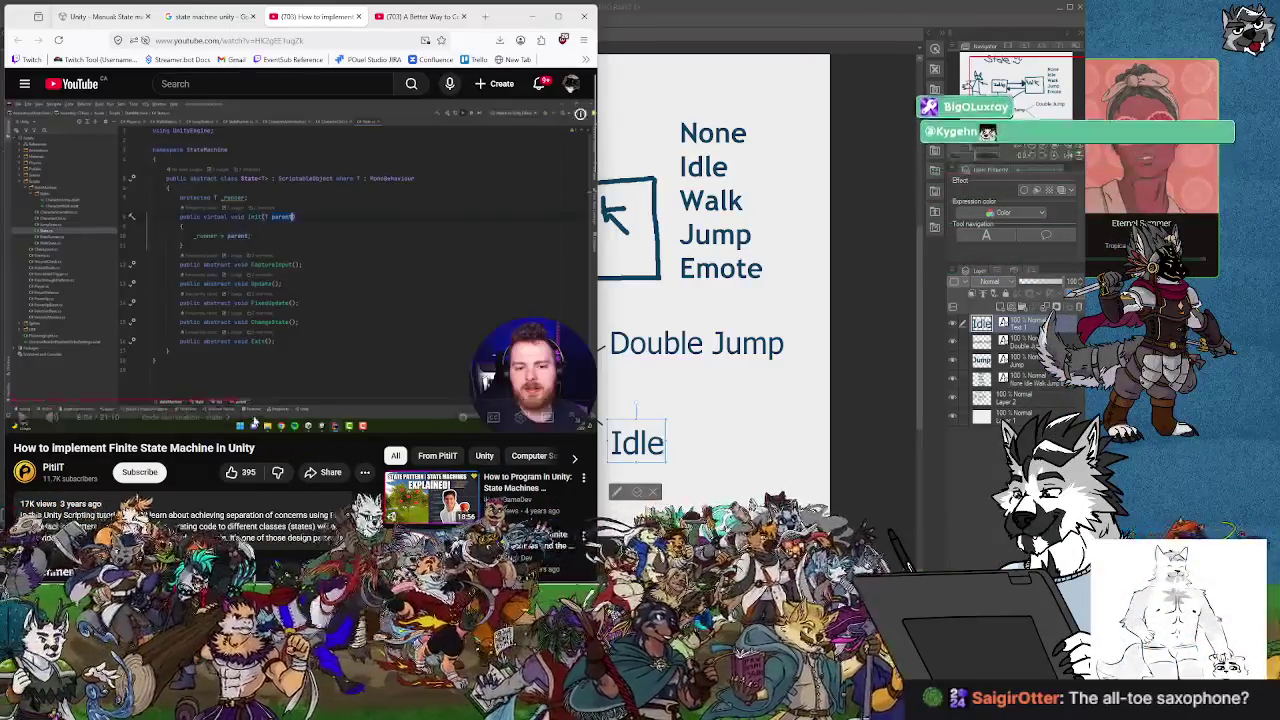
Resume at double speed and jump ahead to 9:45 in the WalkState code.
left_click(25, 418)
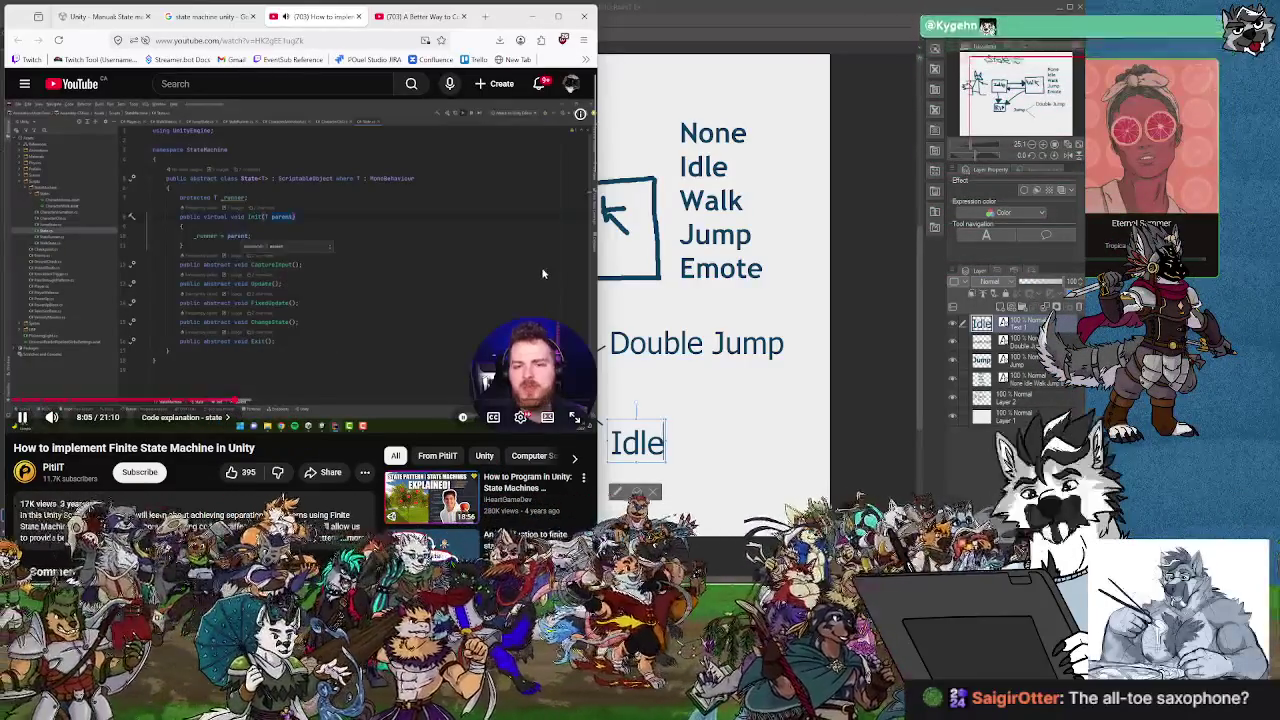
left_click_drag(543, 273, 543, 273)
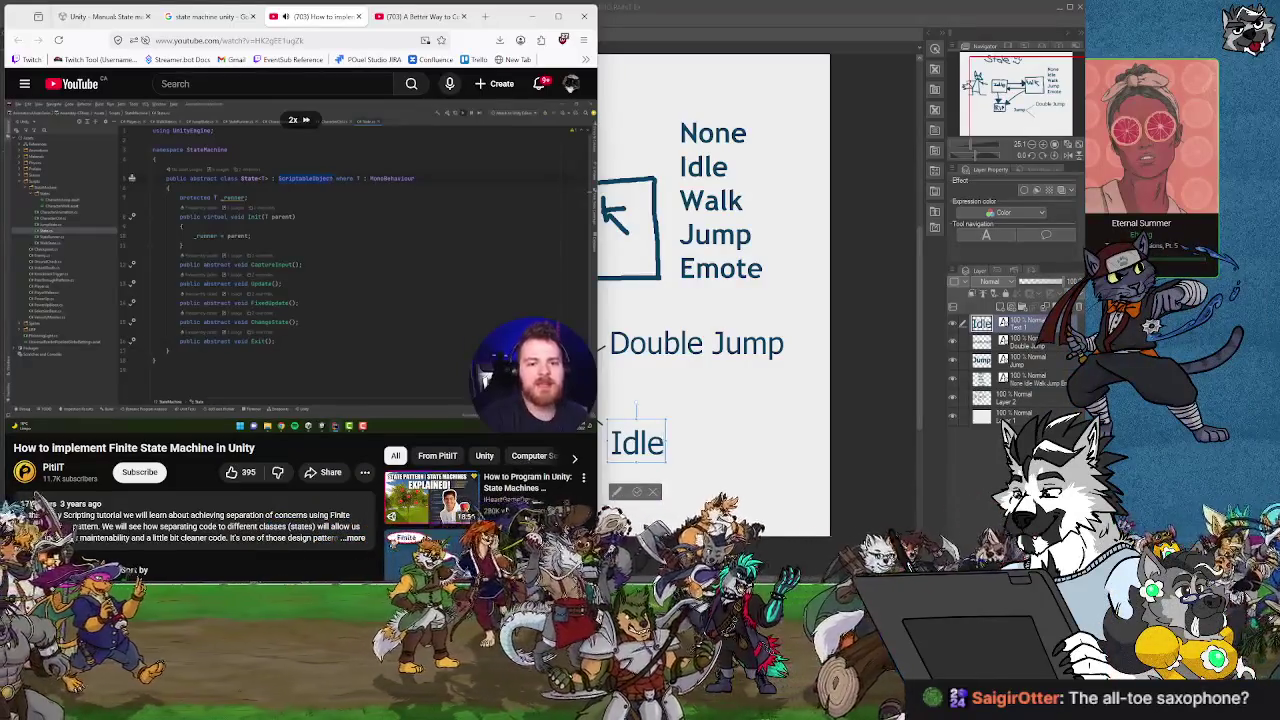
left_click_drag(543, 273, 543, 273)
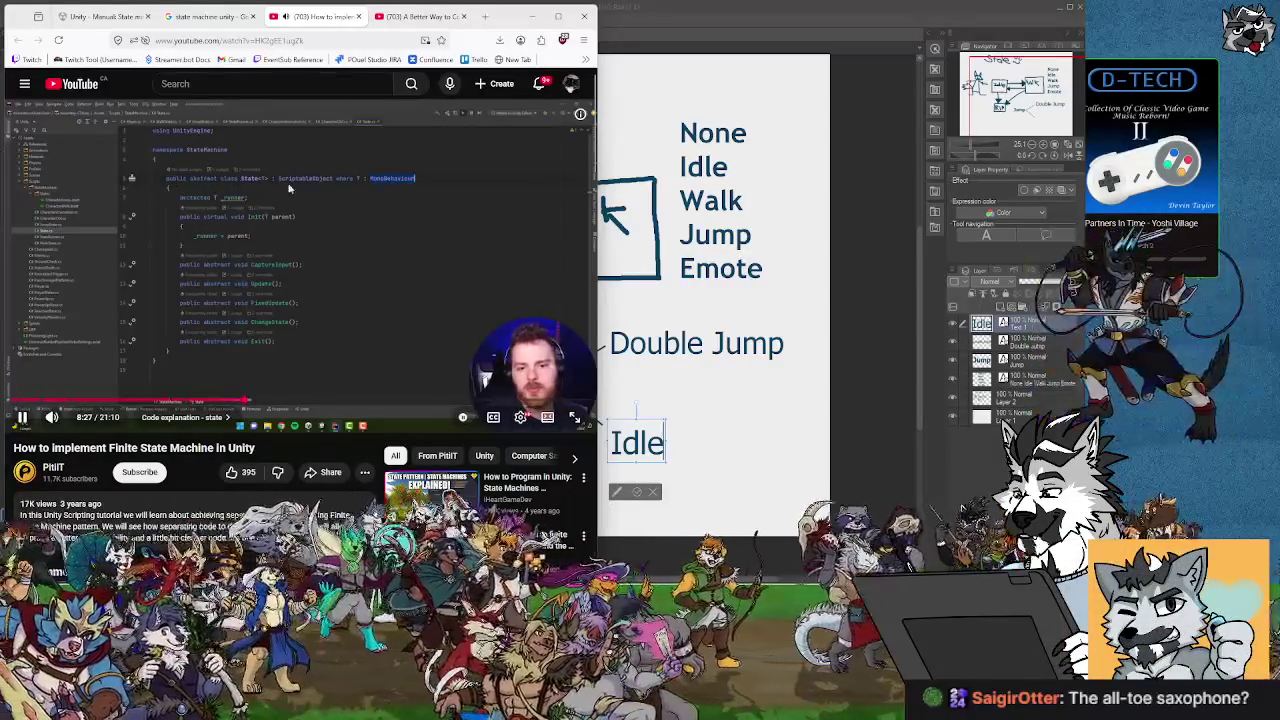
left_click_drag(276, 404, 279, 404)
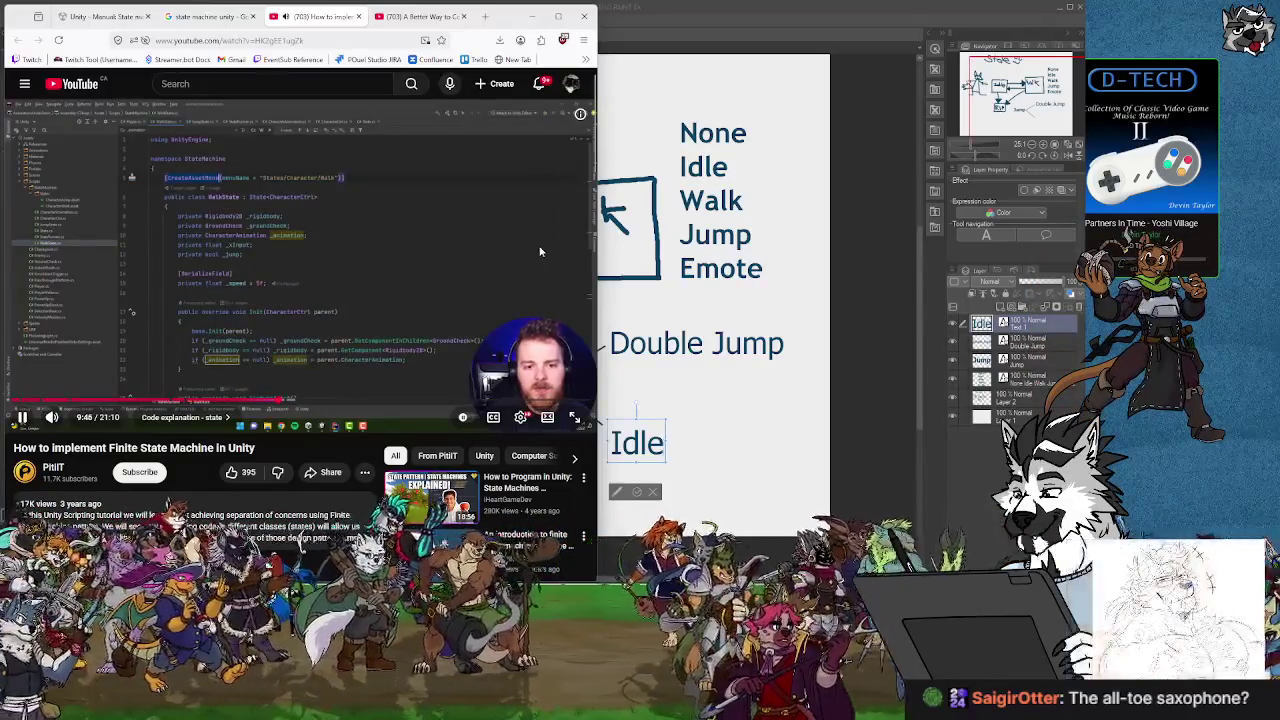
left_click_drag(540, 252, 540, 252)
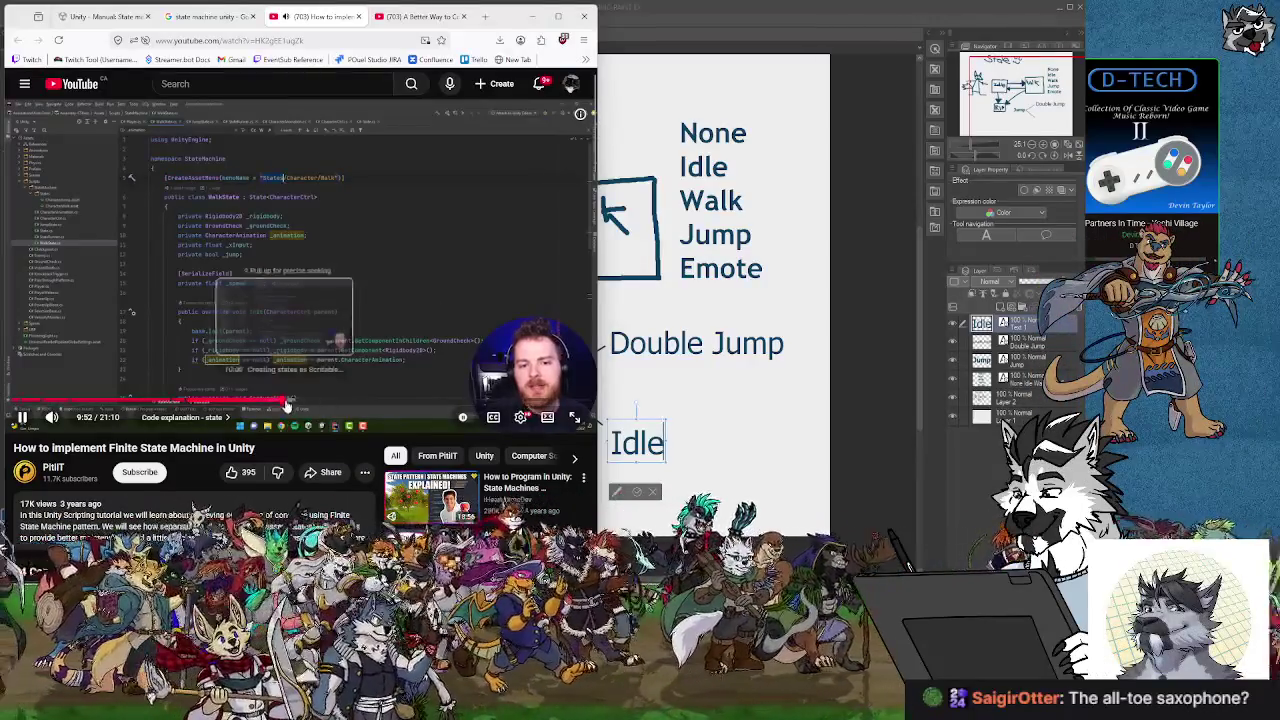
Skip to the ScriptableObject states example, pause on WalkState code near 10:57, then advance to 11:17.
left_click(292, 402)
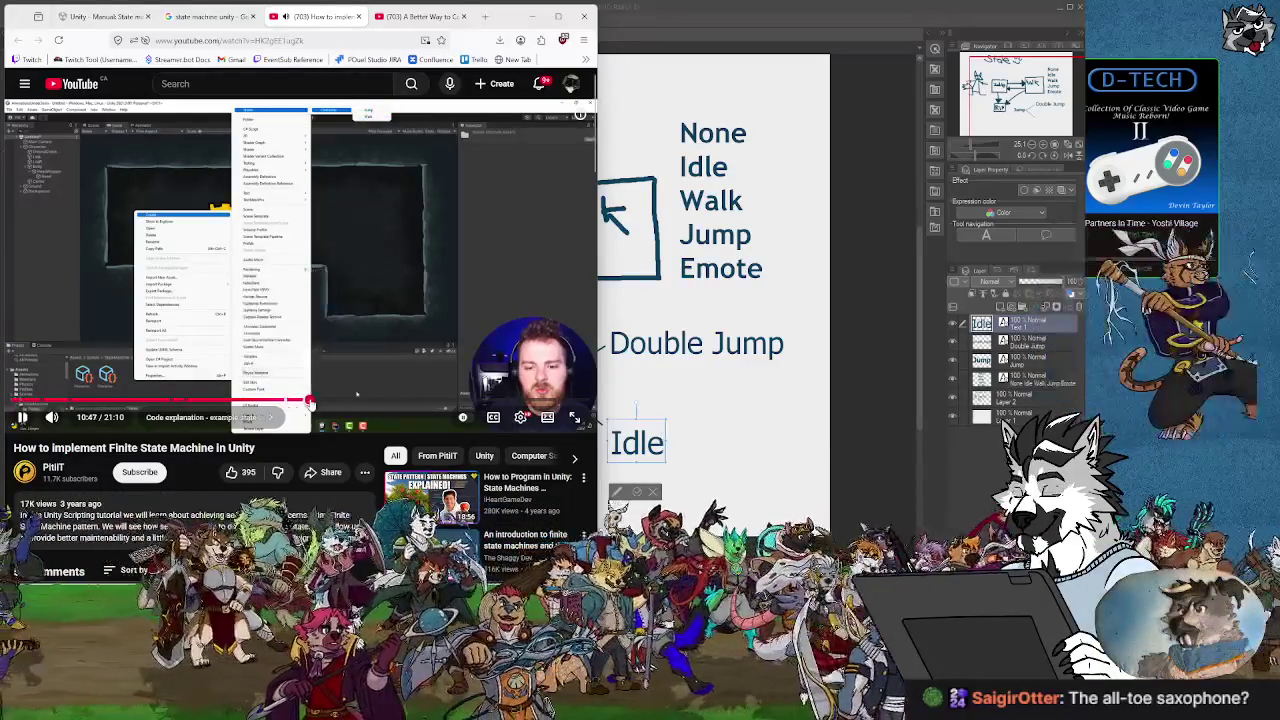
left_click(320, 402)
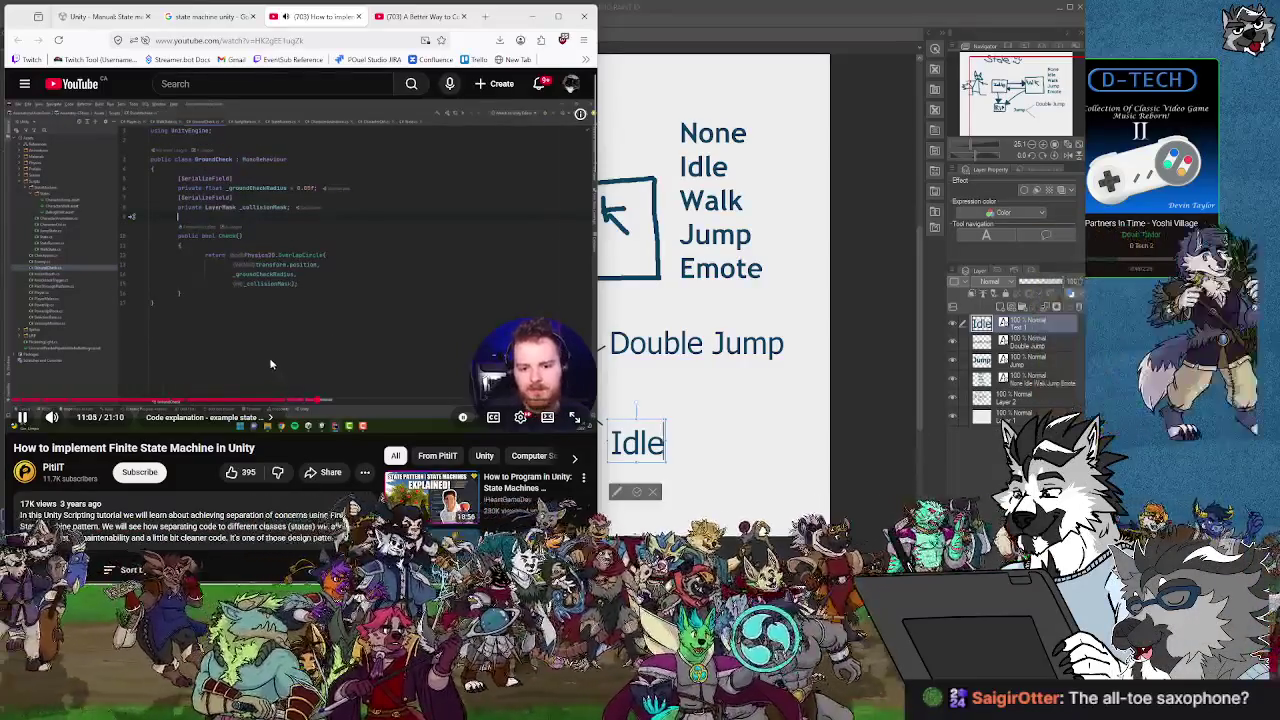
left_click_drag(319, 401, 315, 402)
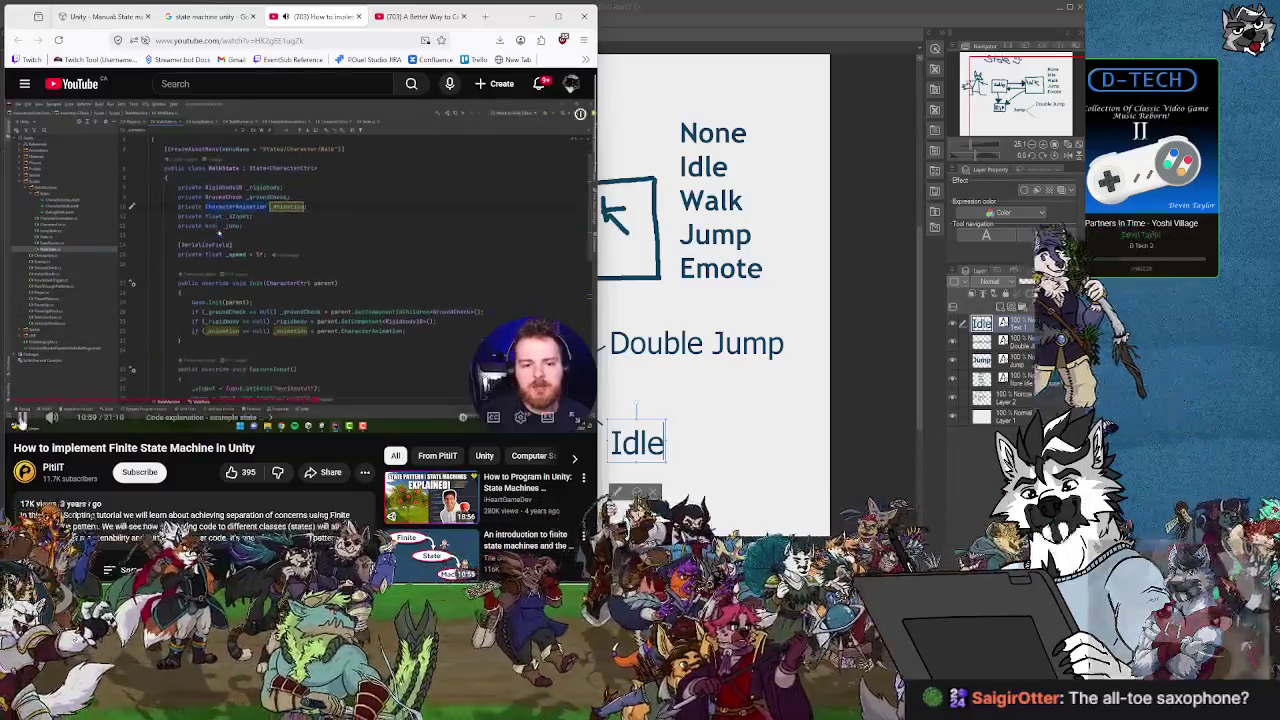
left_click(26, 418)
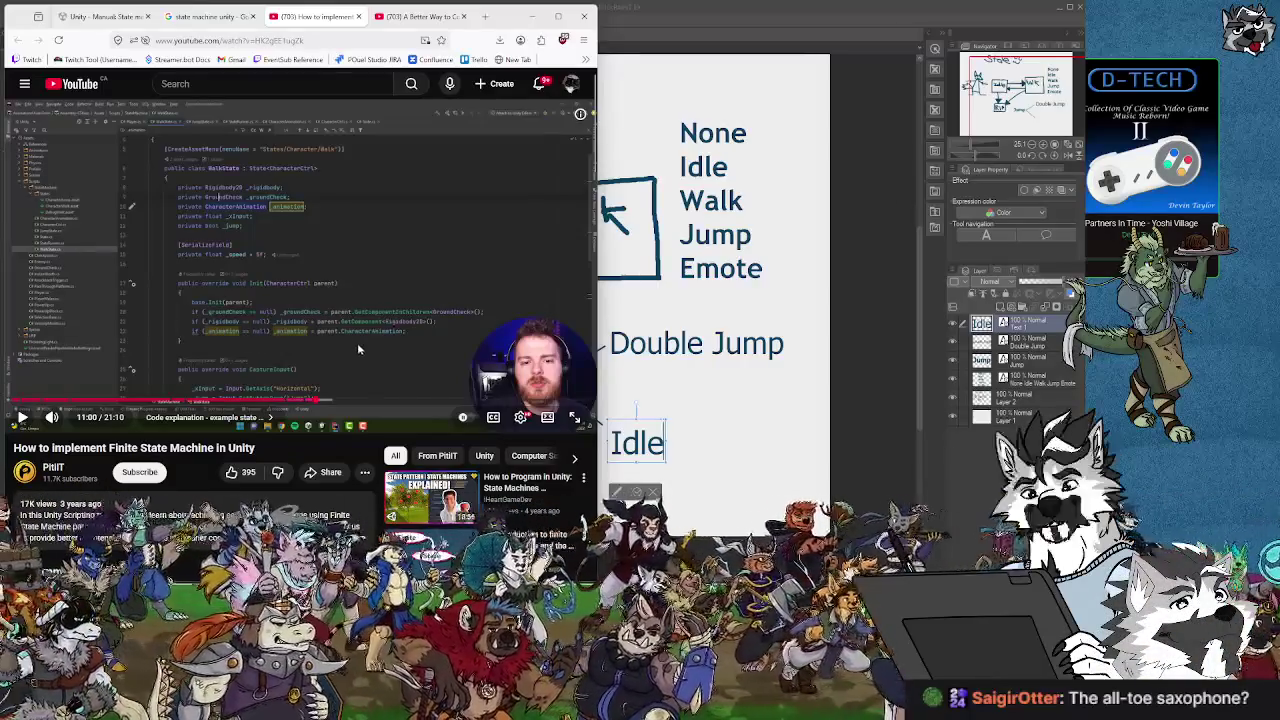
scroll(385, 335, "down", 2)
scroll(381, 351, "up", 2)
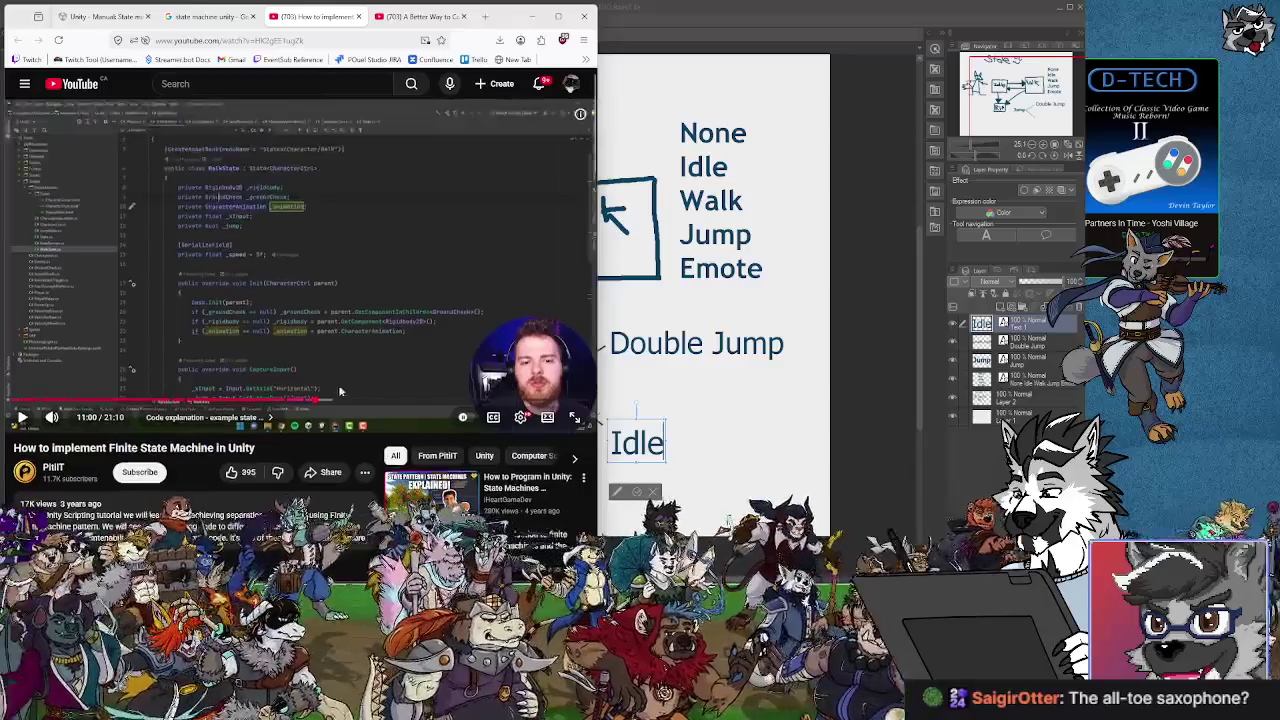
left_click(321, 401)
scroll(231, 440, "down", 10)
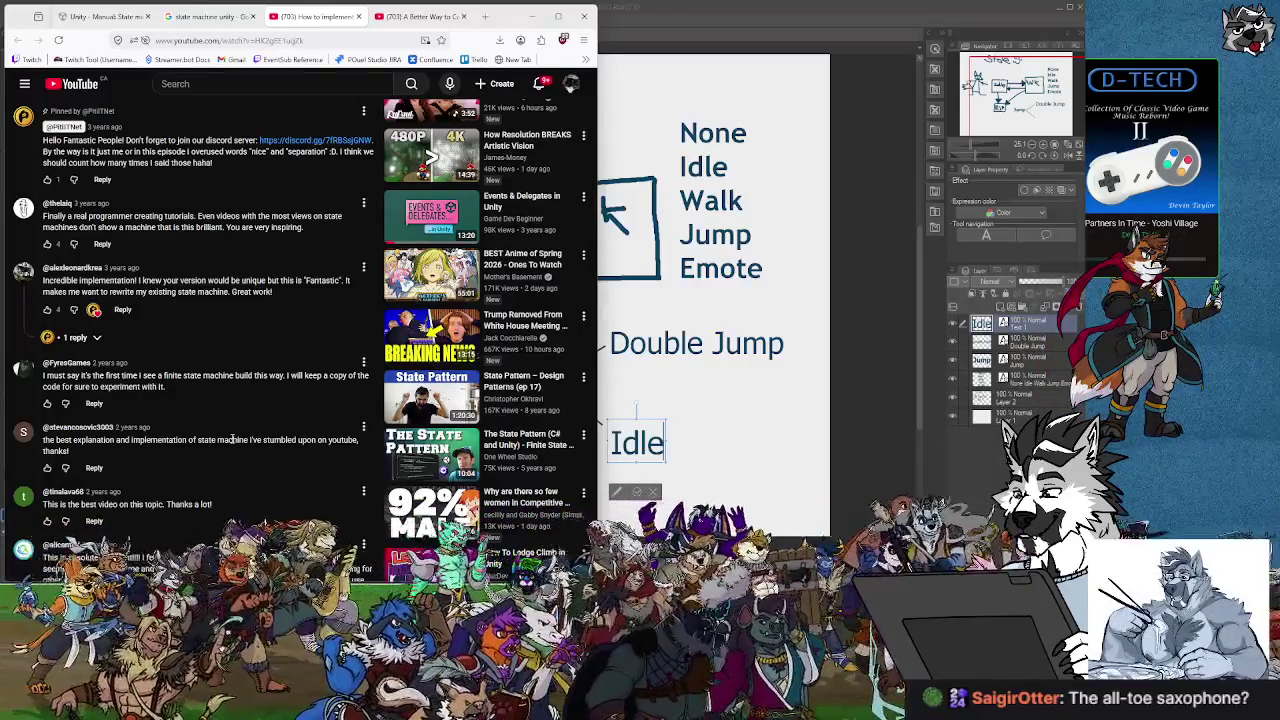
Seek the video from 11:17 through 11:35 to 13:03.
scroll(231, 440, "up", 10)
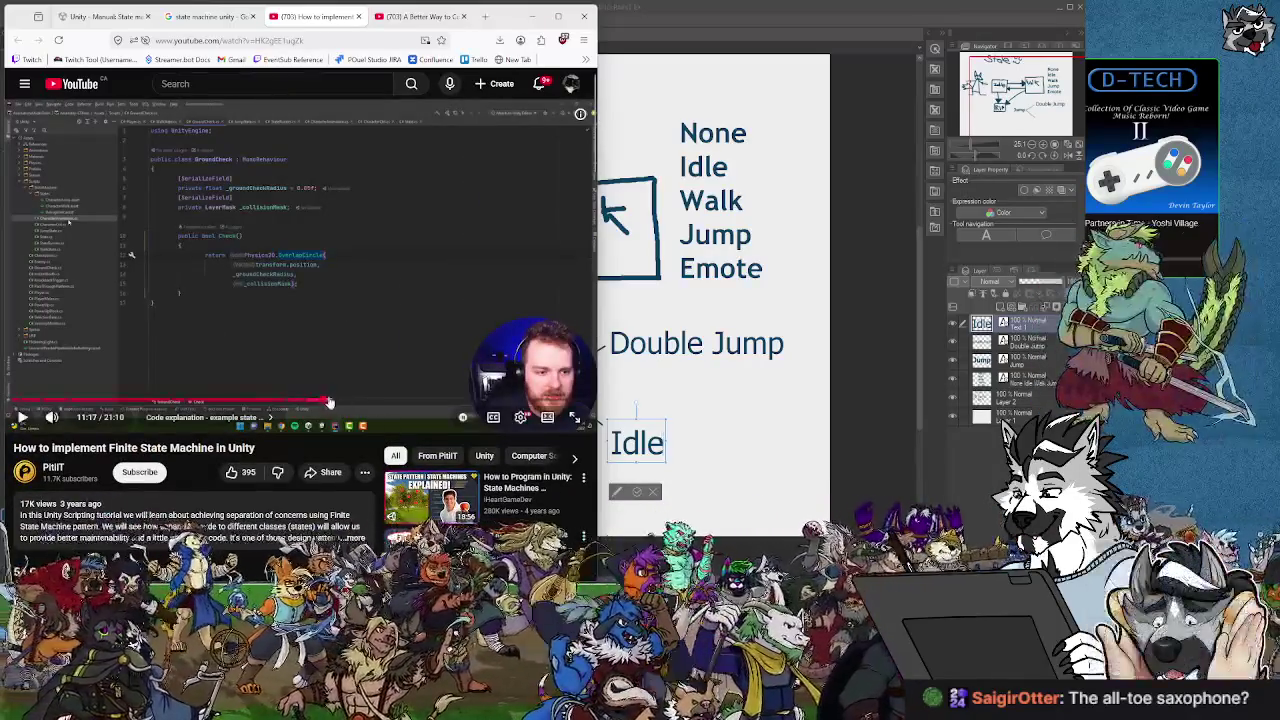
left_click_drag(329, 403, 356, 407)
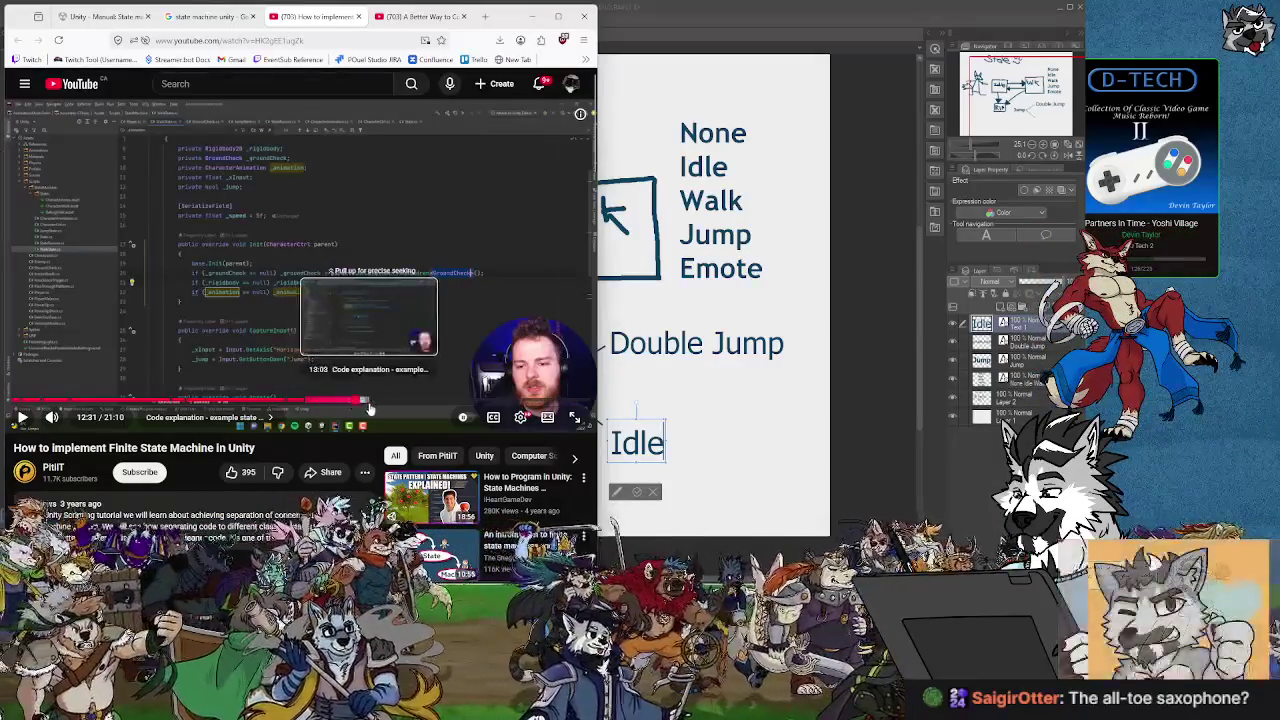
left_click(364, 405)
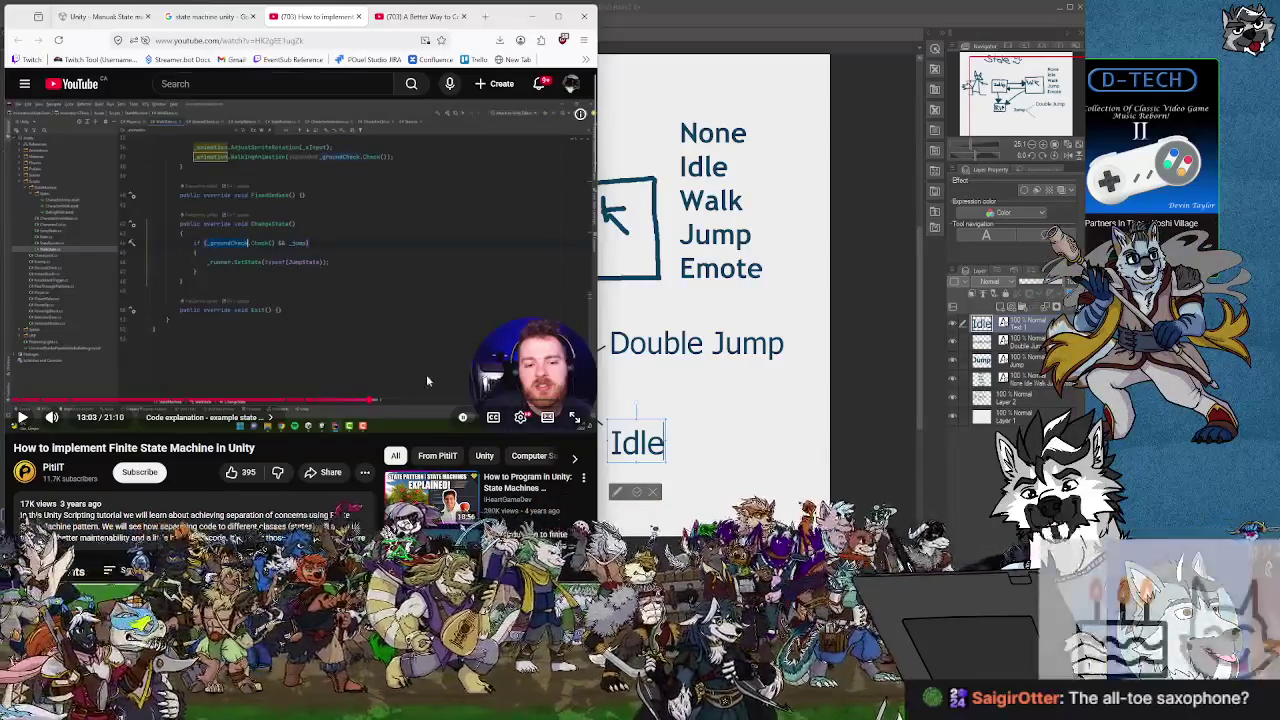
Rewind the video in short jumps back to the State class code.
key("Left")
key("Left")
key("Left")
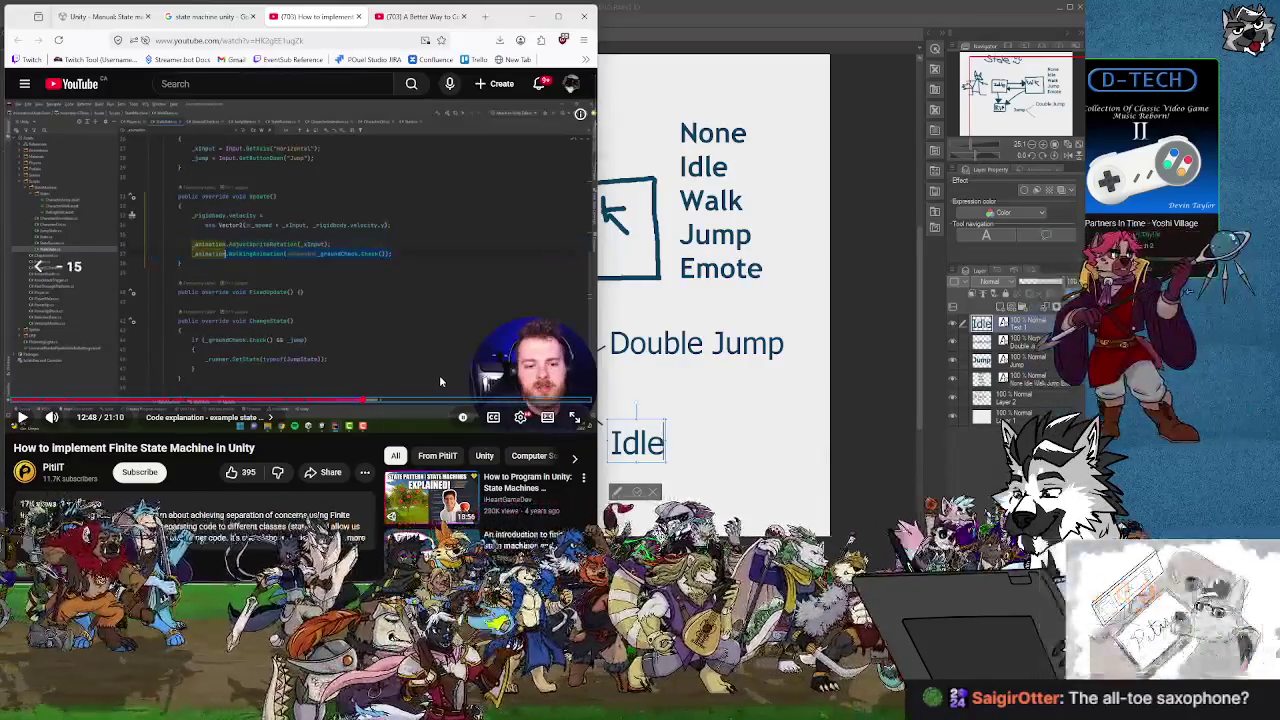
key("Left")
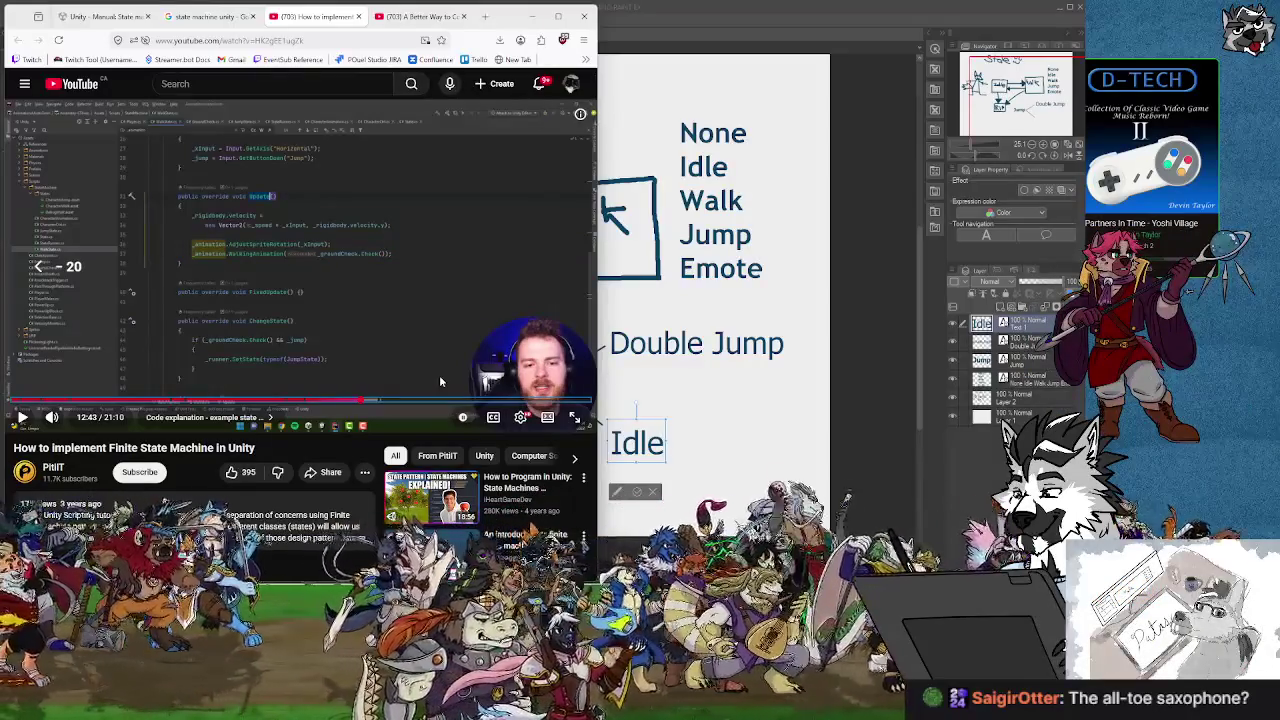
key("Right")
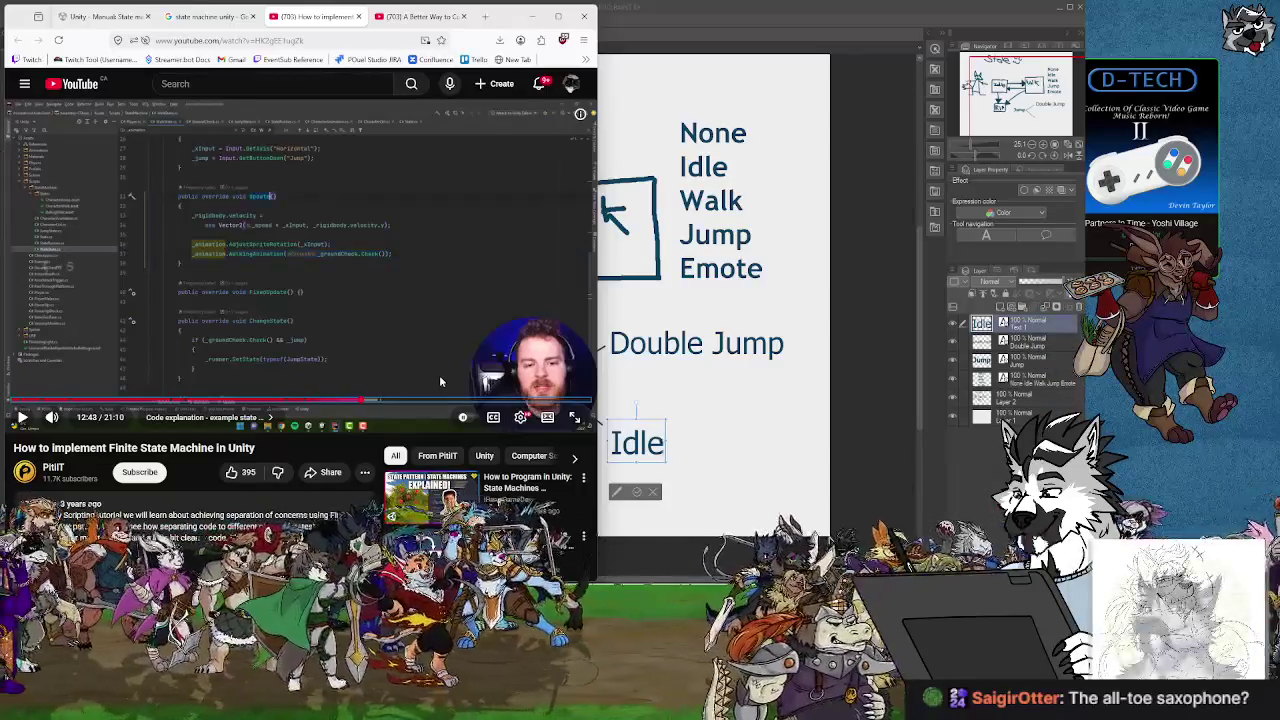
key("Left")
key("Left")
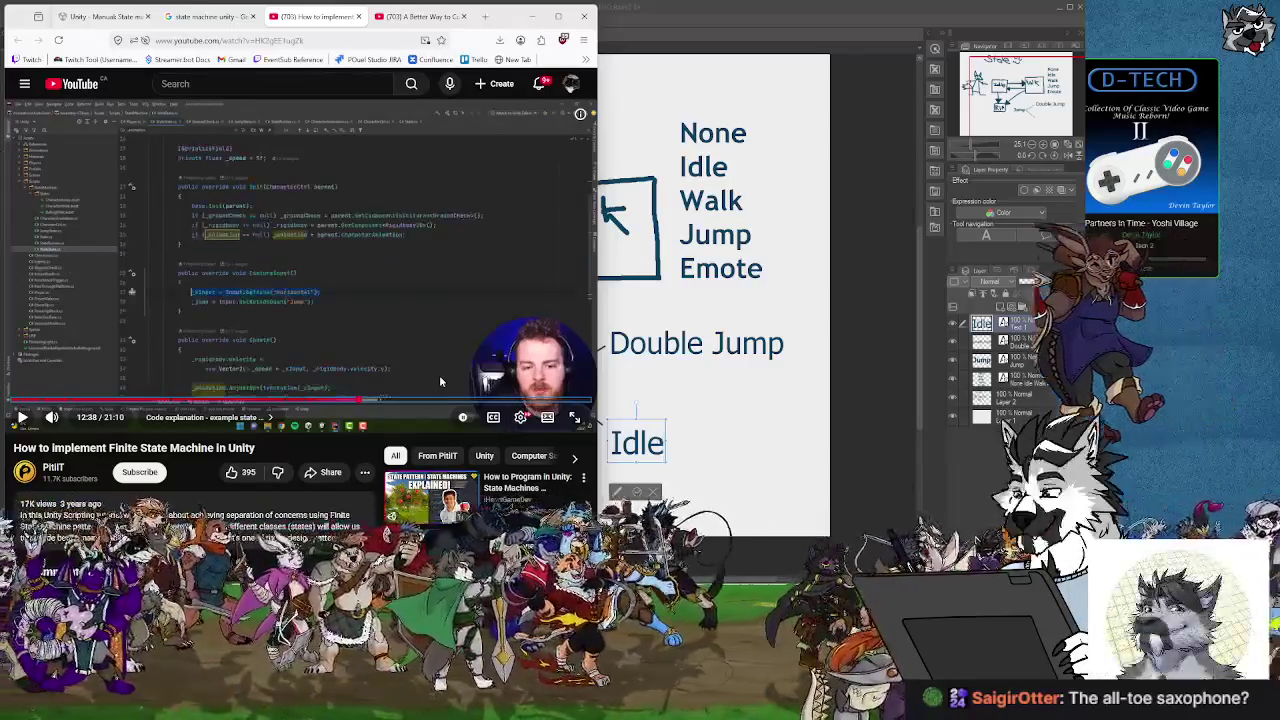
key("Left")
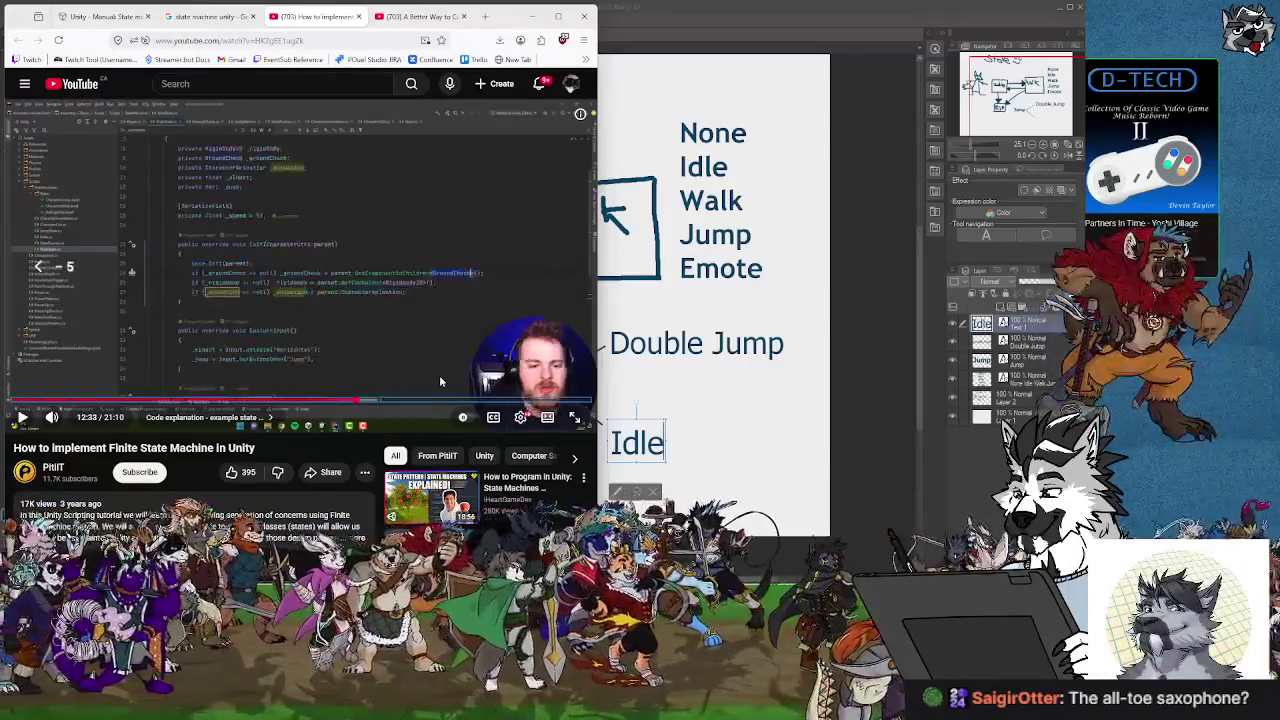
key("Left")
key("Left")
key("Left")
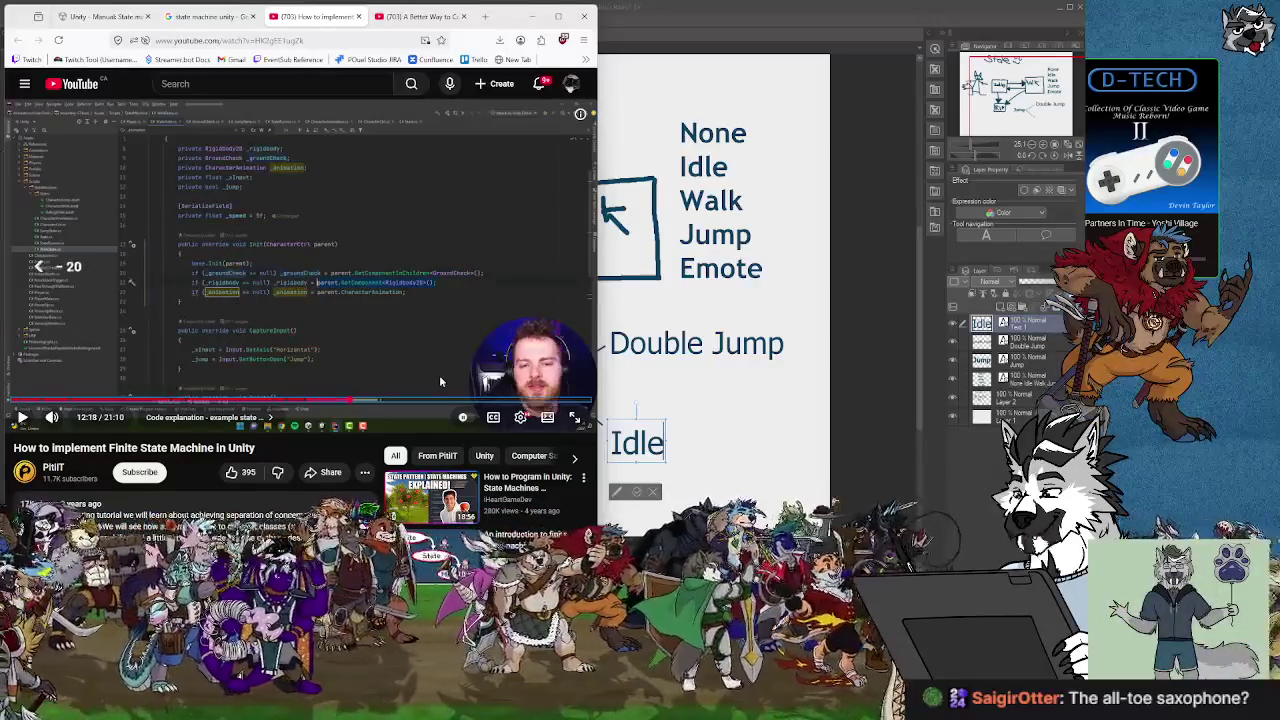
key("Left")
key("Left")
key("Left")
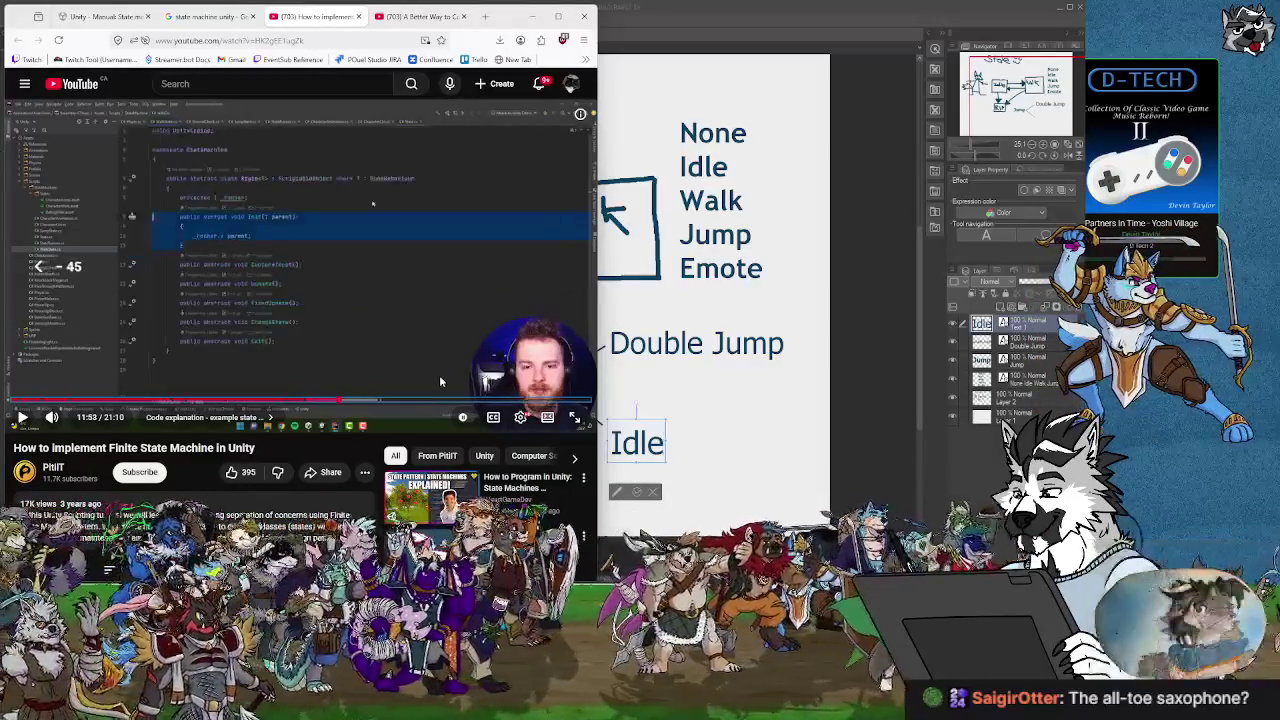
Skip forward past 12:33, pause, then advance to WalkState's ChangeState code at 13:08.
key("Right")
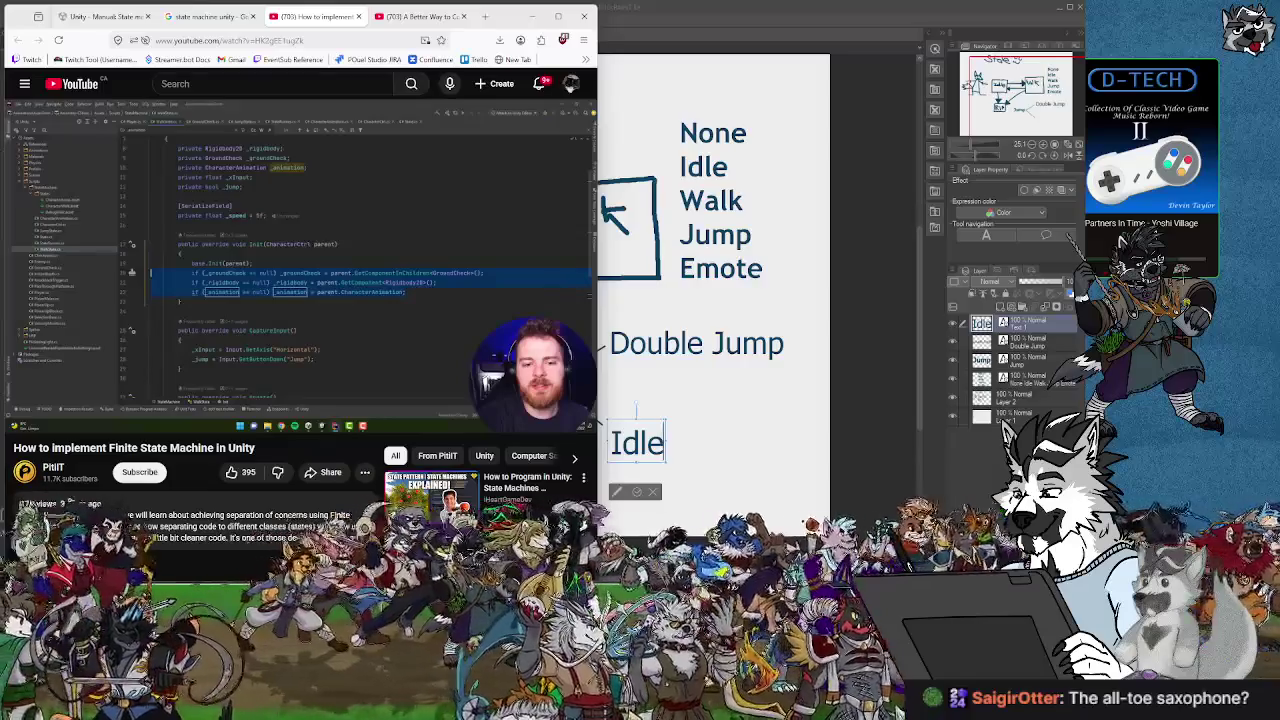
key("Right")
key("Right")
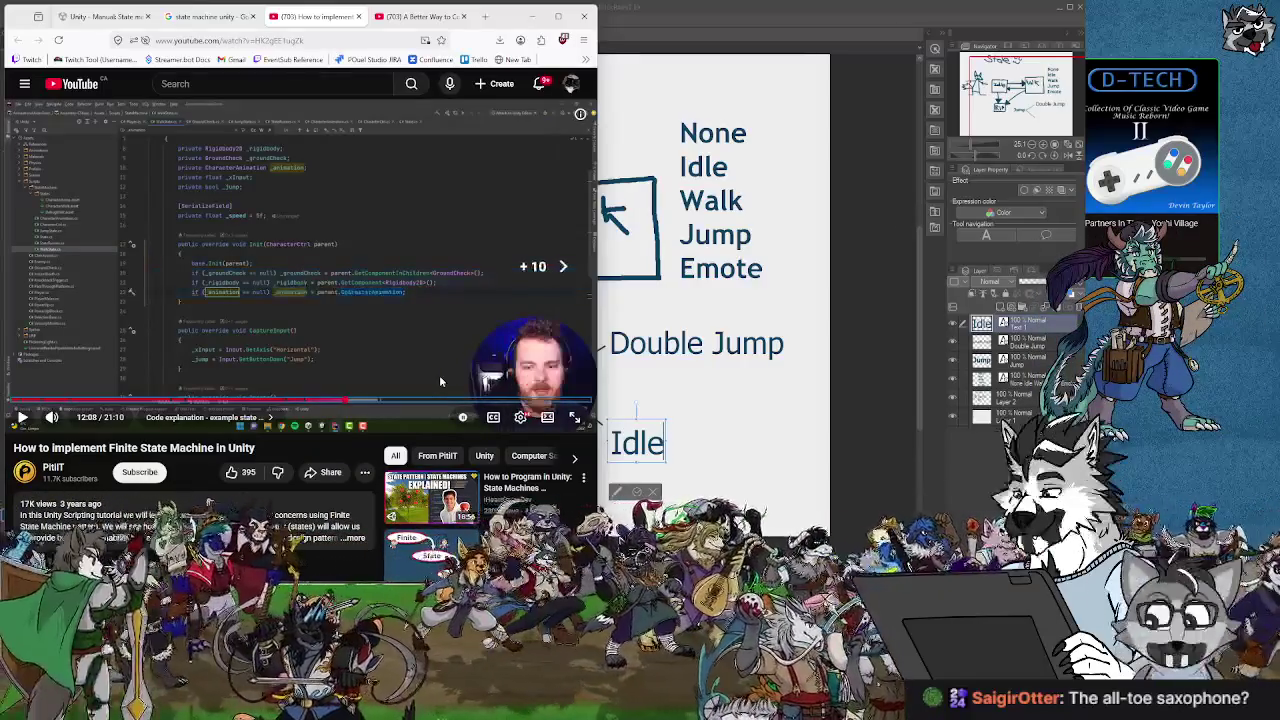
key("Right")
key("Right")
key("Right")
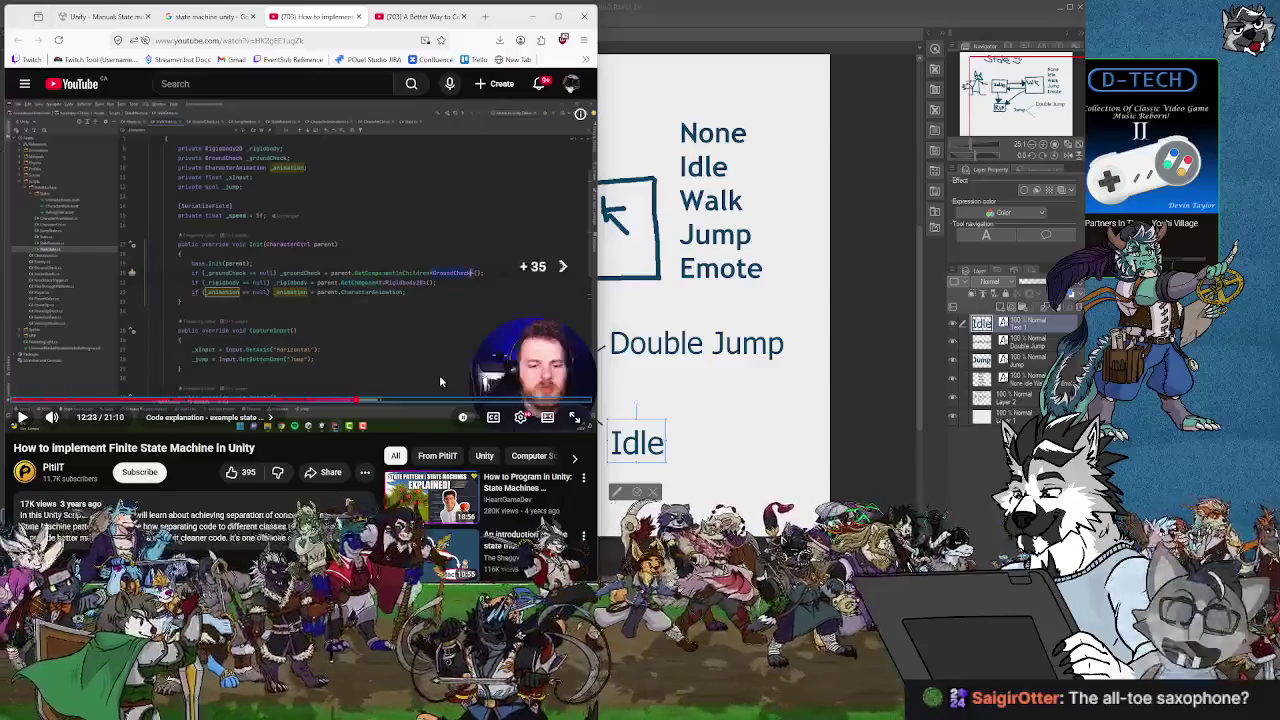
key("Right")
key("Right")
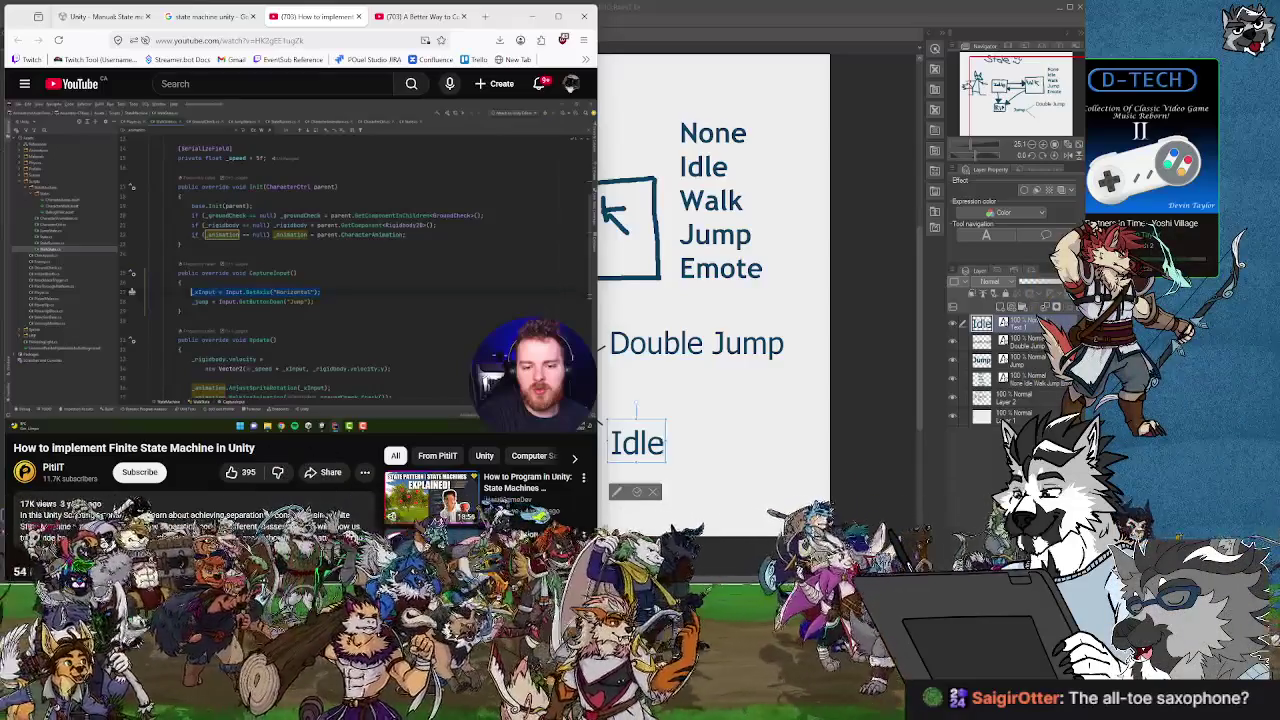
left_click(440, 381)
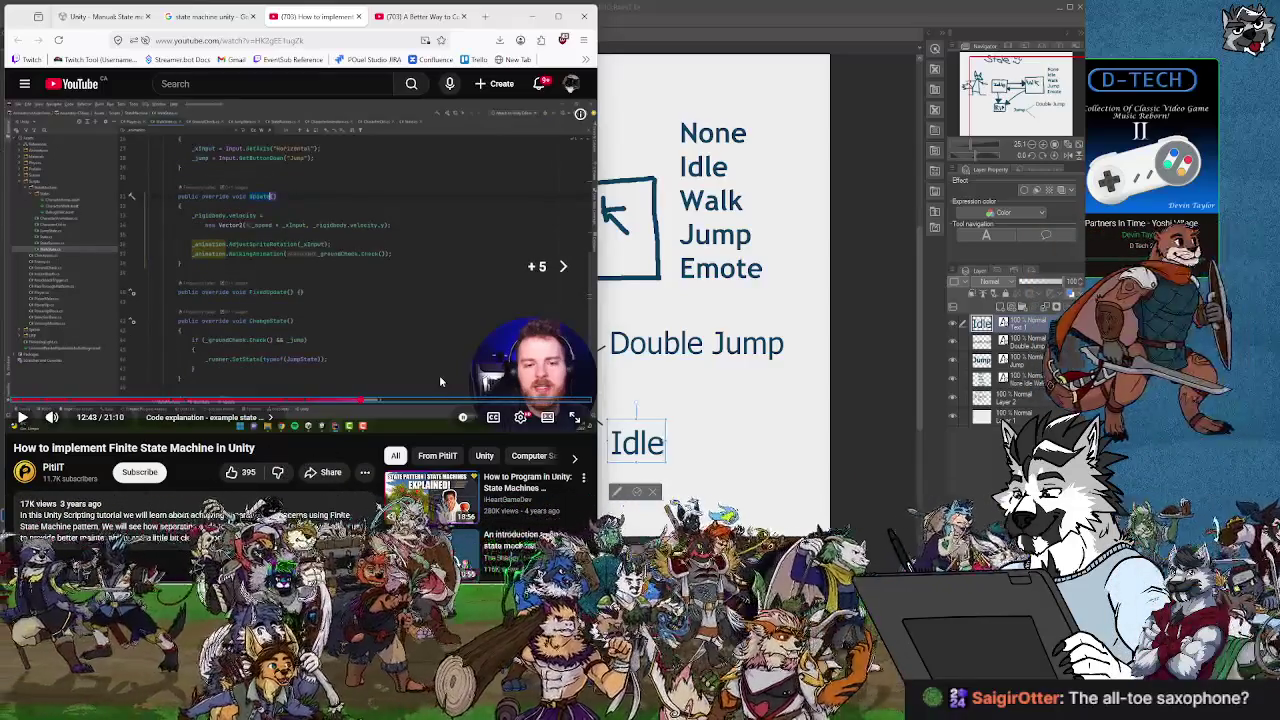
key("l")
key("l")
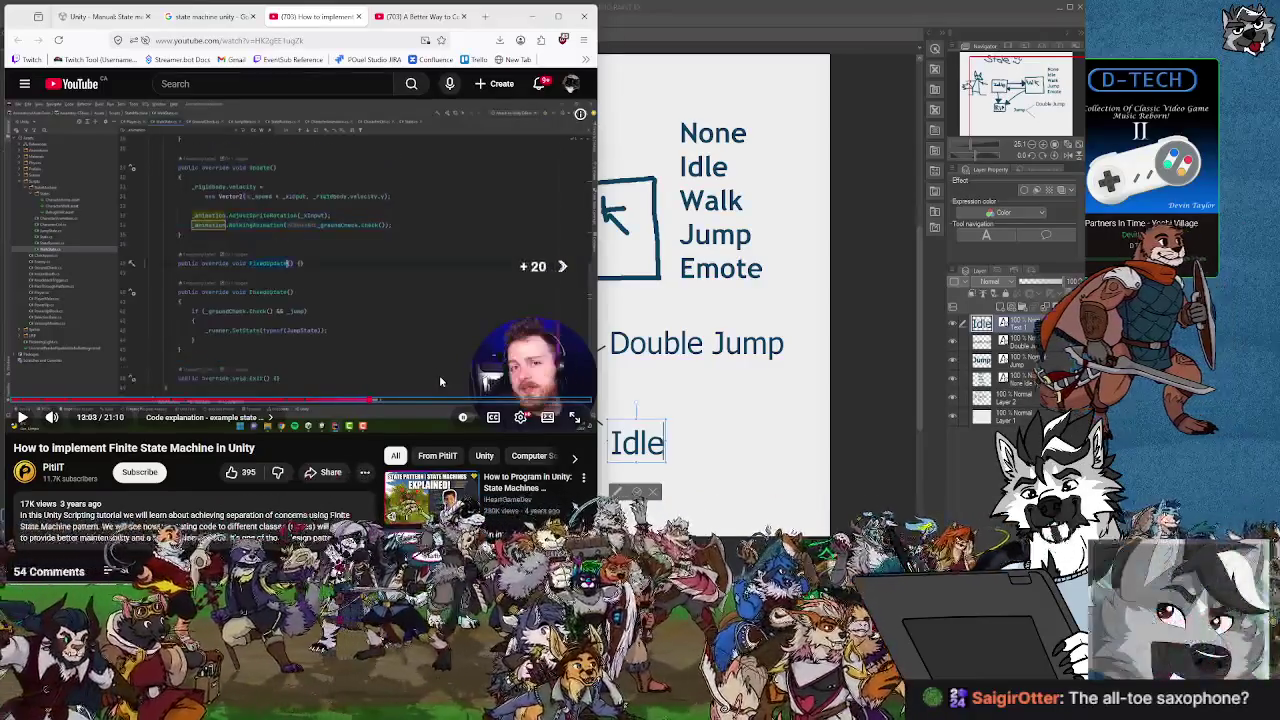
key("Right")
key("Right")
key("Right")
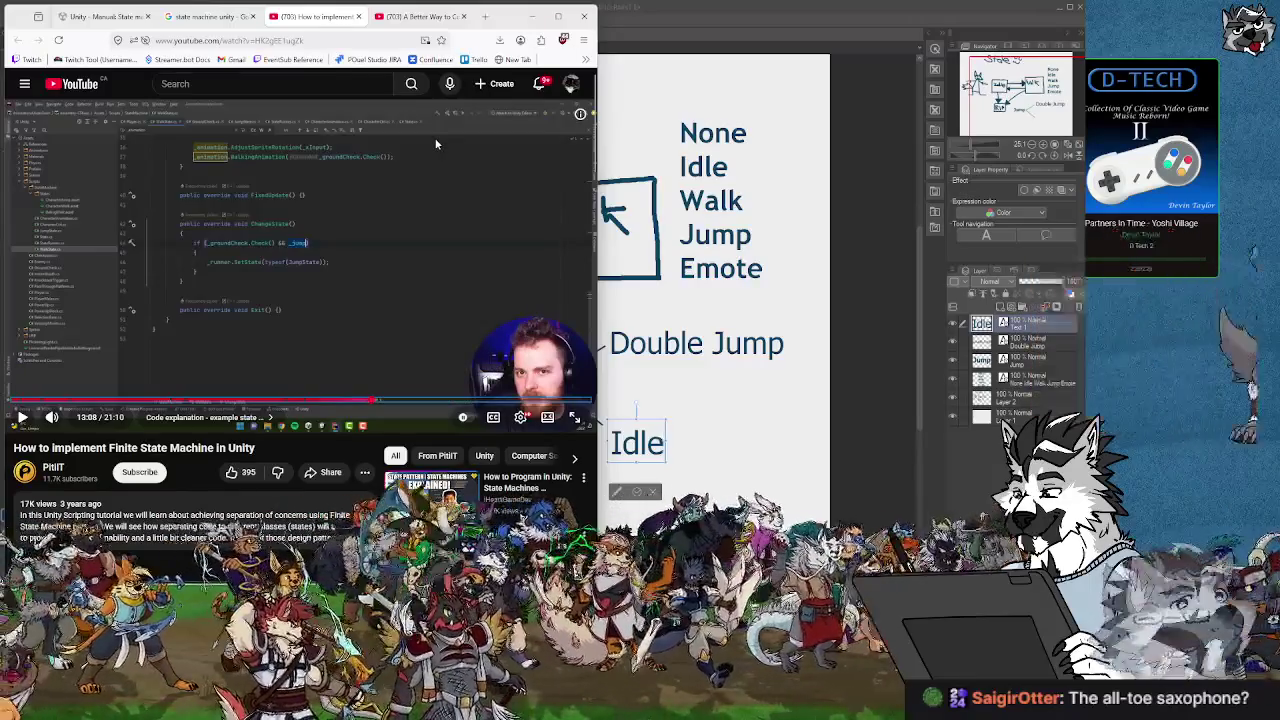
Skip past the jump state code and game demo to the StateRunner class code.
key("Right")
key("Right")
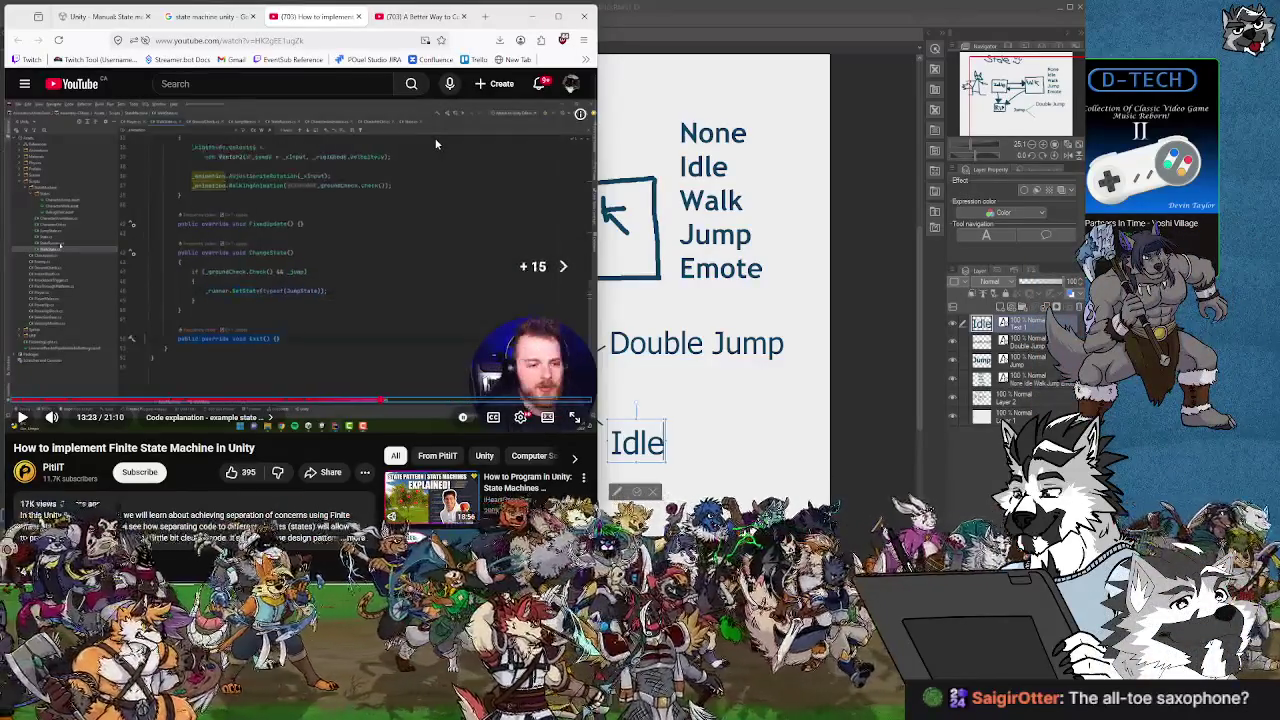
key("Right")
key("Right")
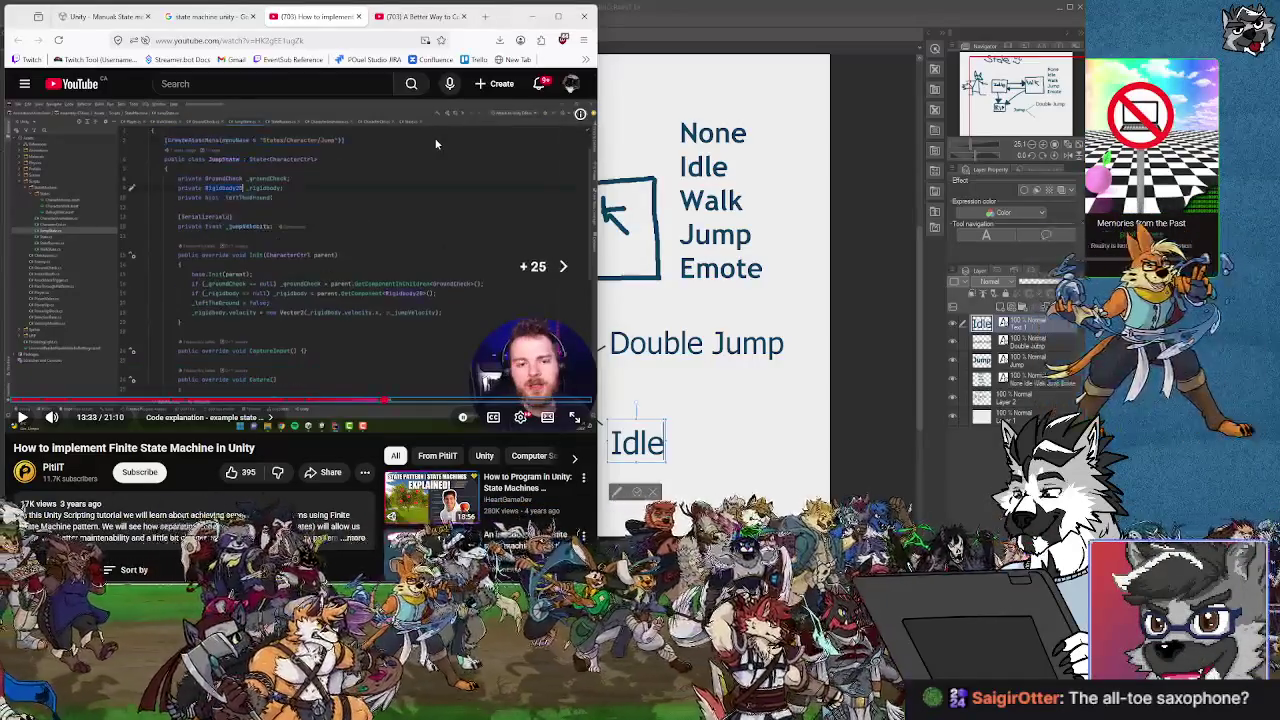
key("Right")
key("Right")
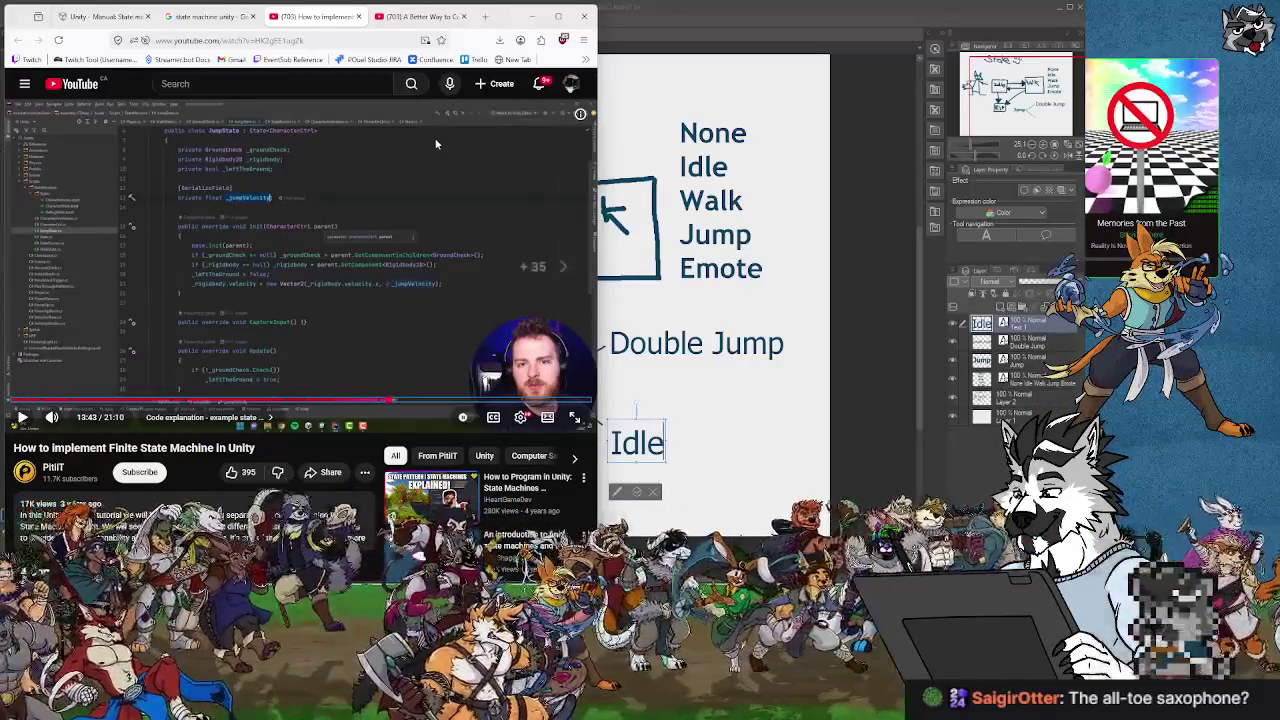
key("Right")
key("Right")
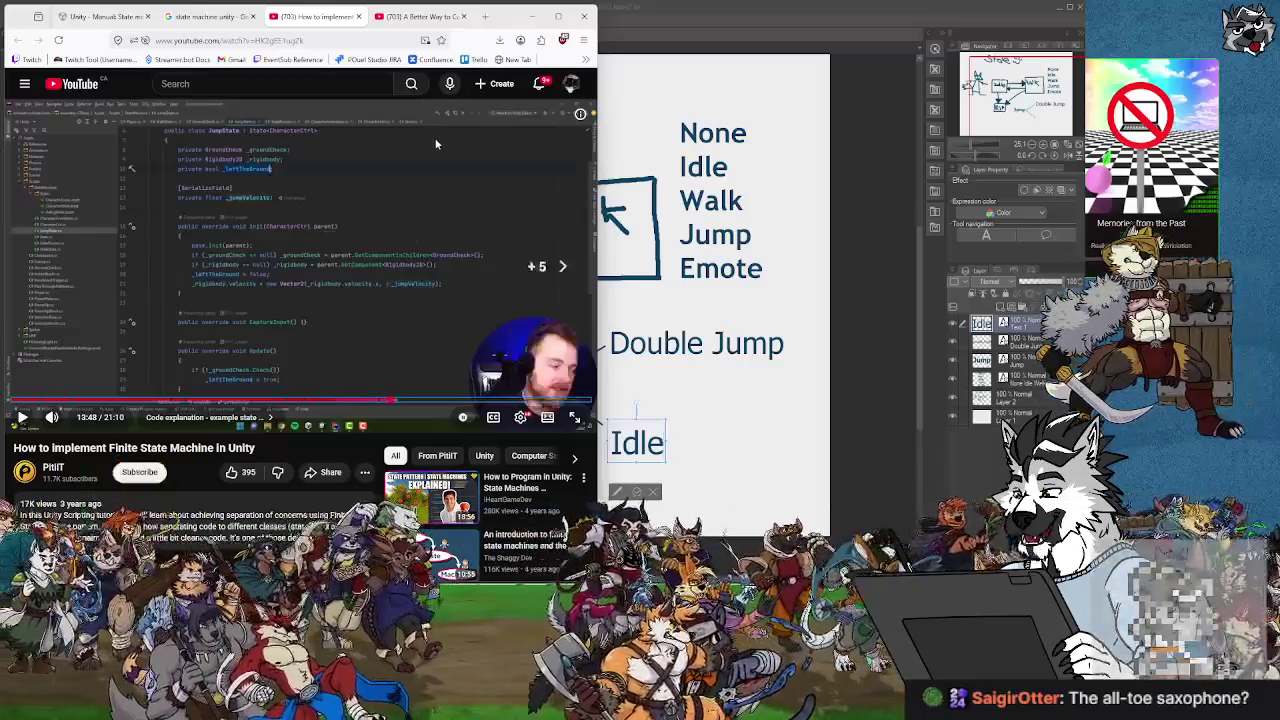
key("Right")
key("Right")
key("Right")
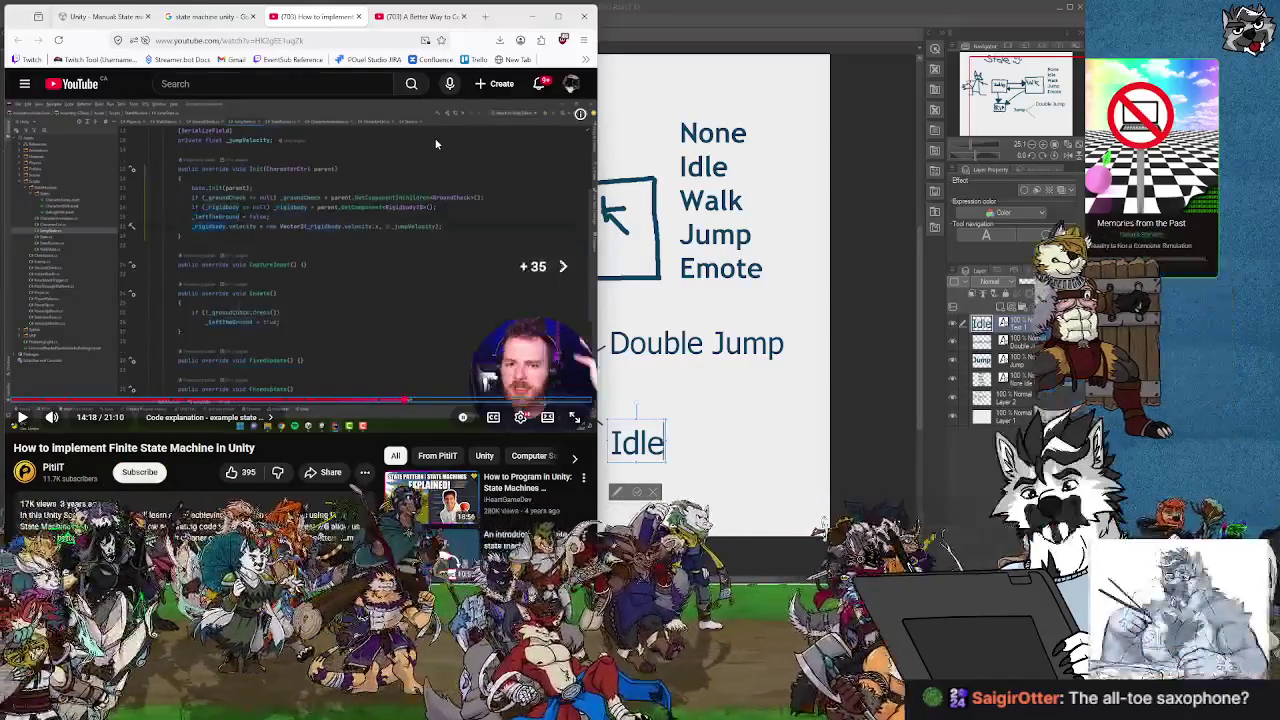
key("Right")
key("Right")
key("Right")
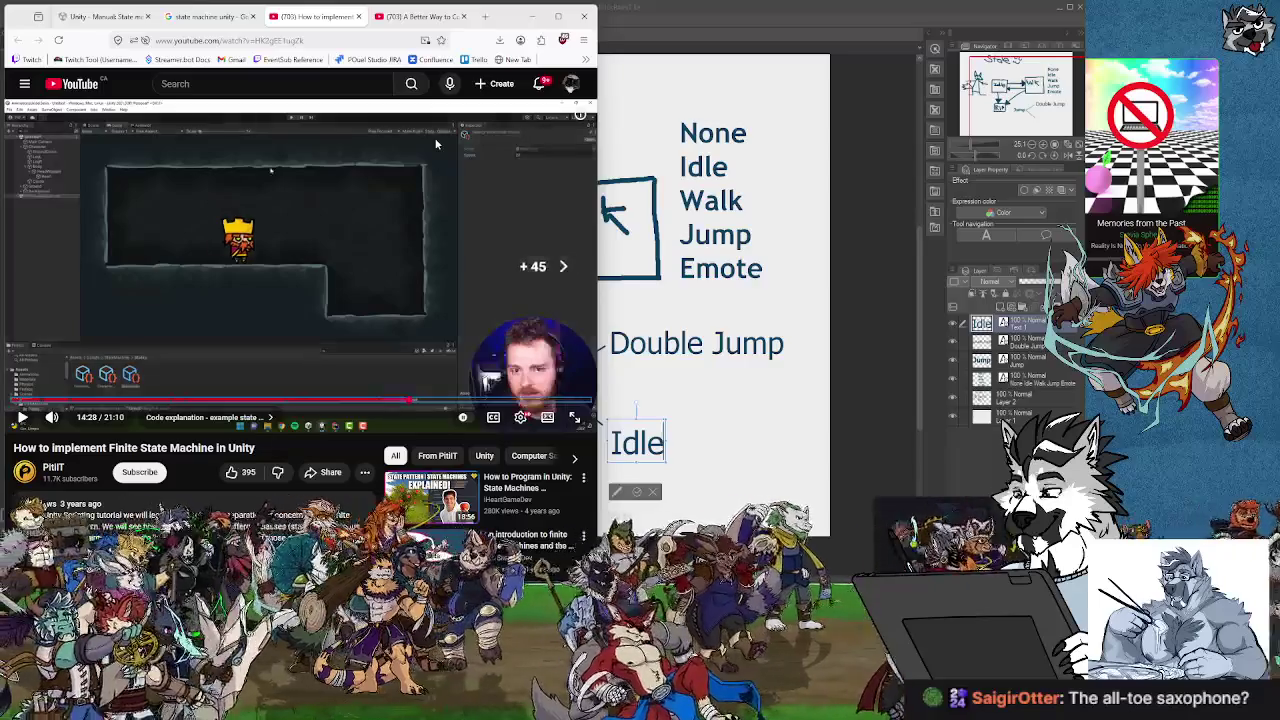
key("Left")
key("Left")
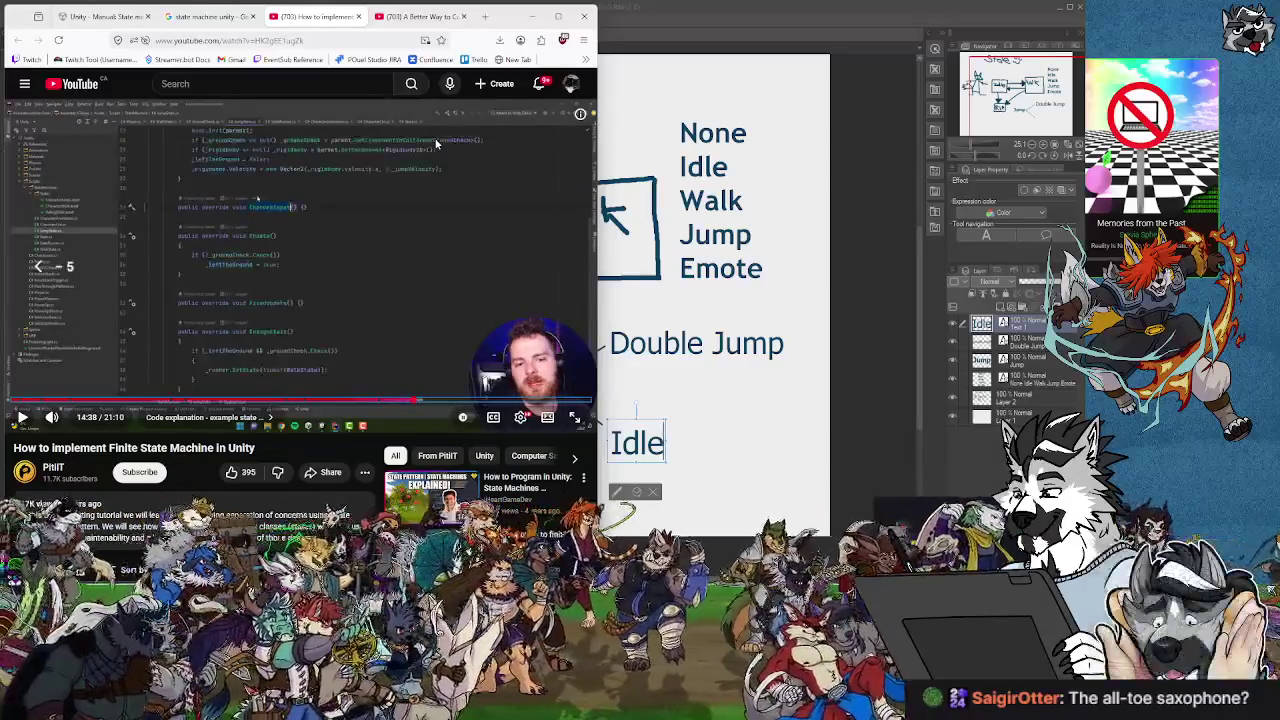
key("Right")
key("Right")
key("Right")
key("Right")
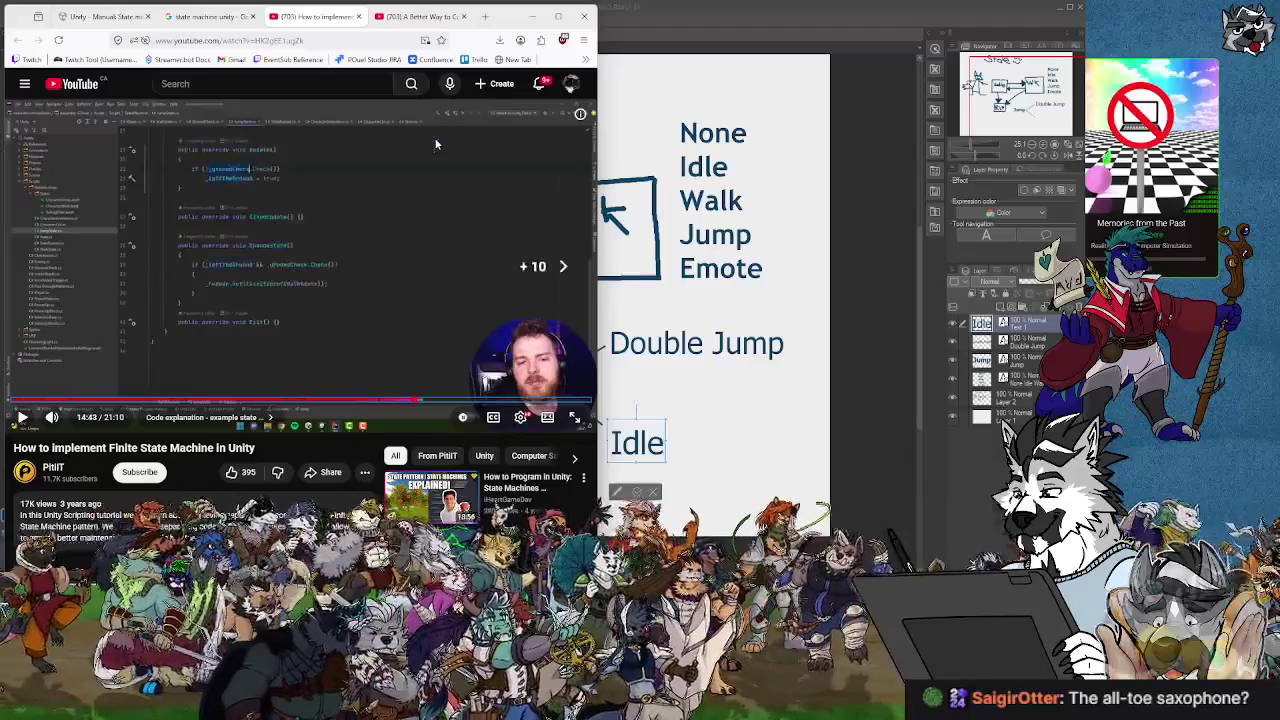
key("Right")
key("Right")
key("Right")
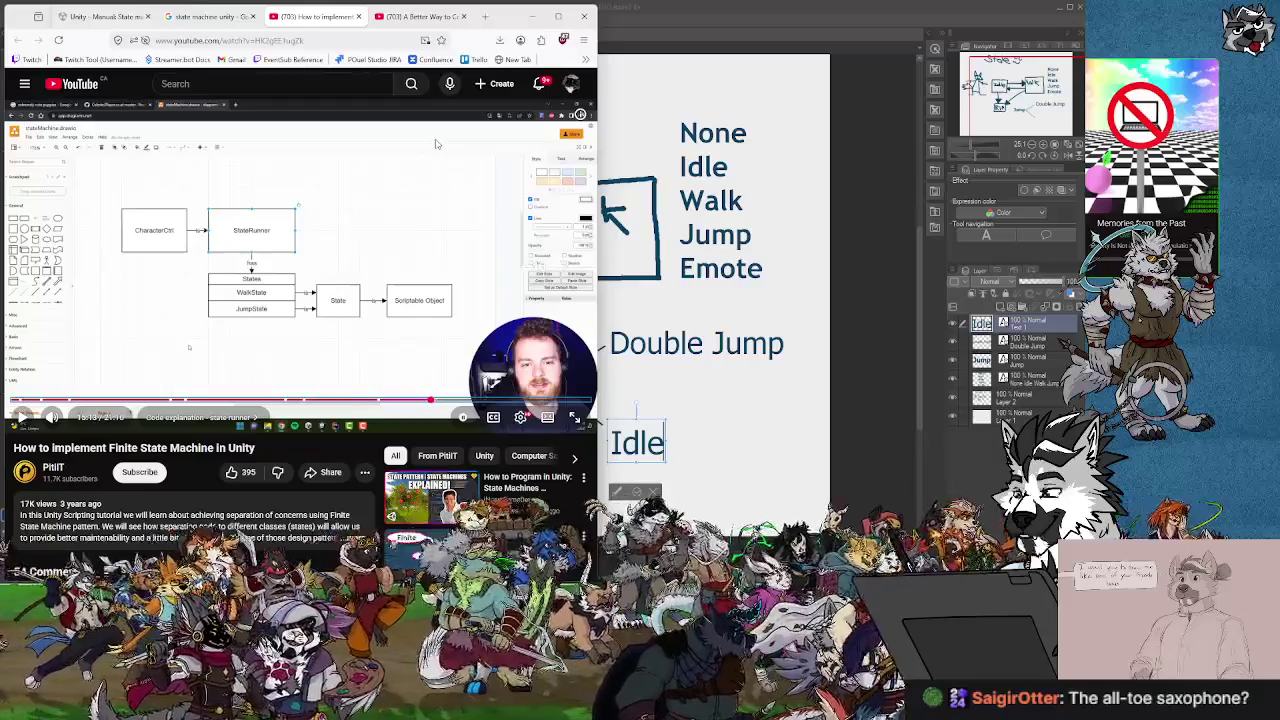
key("Right")
key("Right")
key("Right")
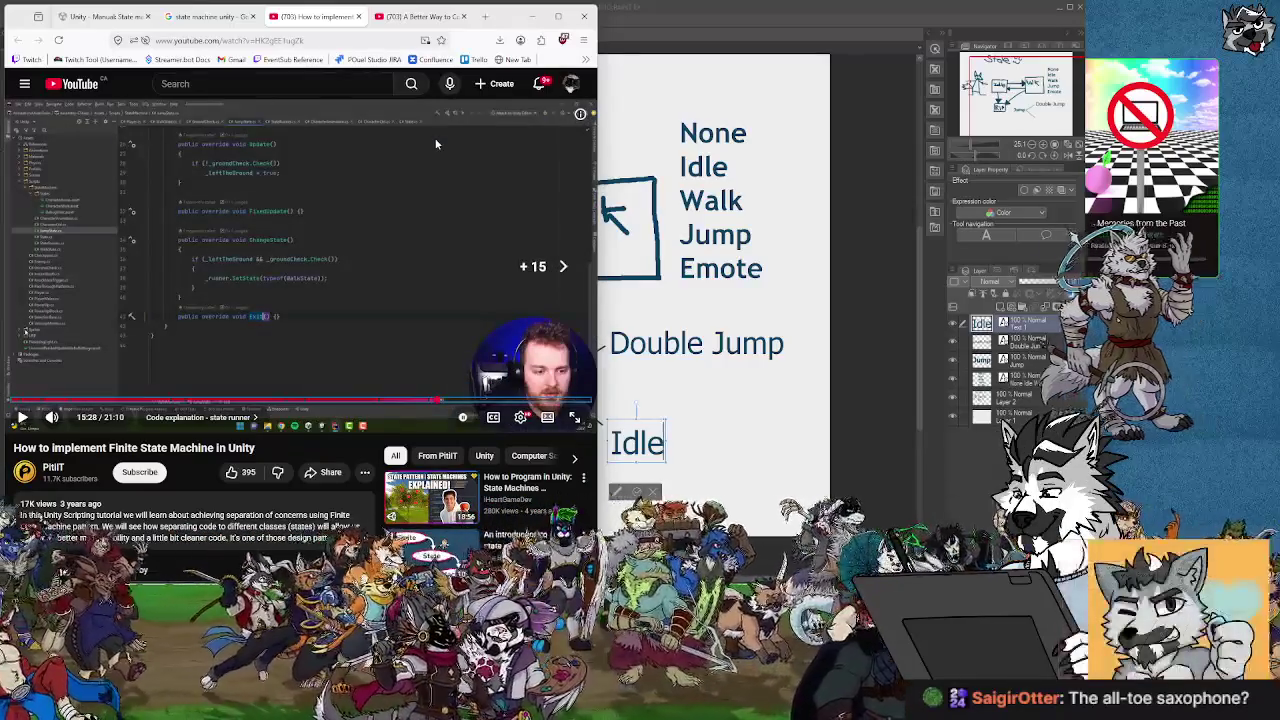
key("Left")
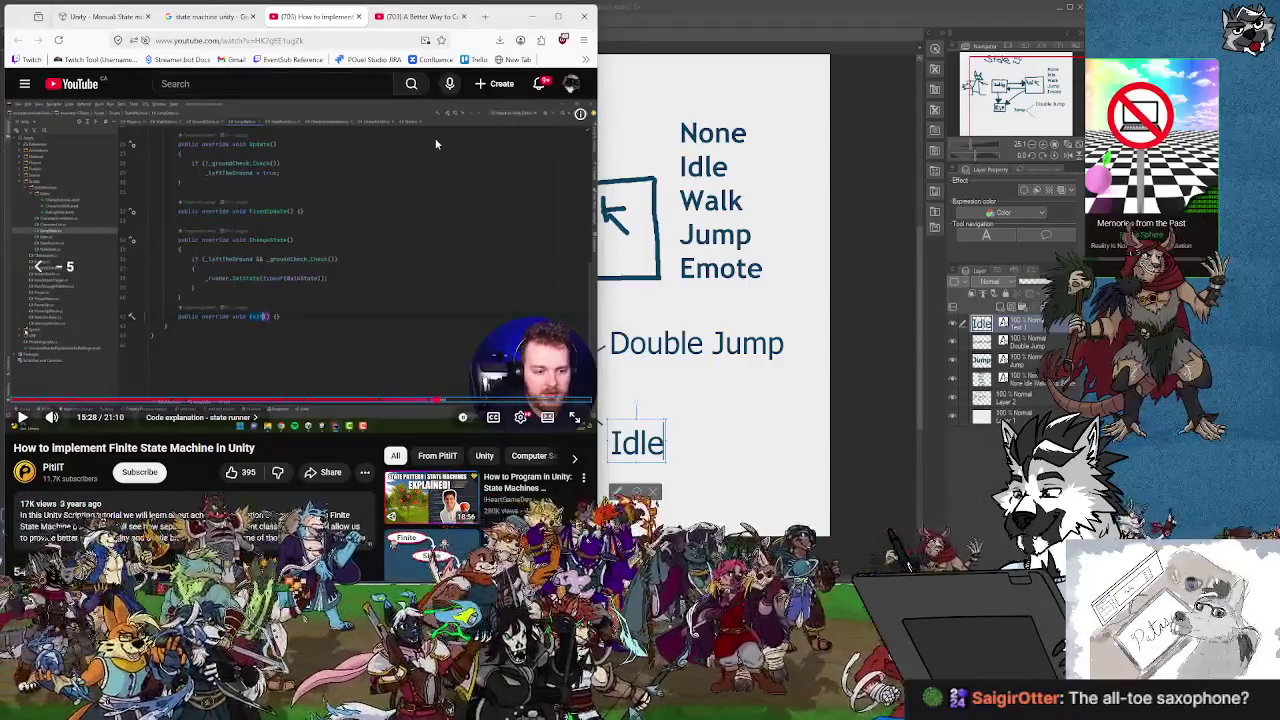
left_click(434, 400)
key("l")
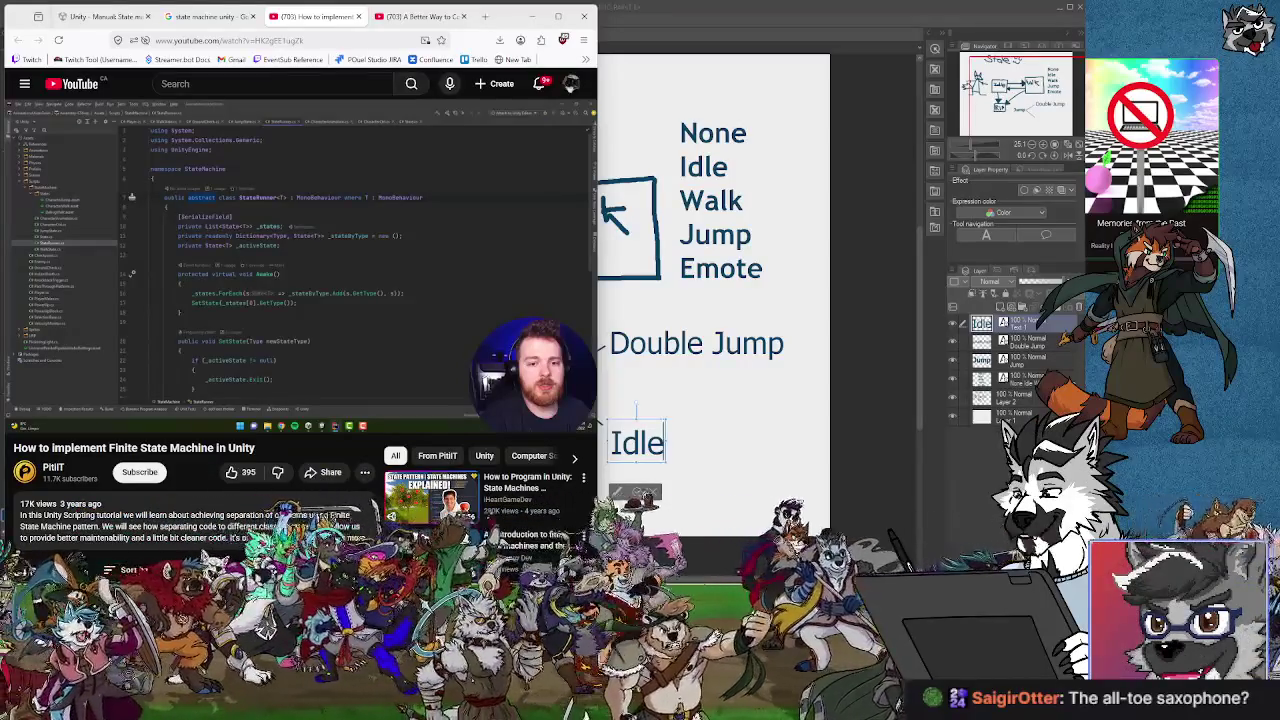
Skip ahead through the state runner code and dismiss an accidentally opened context menu.
key("Right")
key("Right")
key("Right")
key("Right")
key("Right")
key("Right")
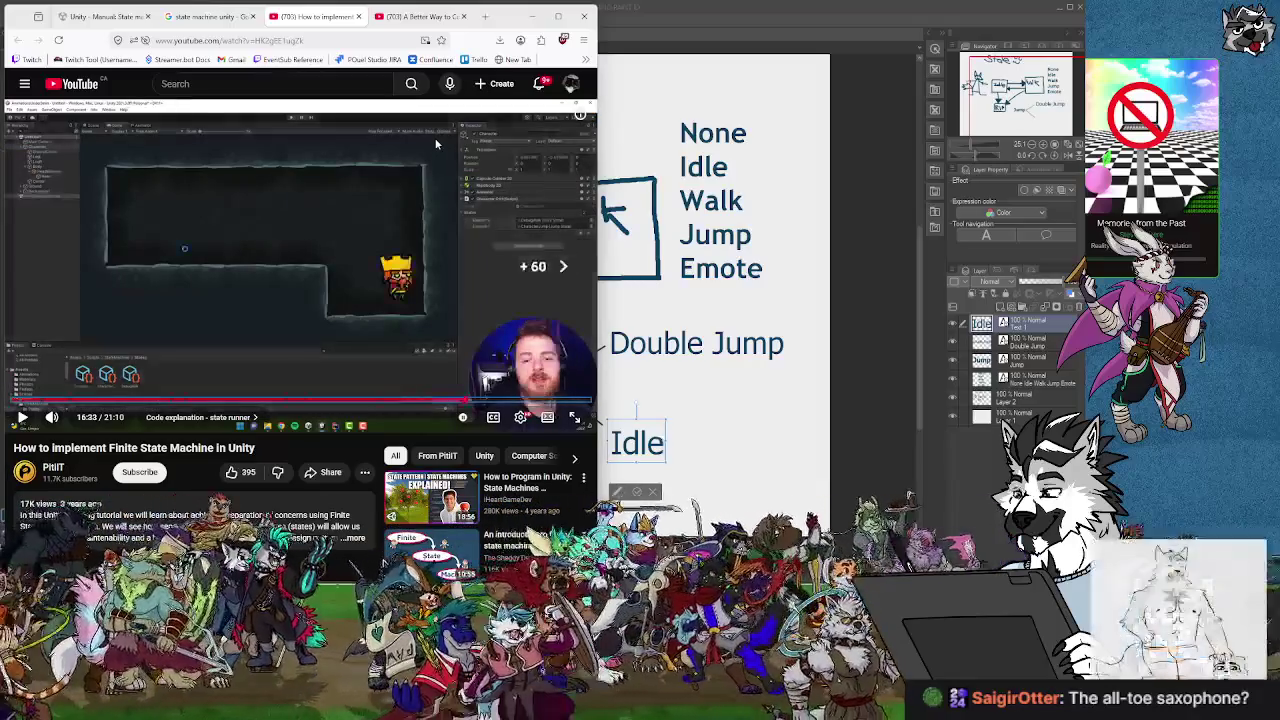
key("Right")
key("Right")
key("Right")
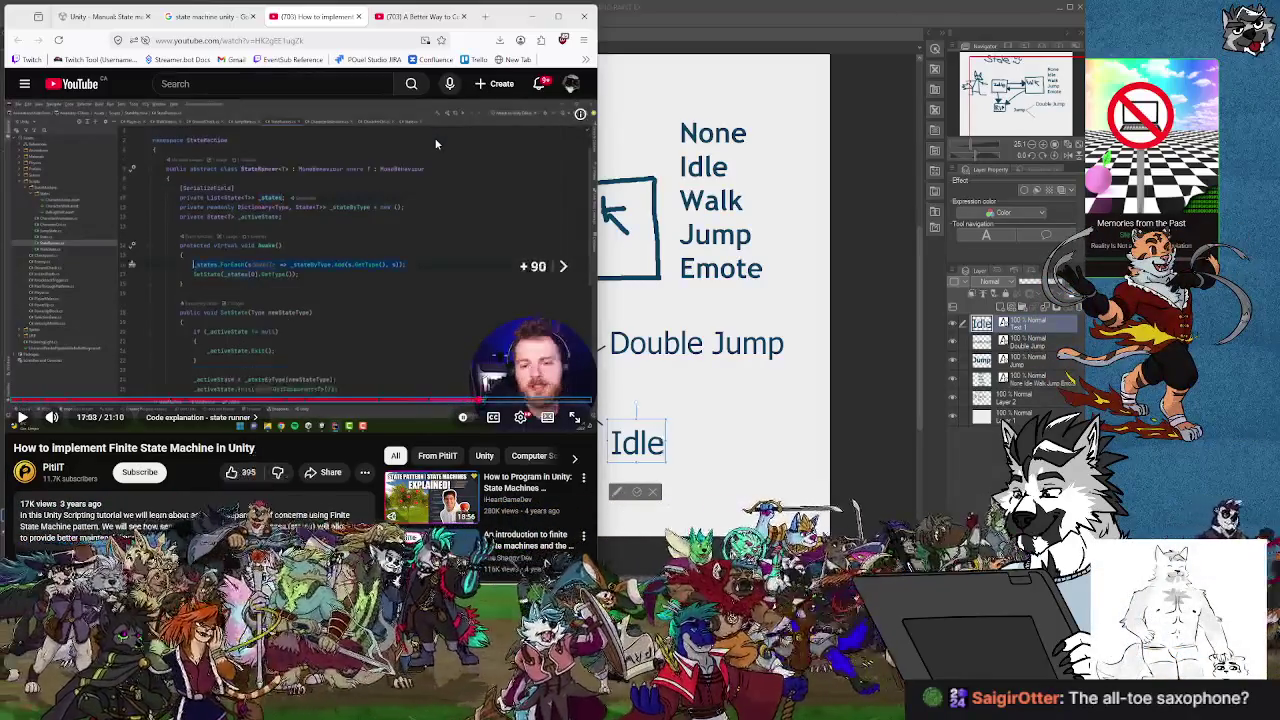
key("Right")
key("Right")
key("Right")
key("Right")
key("Right")
key("Right")
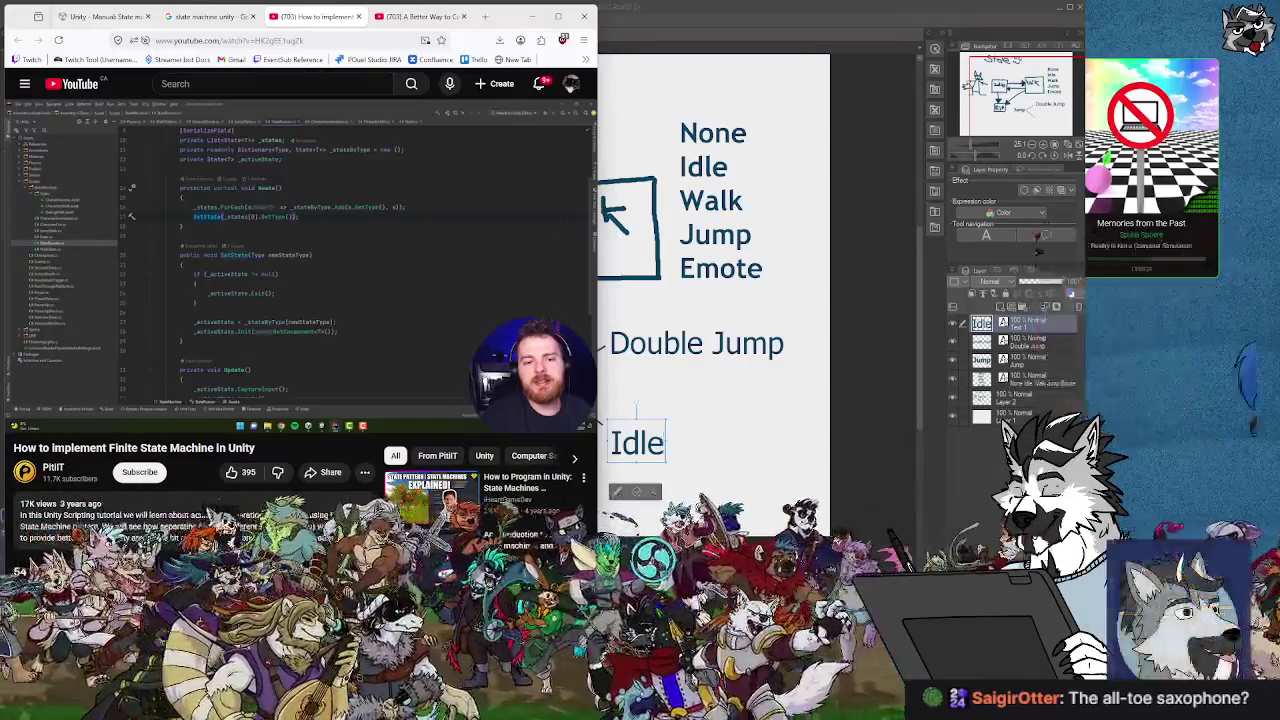
key("Right")
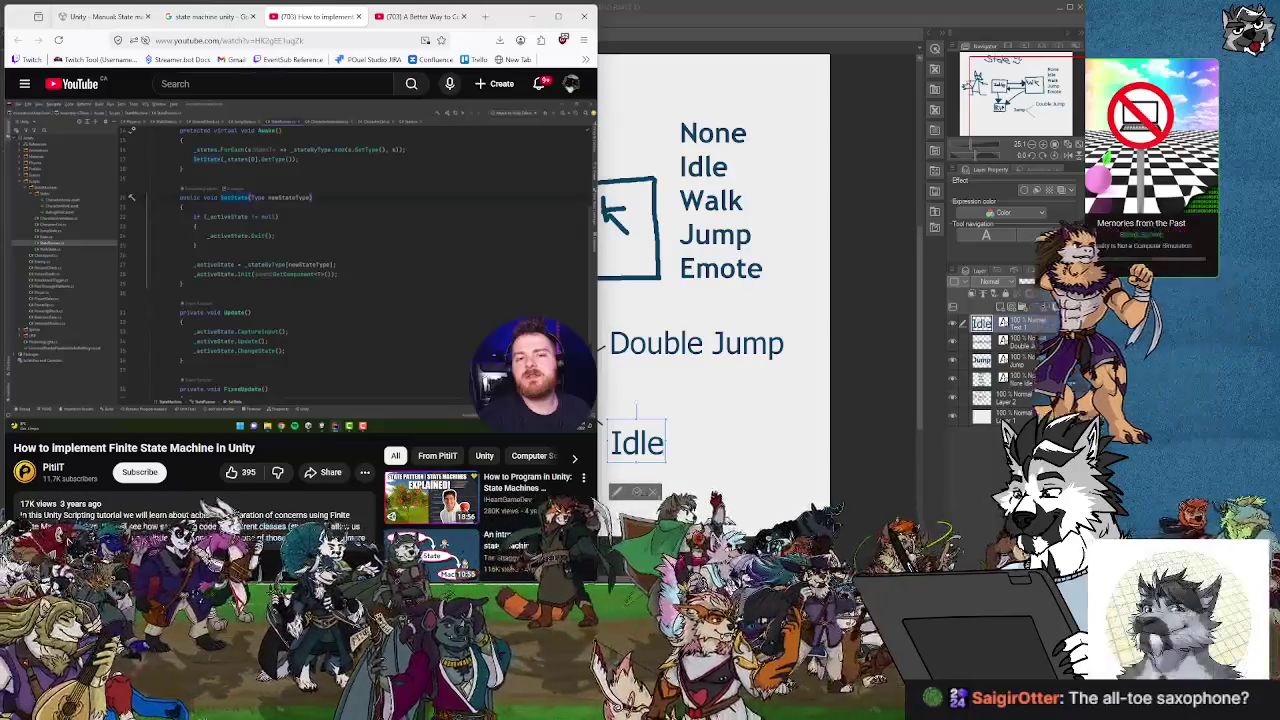
right_click(515, 60)
left_click(457, 233)
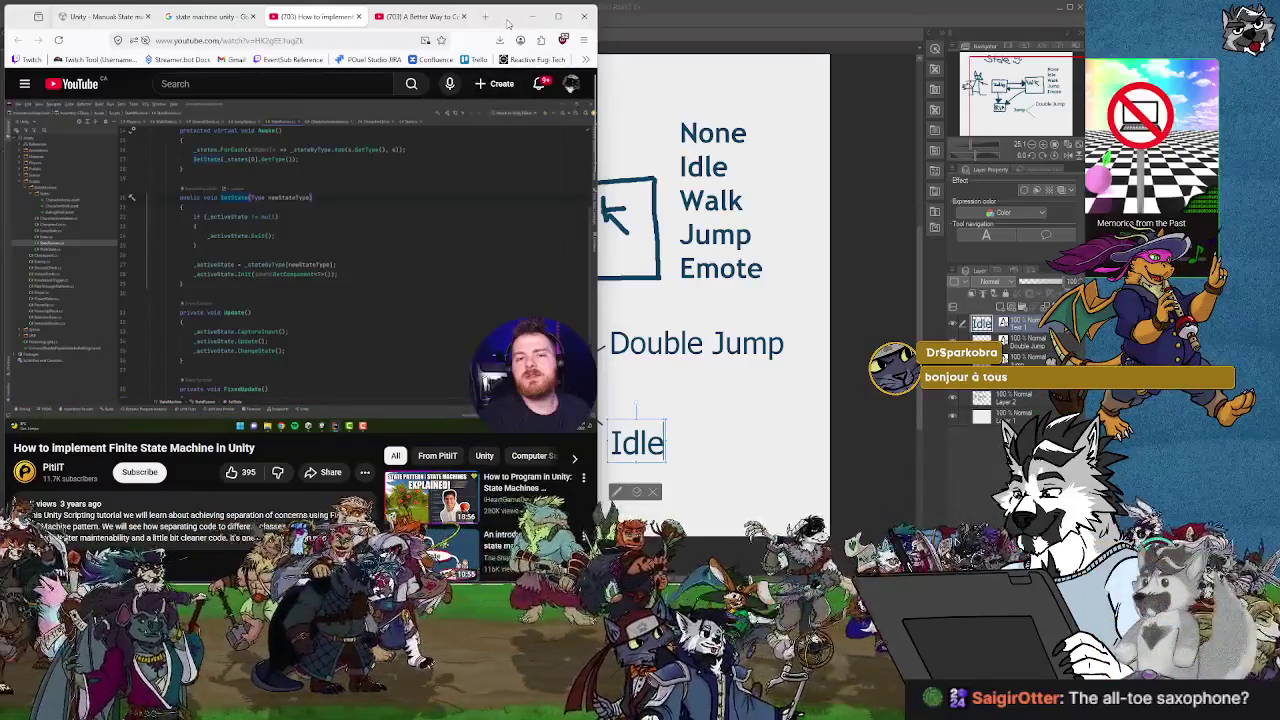
Skip ahead through the state runner methods, past the challenge question, toward the character controller code.
key("Right")
key("Right")
key("Right")
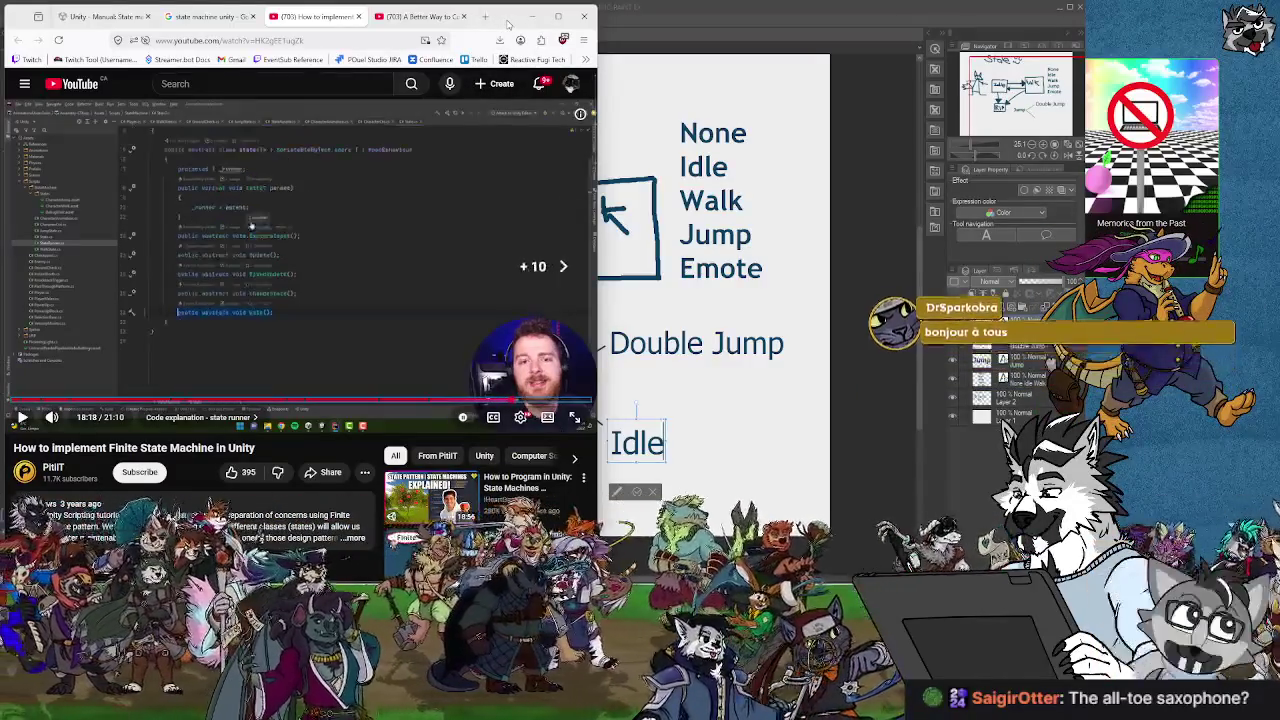
key("Left")
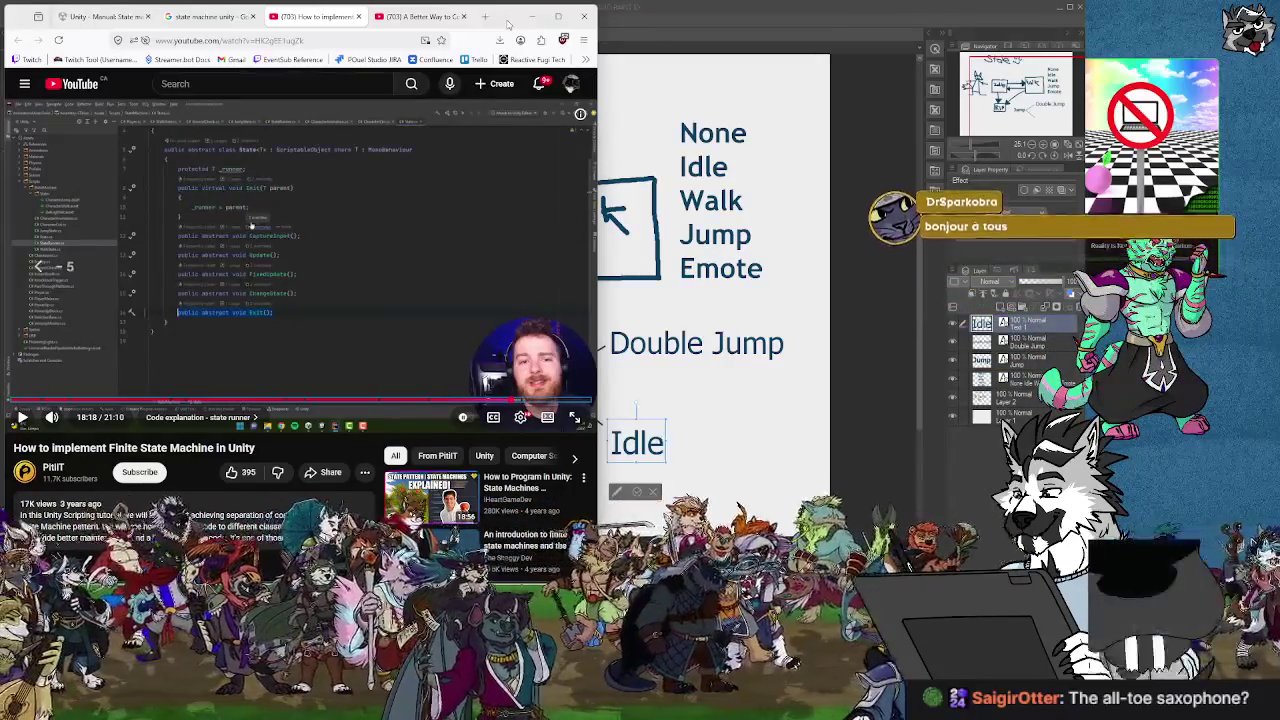
key("Right")
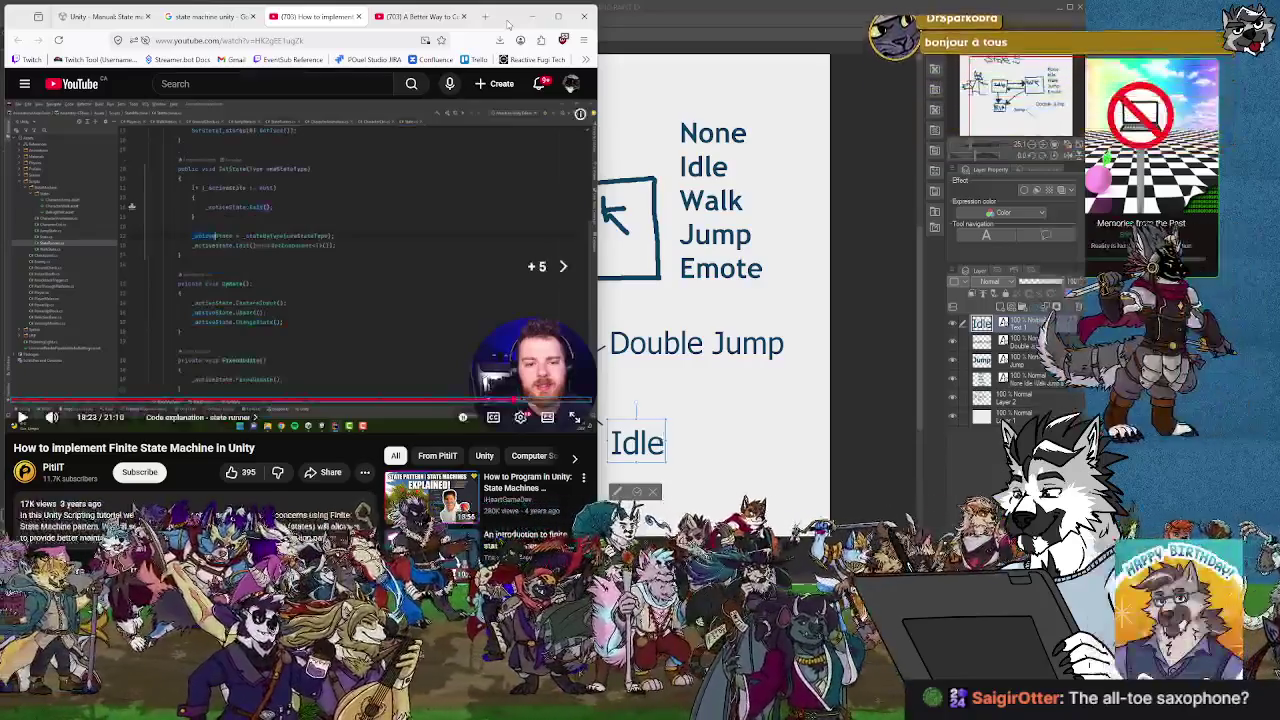
key("Right")
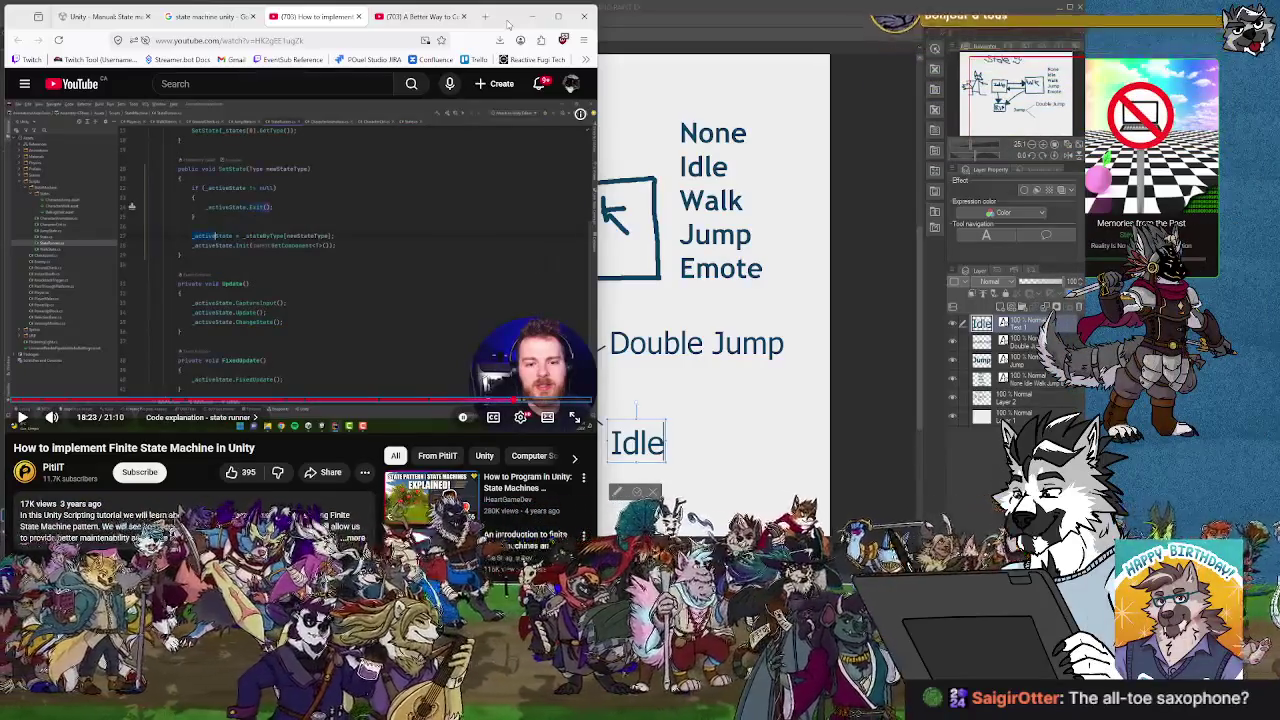
key("Right")
key("Right")
key("Right")
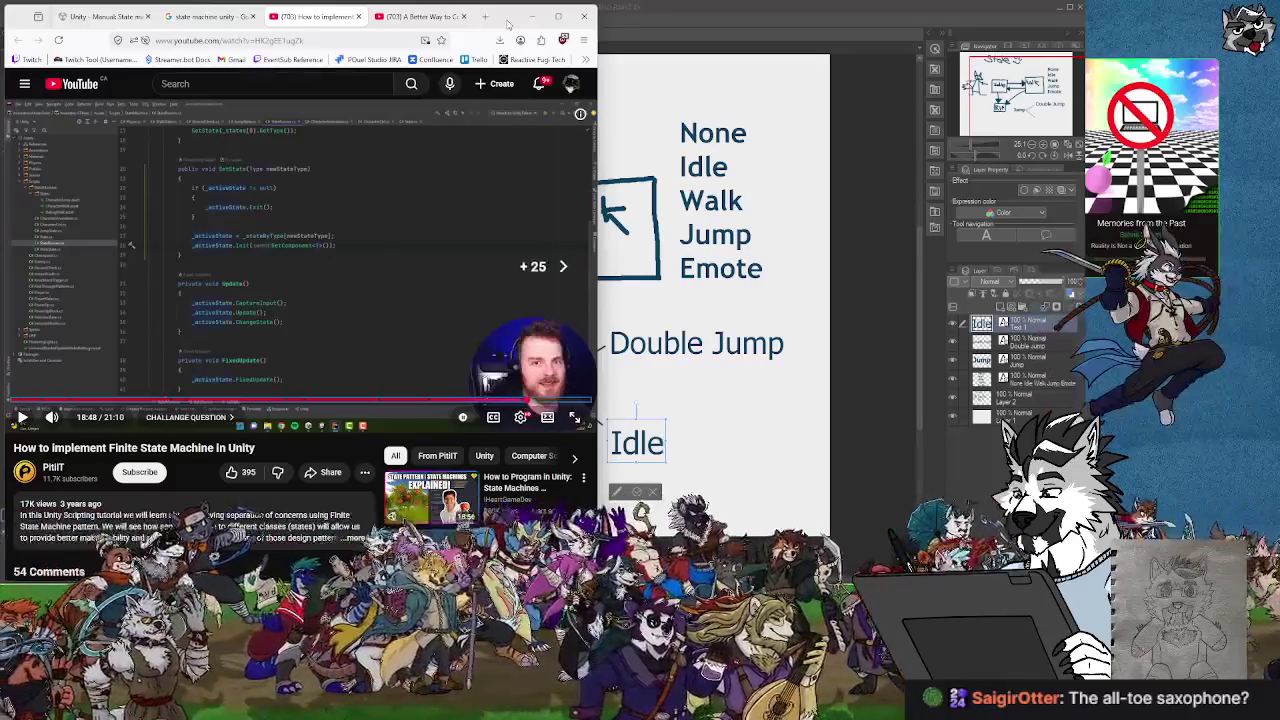
key("Right")
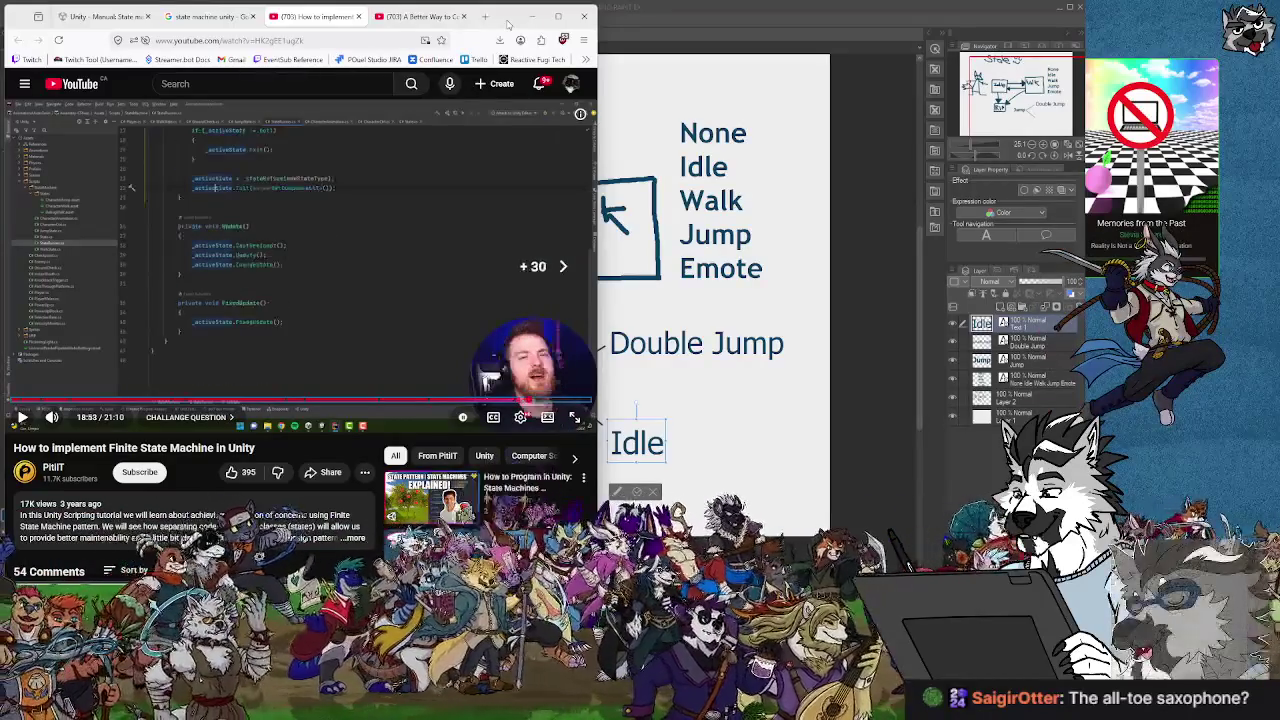
key("Left")
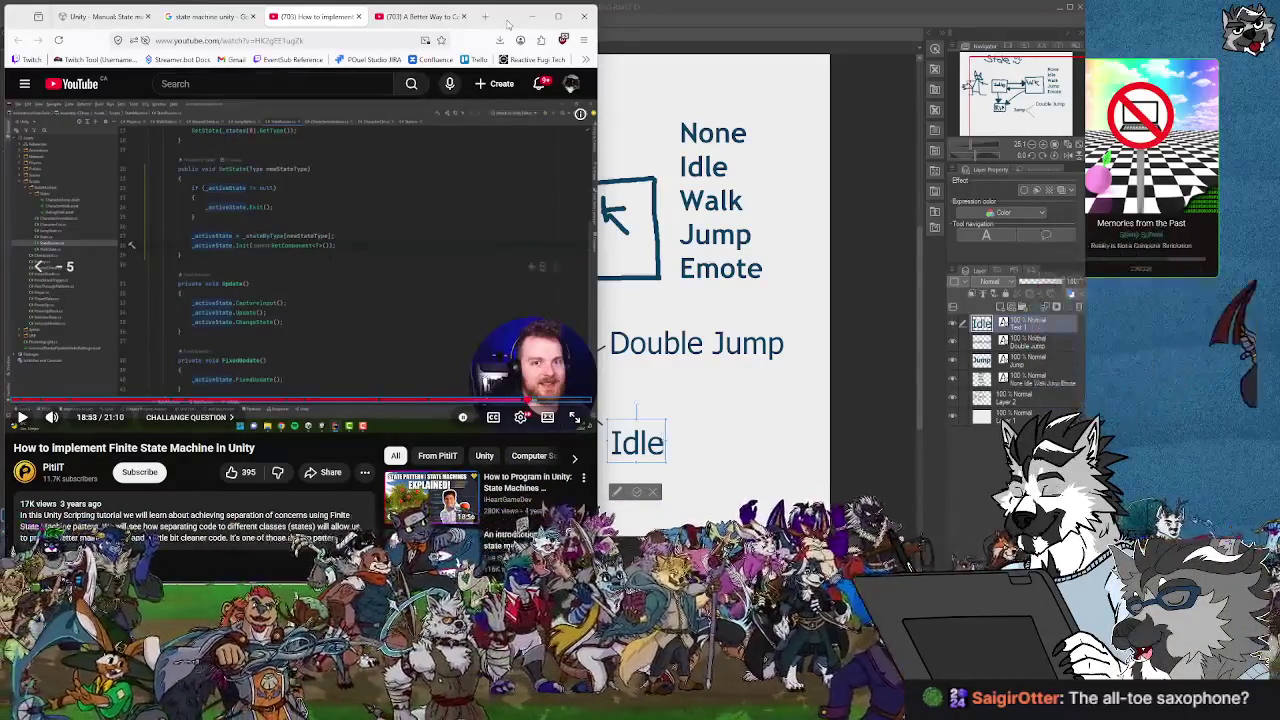
key("Right")
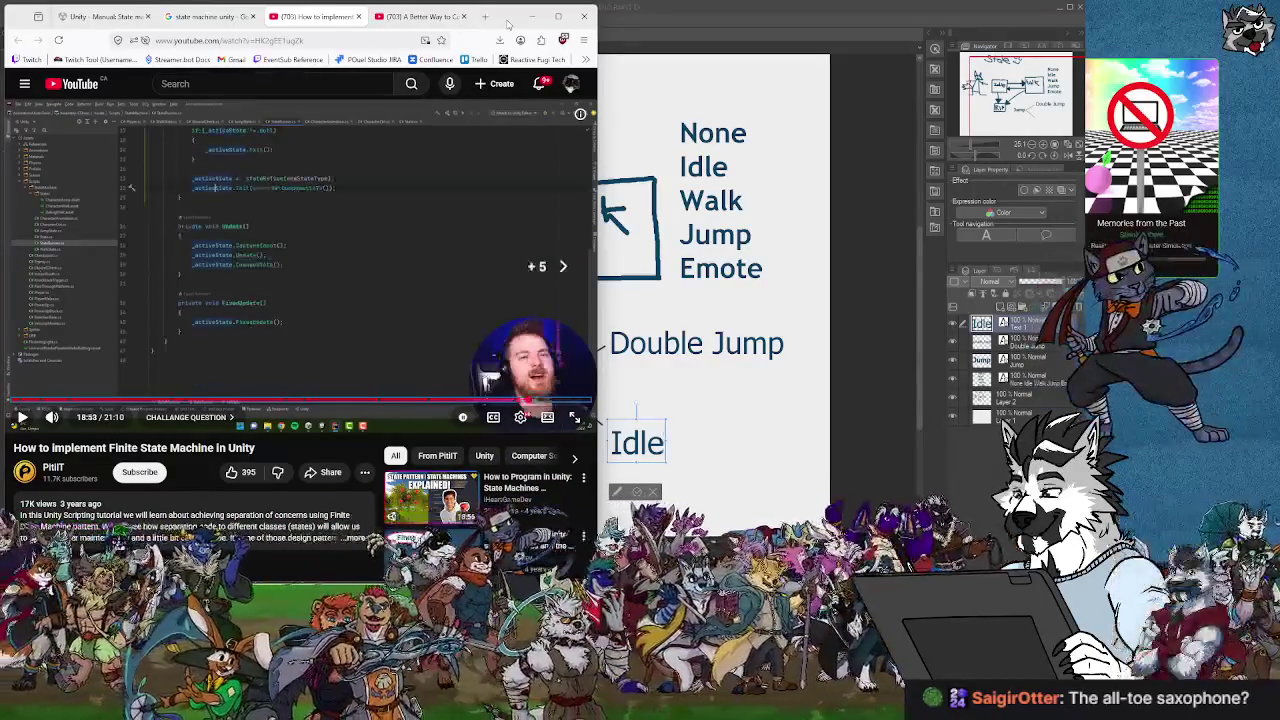
key("Right")
key("Right")
key("Right")
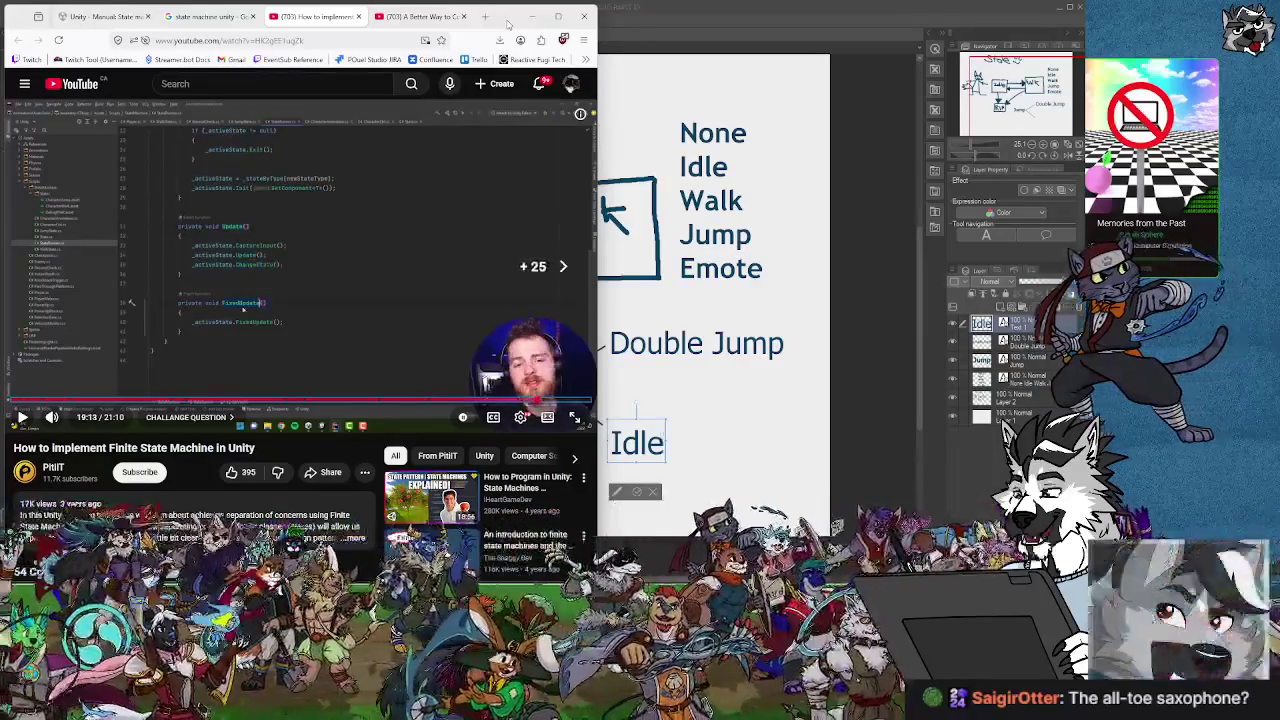
key("Right")
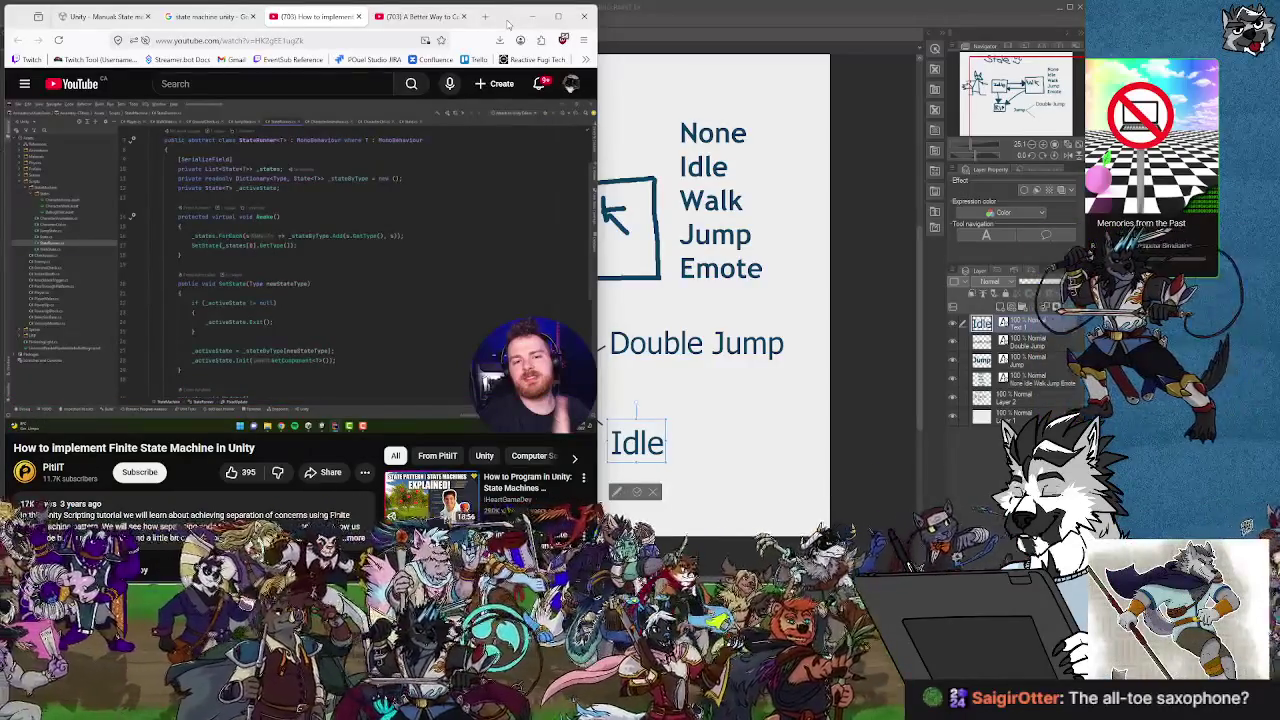
key("Right")
key("Right")
key("Right")
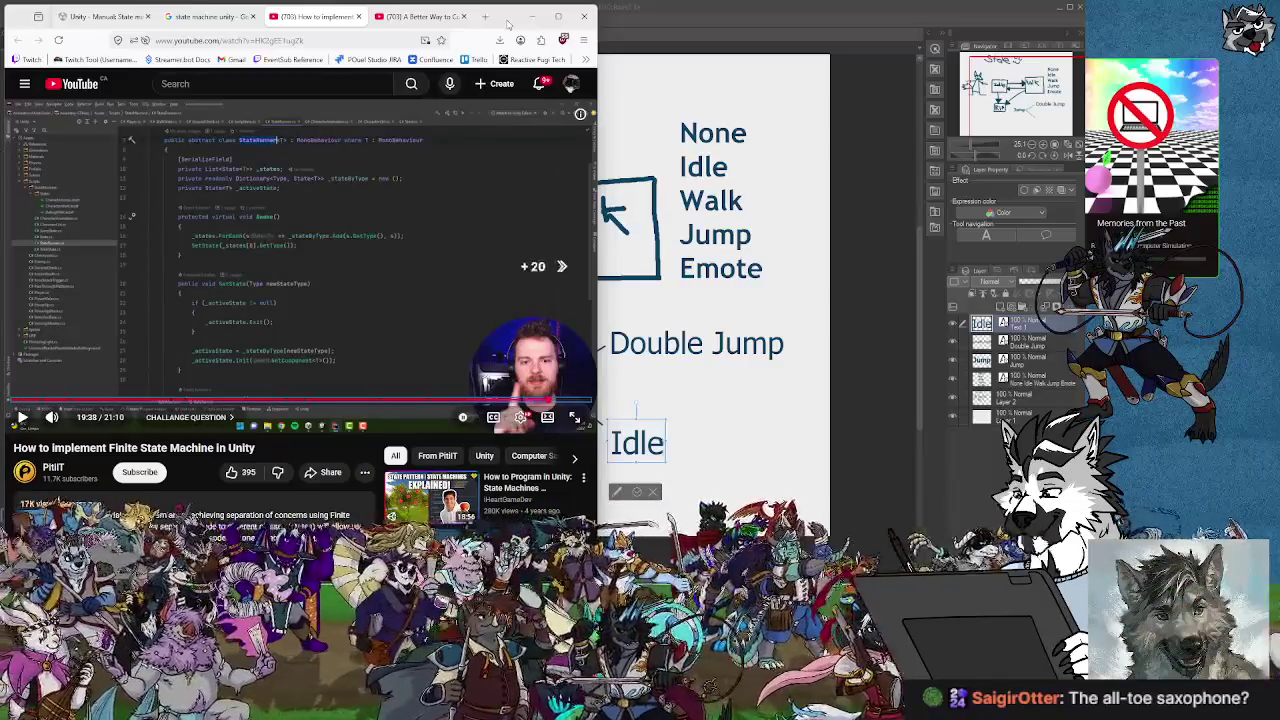
key("Right")
key("Right")
key("Right")
key("Right")
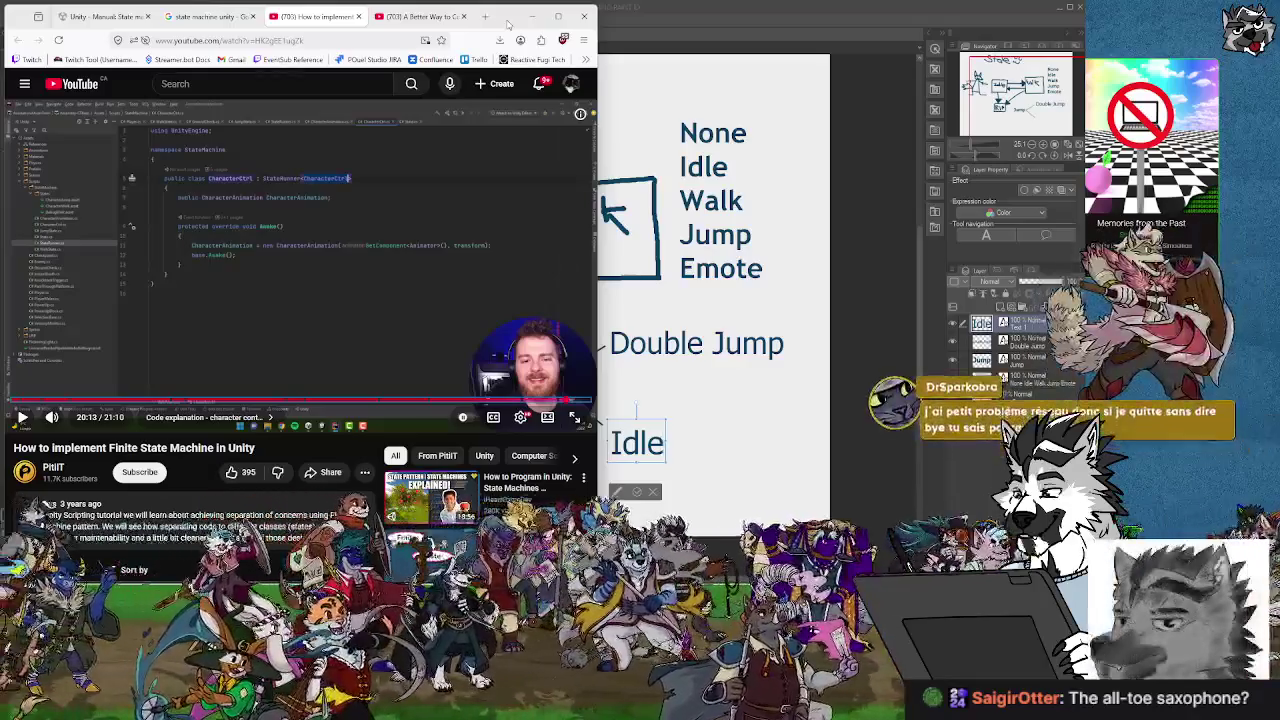
key("Right")
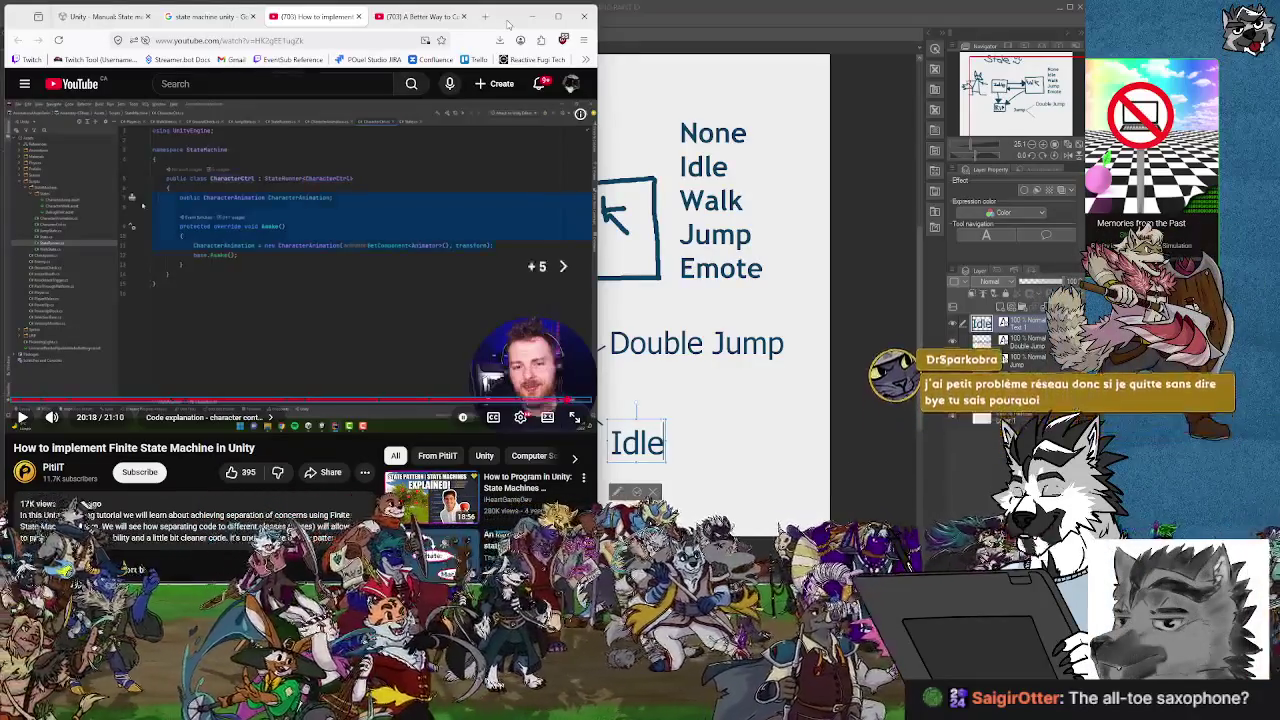
key("Right")
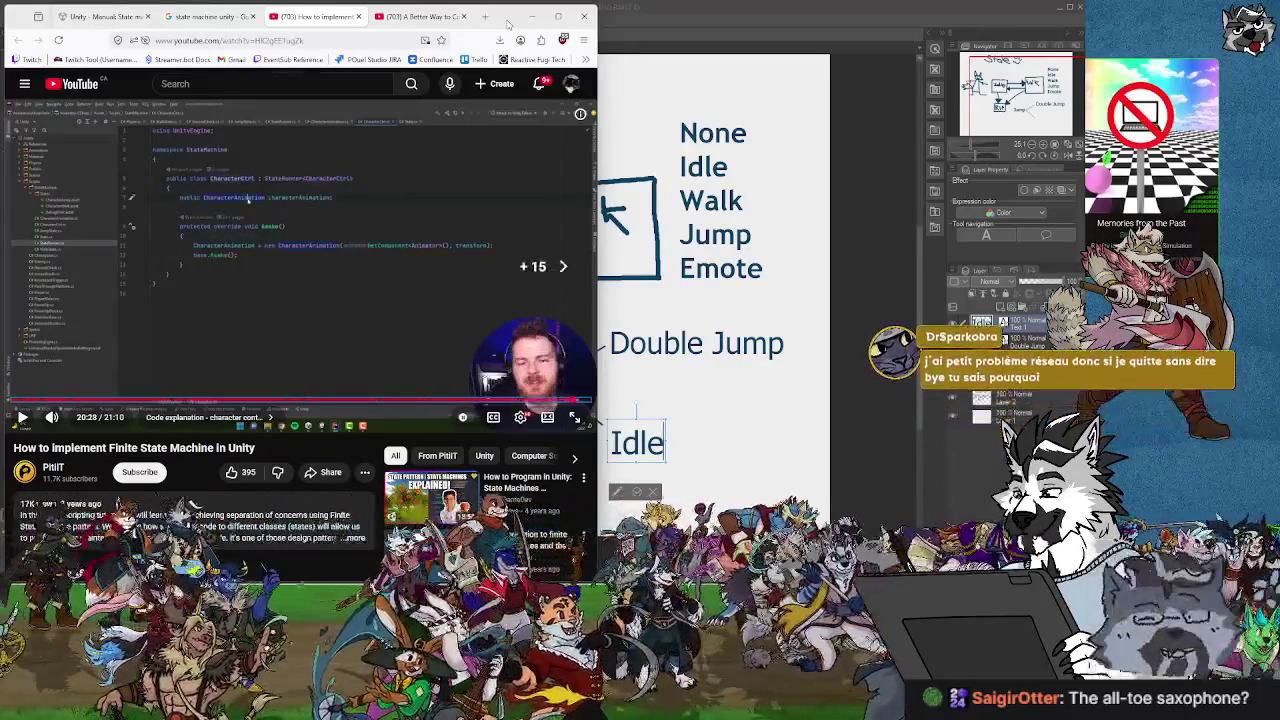
key("Right")
key("Right")
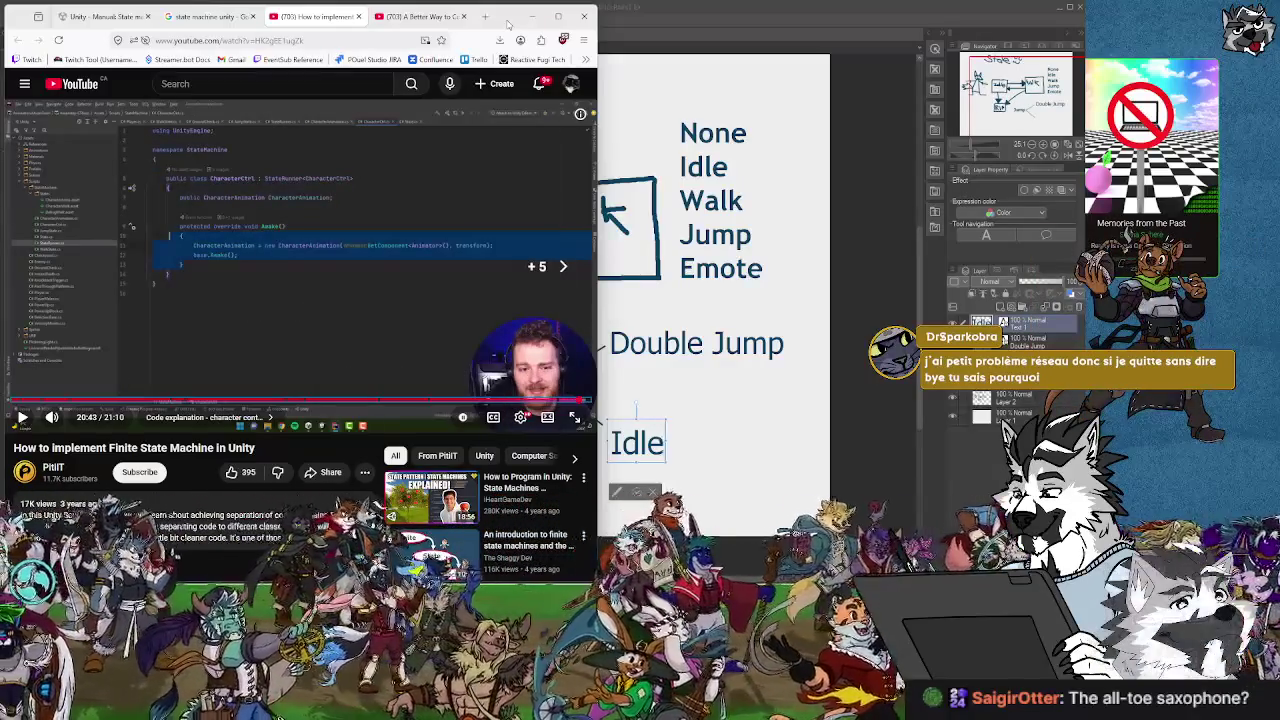
Rewind the tutorial step by step back toward the state machine diagram.
key("Left")
key("Left")
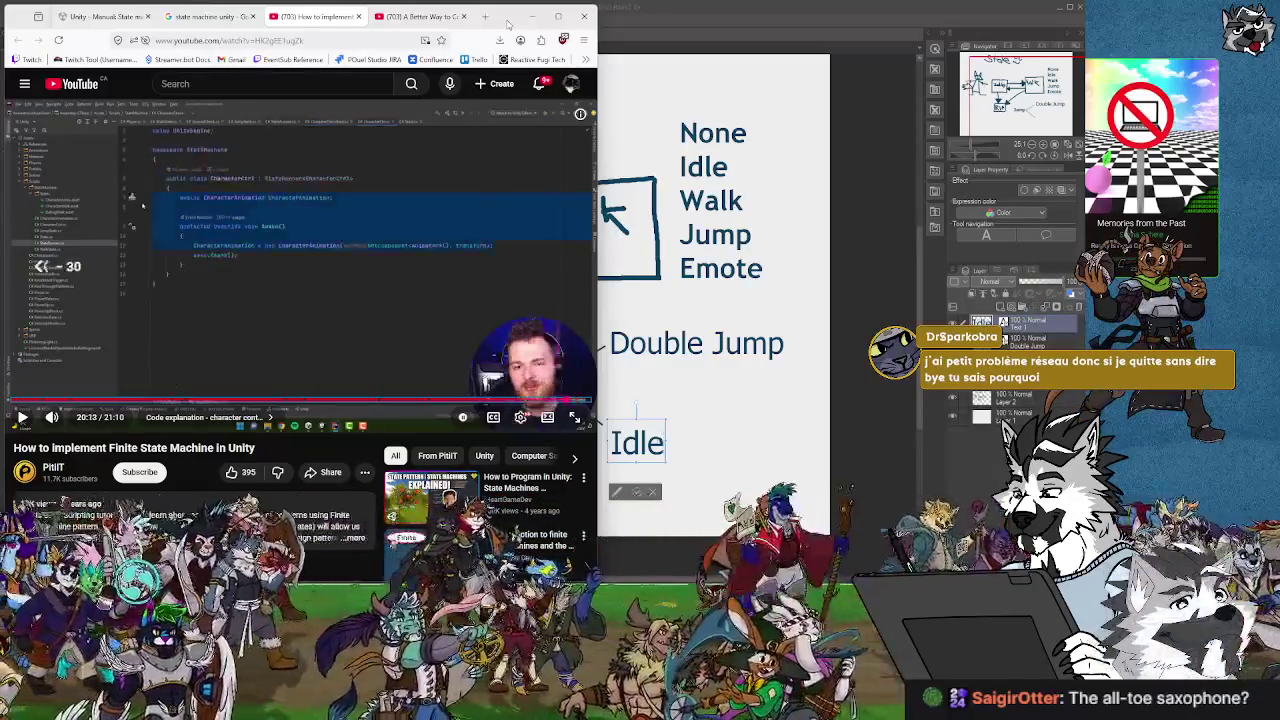
key("Left")
key("Left")
key("Left")
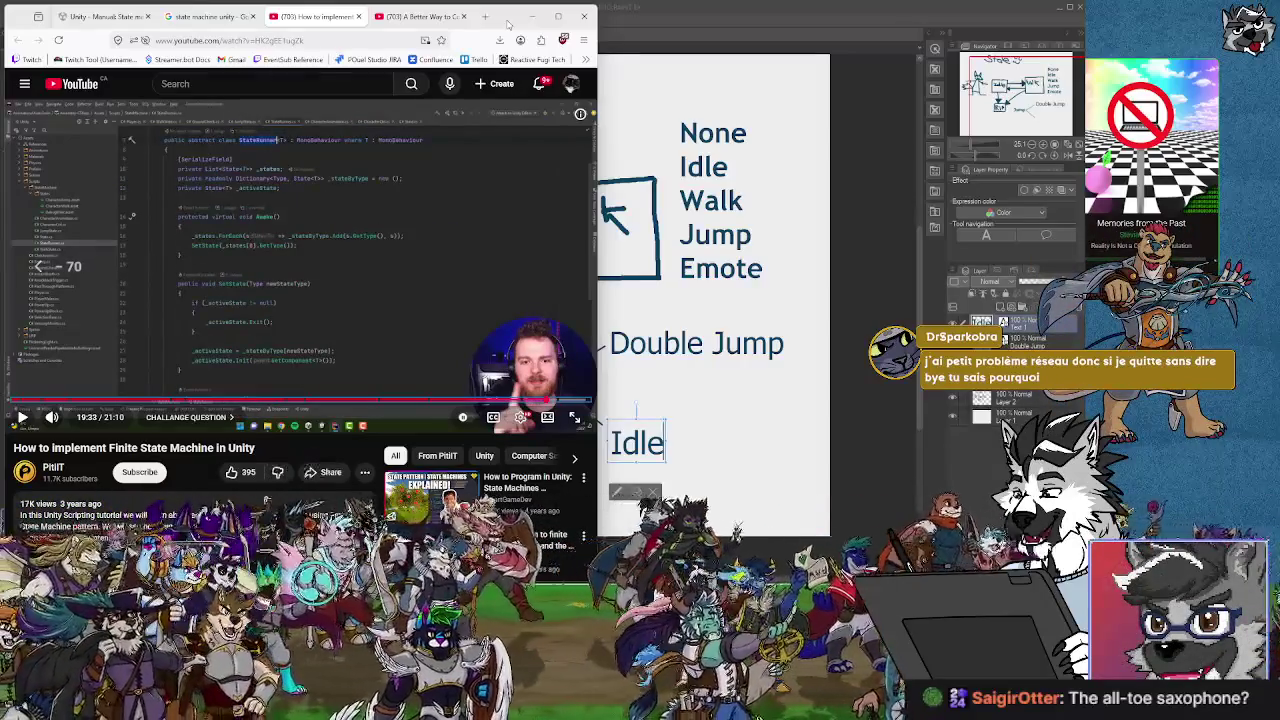
key("Left")
key("Left")
key("Left")
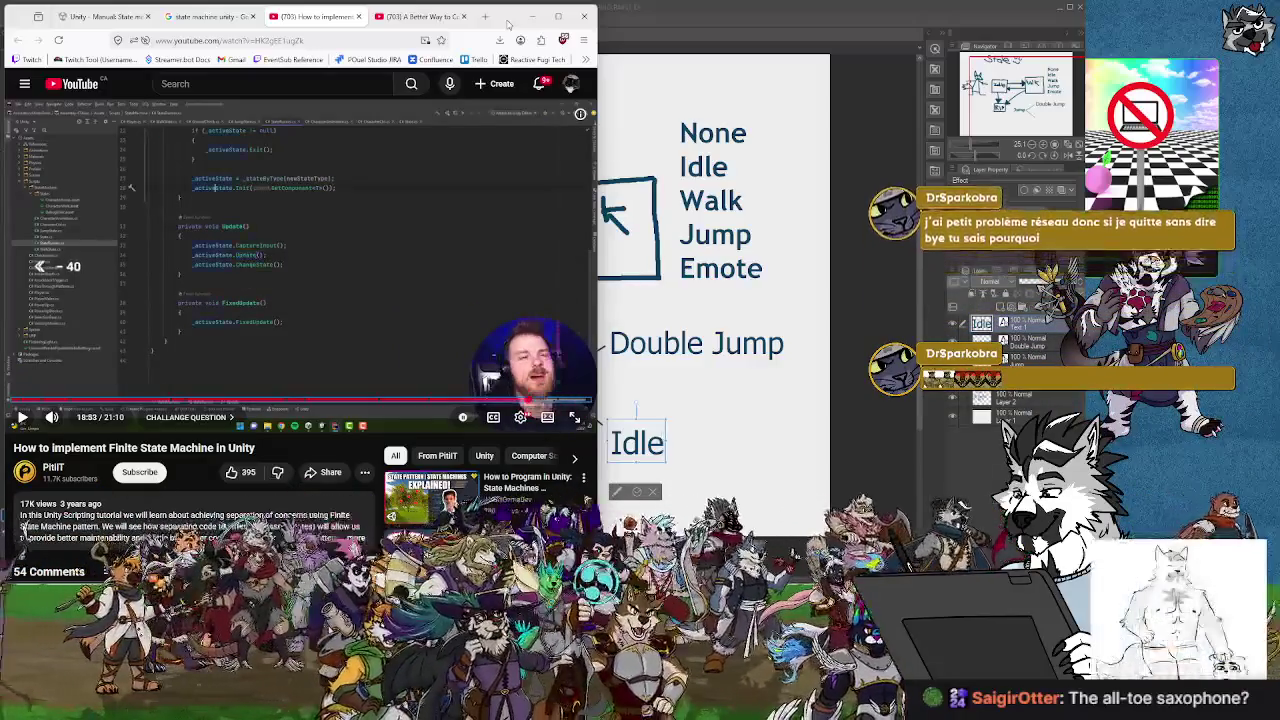
key("Left")
key("Left")
key("Left")
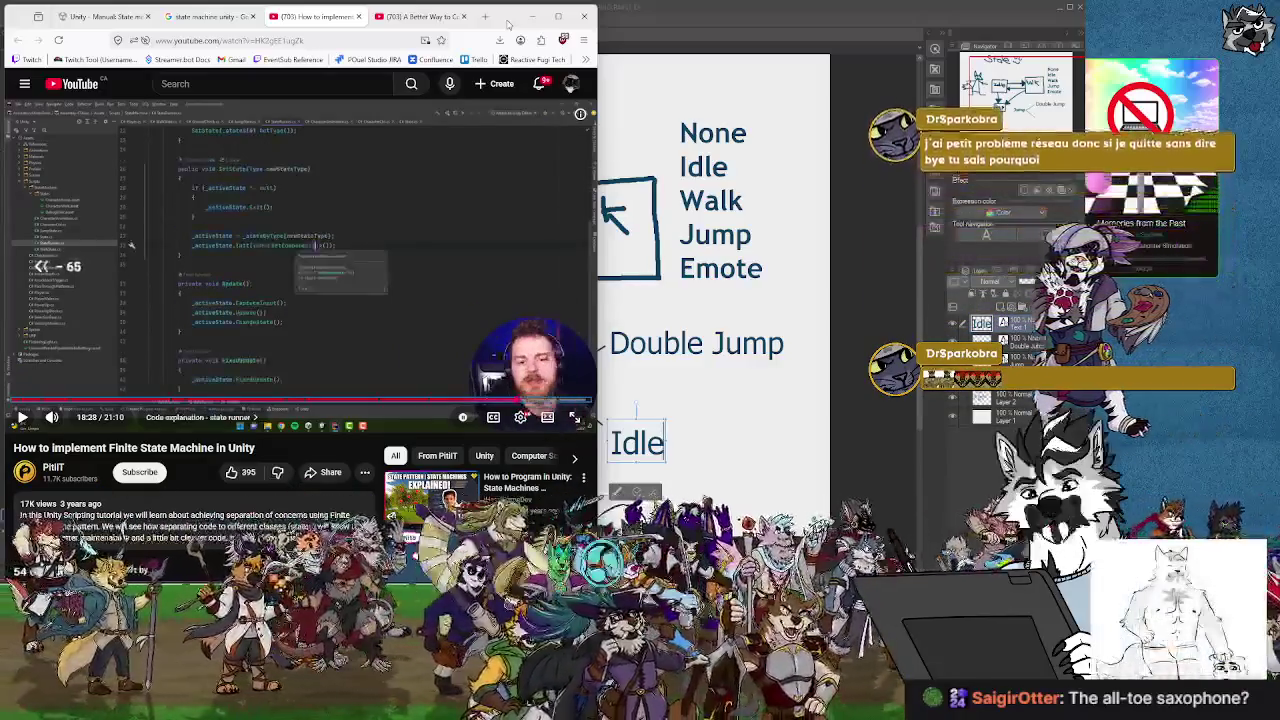
key("Left")
key("Left")
key("Left")
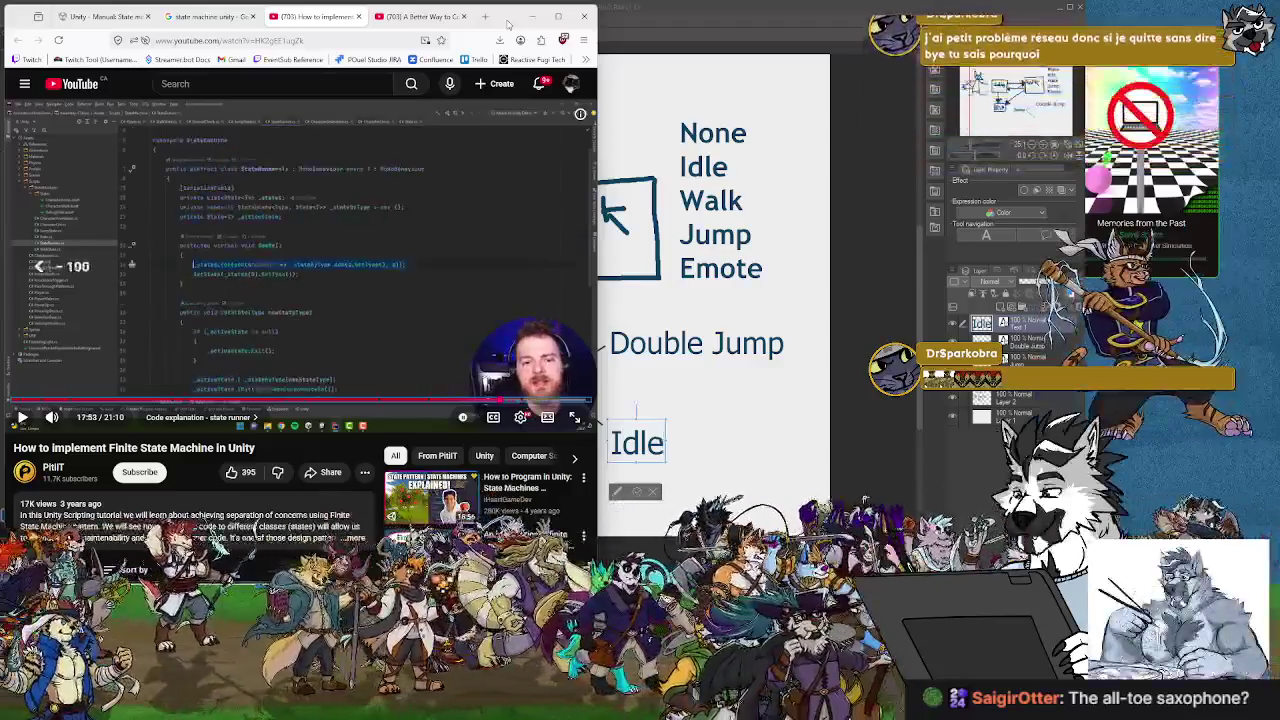
key("Left")
key("Left")
key("Left")
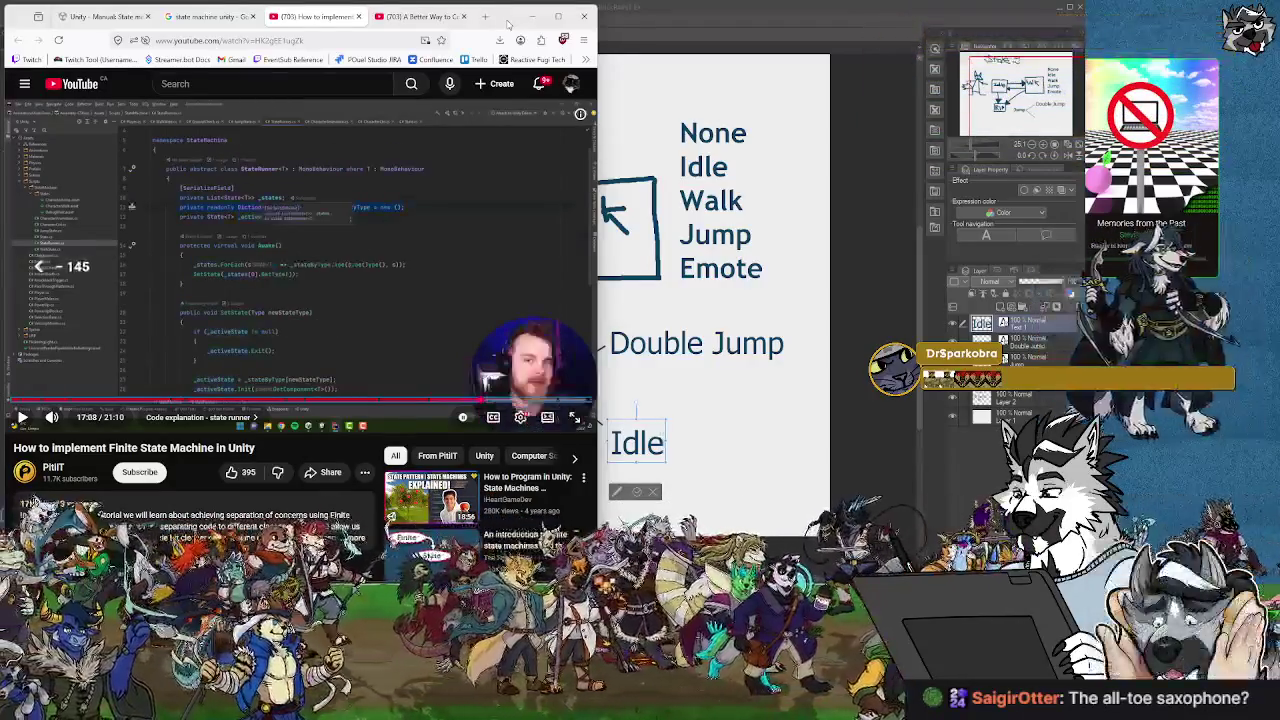
key("Left")
key("Left")
key("Left")
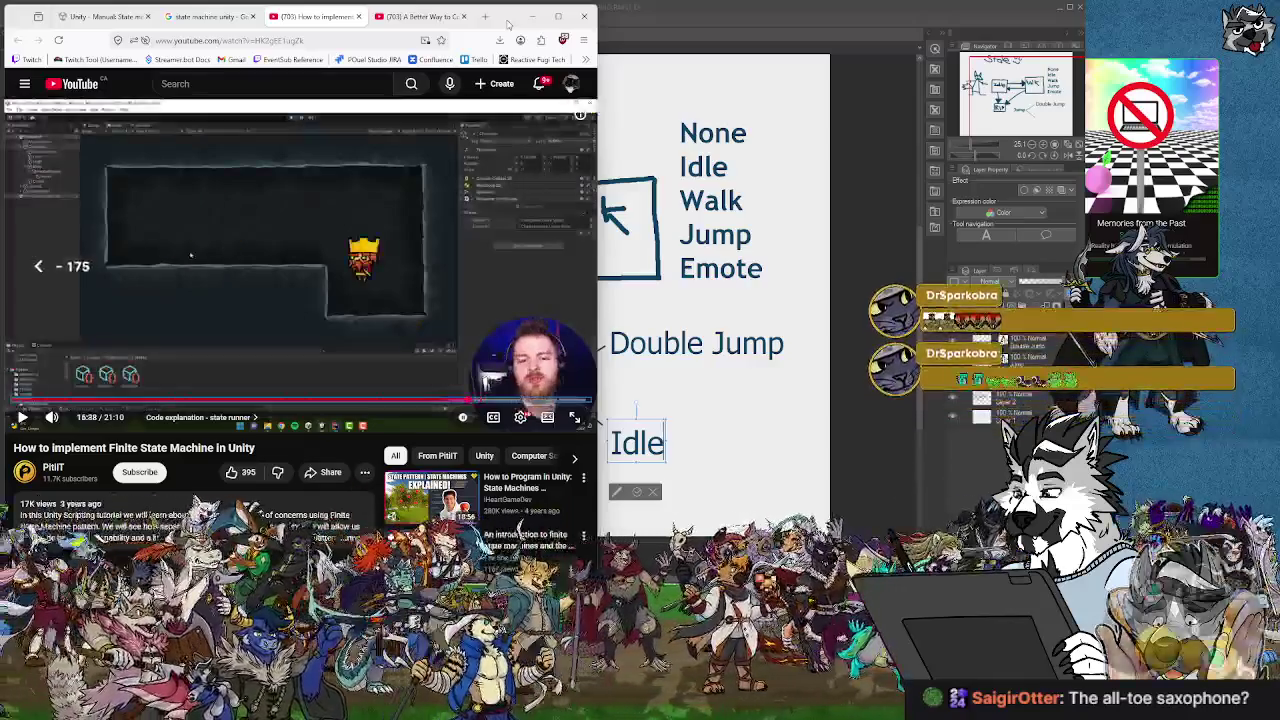
key("Left")
key("Left")
key("Left")
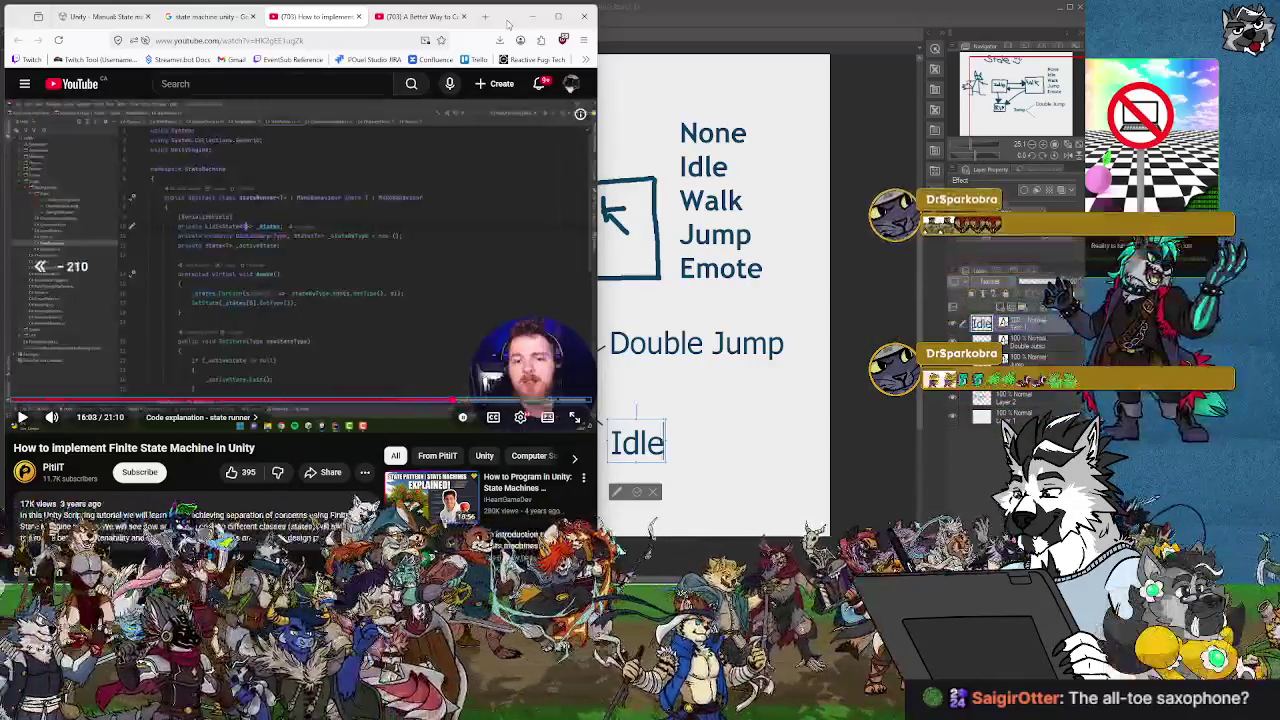
key("Left")
key("Left")
key("Left")
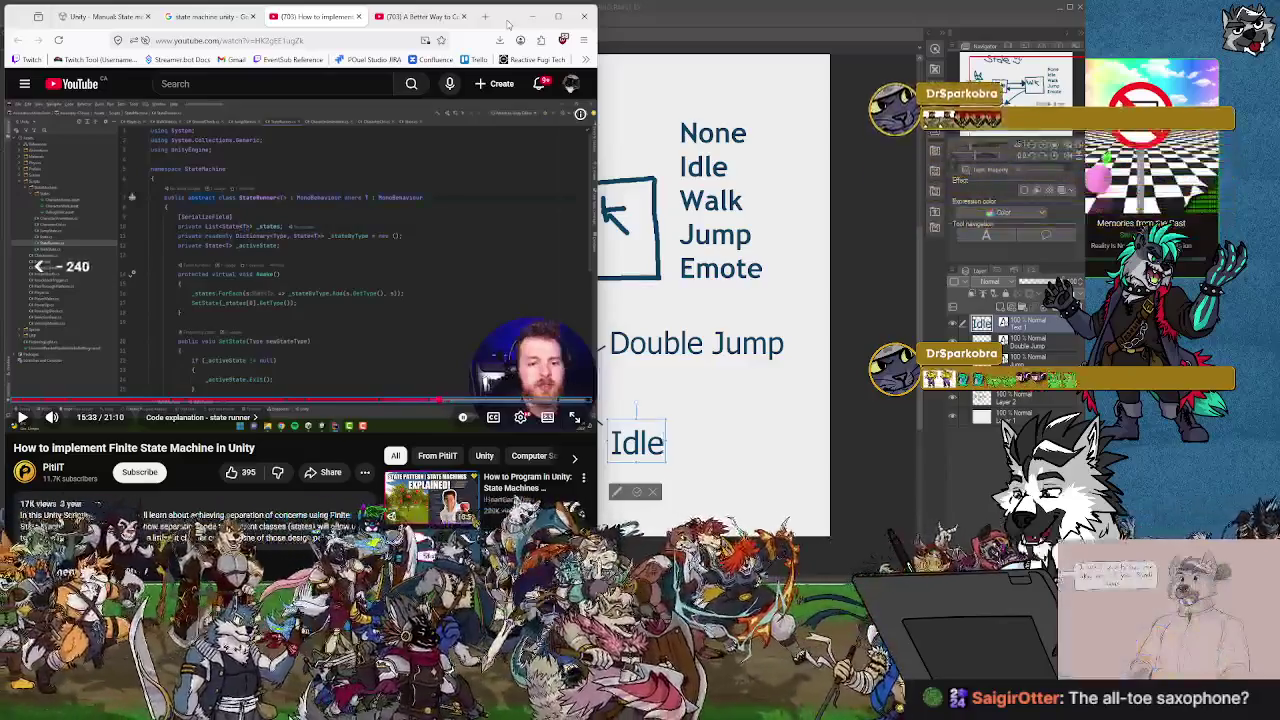
key("Left")
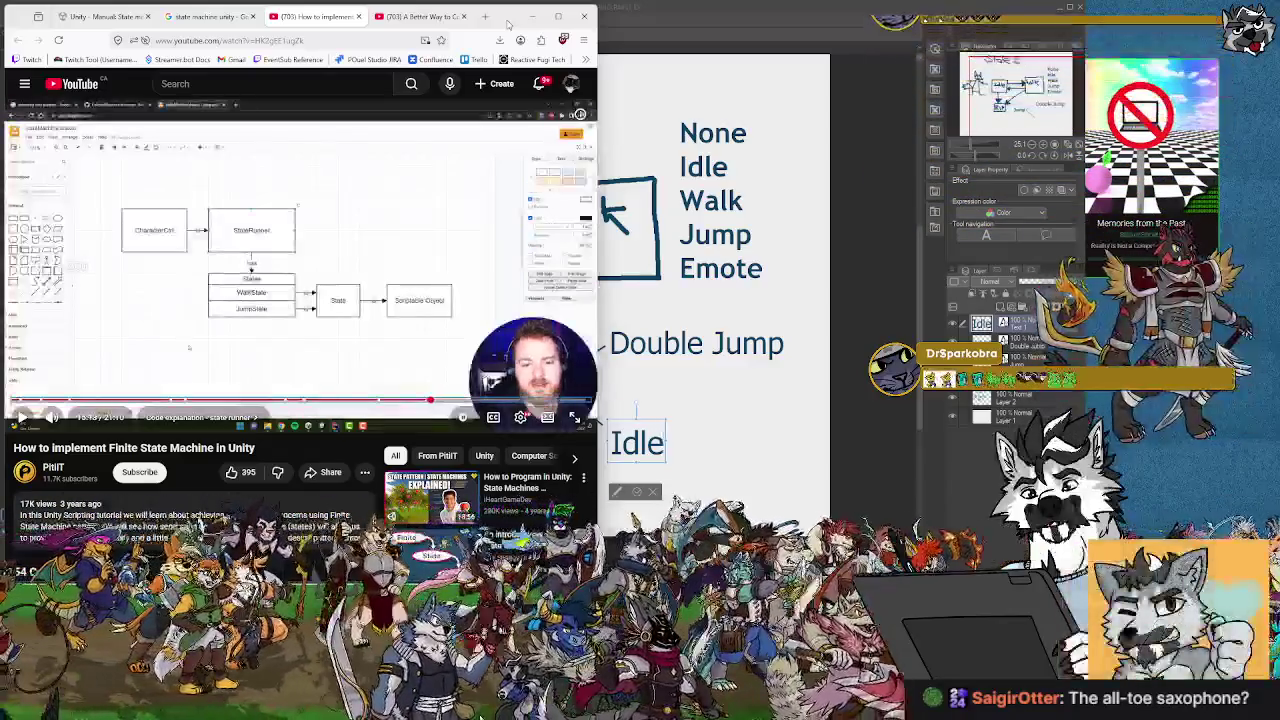
key("j")
key("j")
key("j")
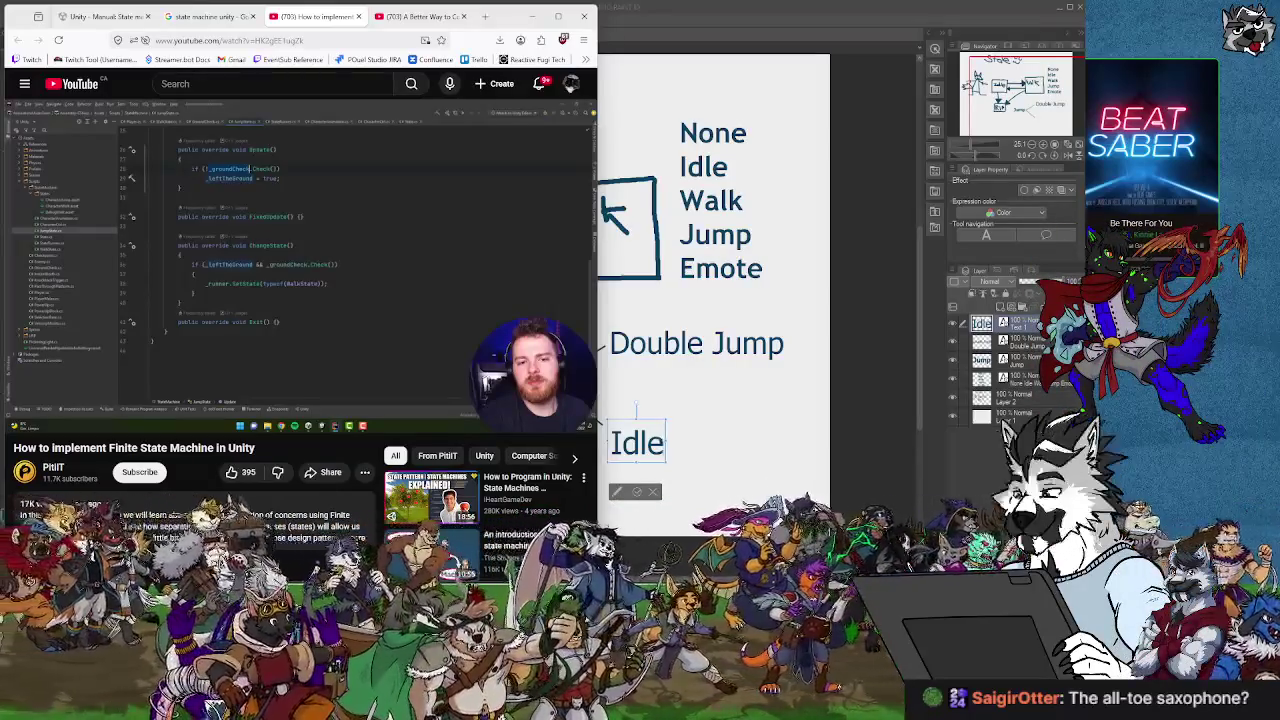
Rewind to 14:38 in the example state's code, showing the jump state's Init.
key("Left")
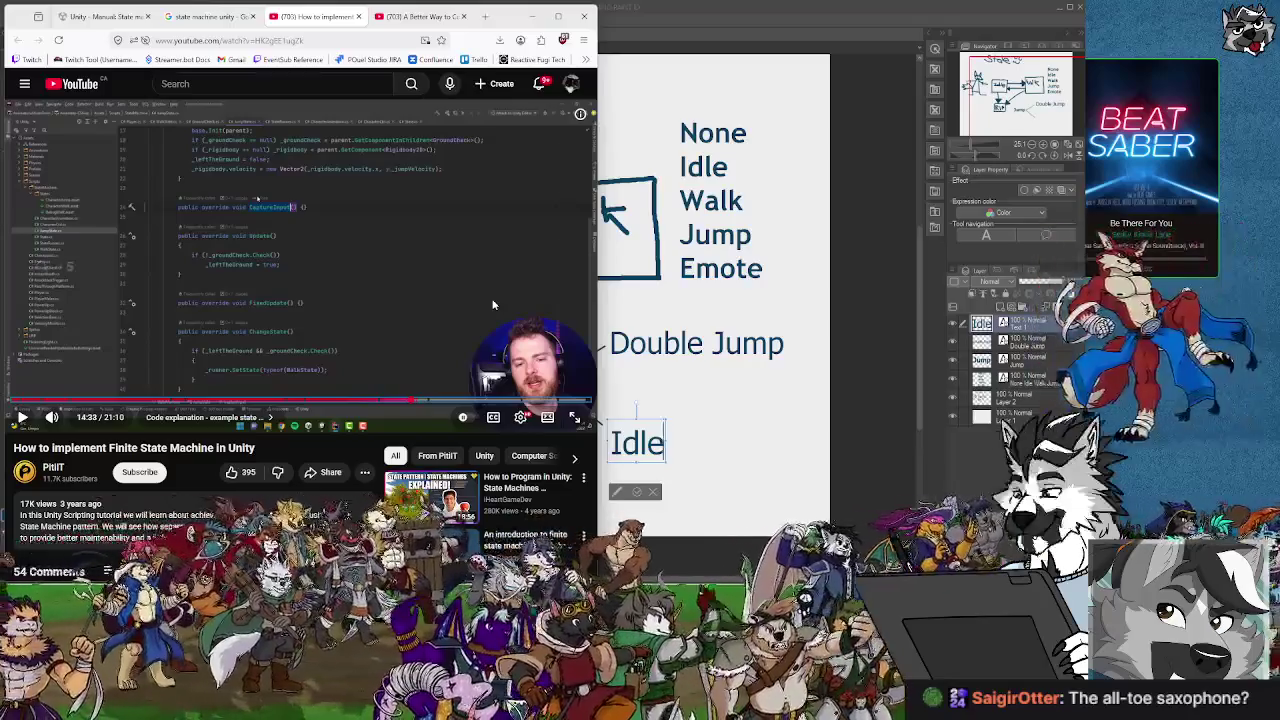
key("Left")
key("Left")
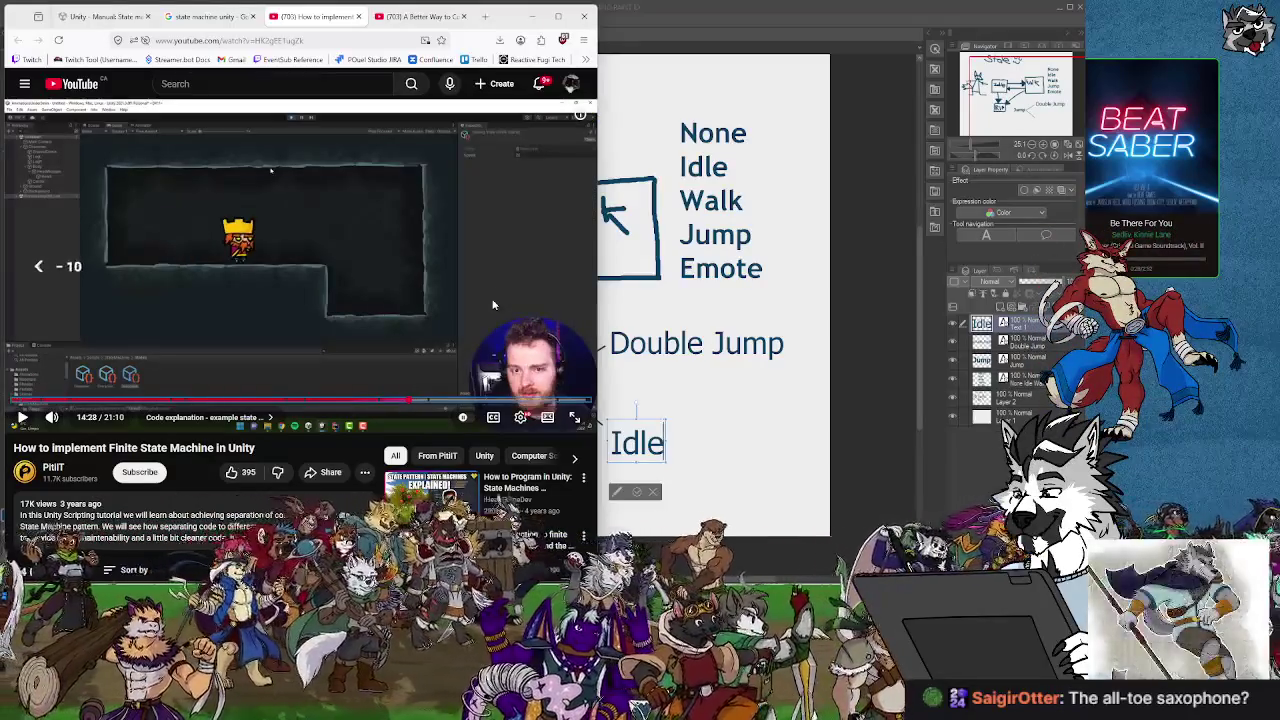
key("Left")
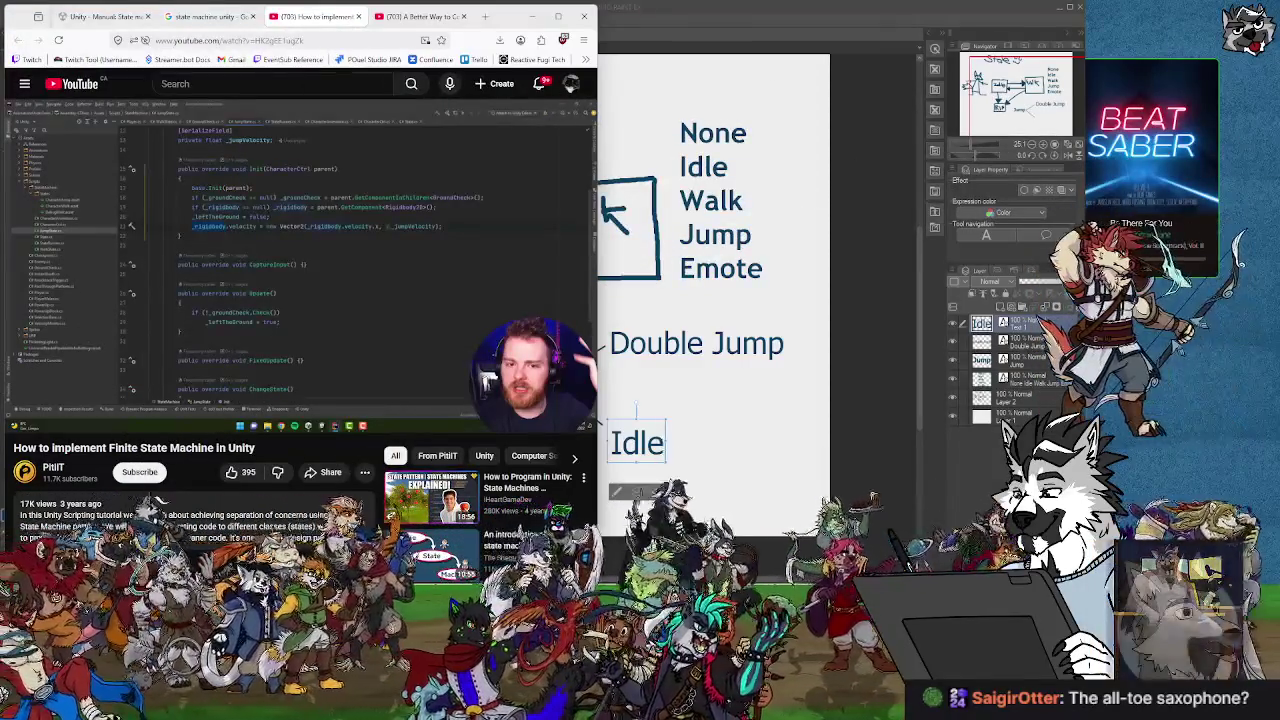
key("Right")
key("Right")
key("Right")
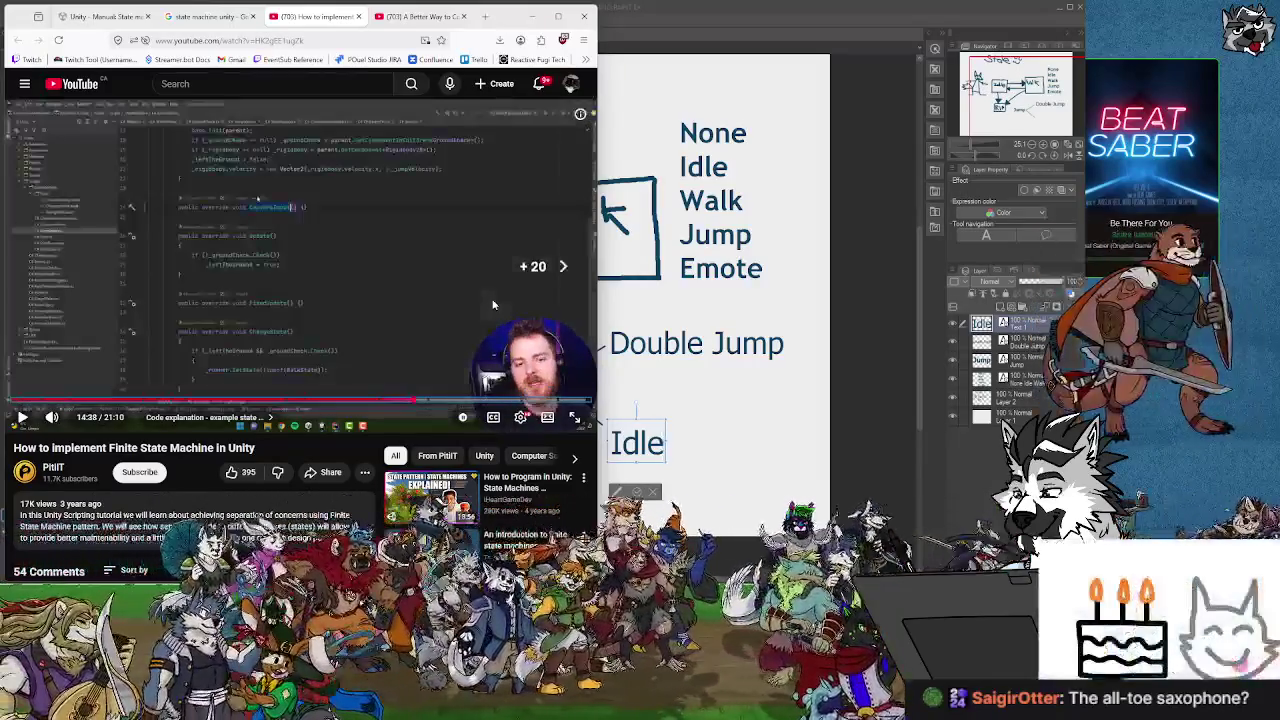
key("Right")
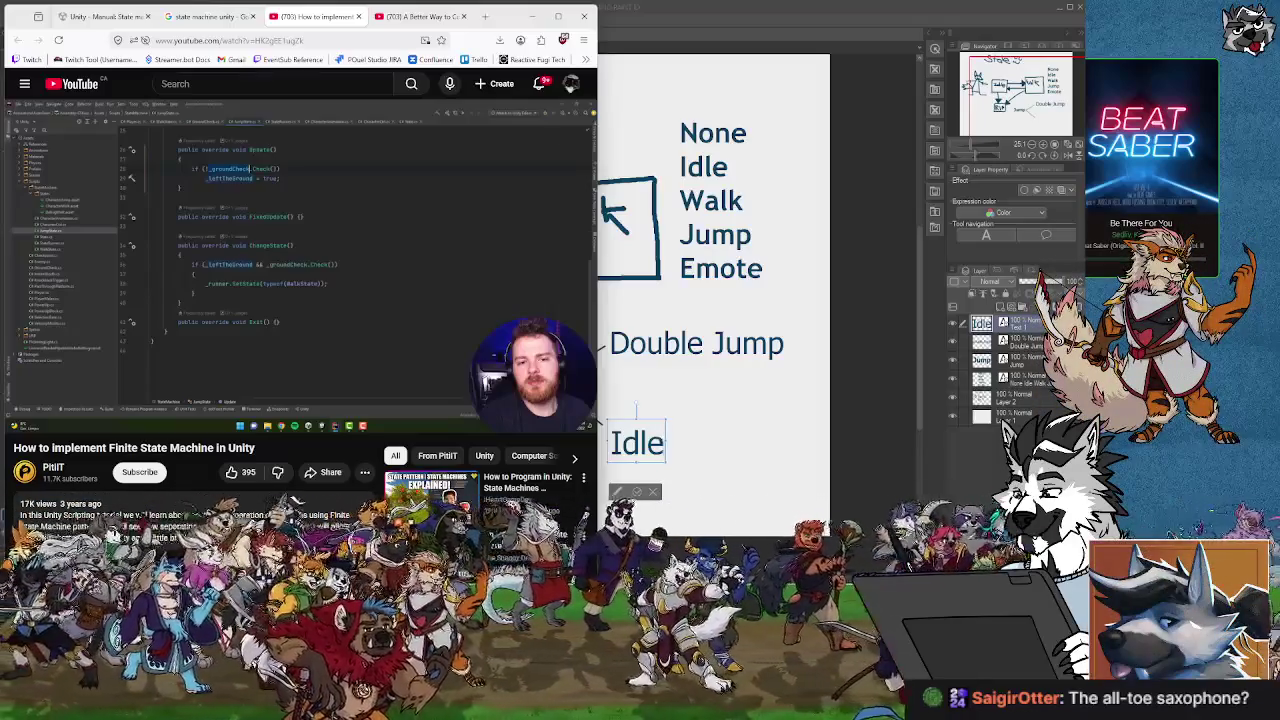
Pause the tutorial and skim the example state code, stepping back to recheck ChangeState.
left_click(493, 304)
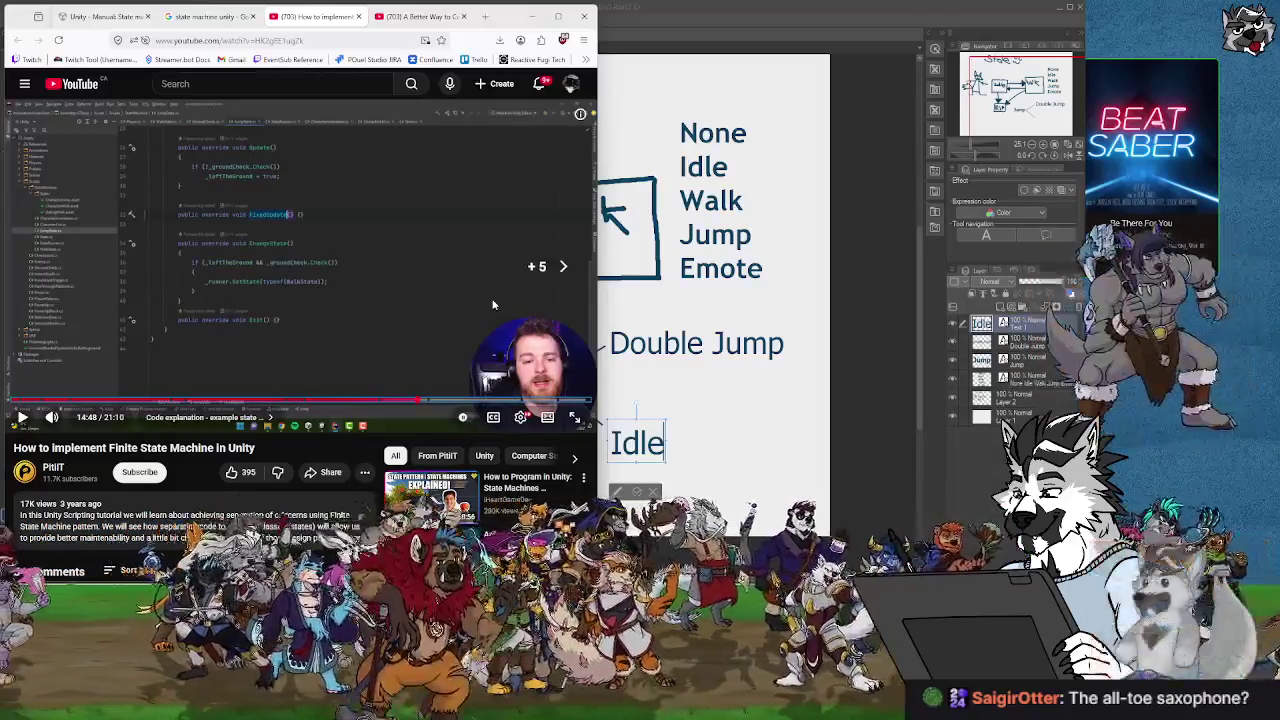
key("l")
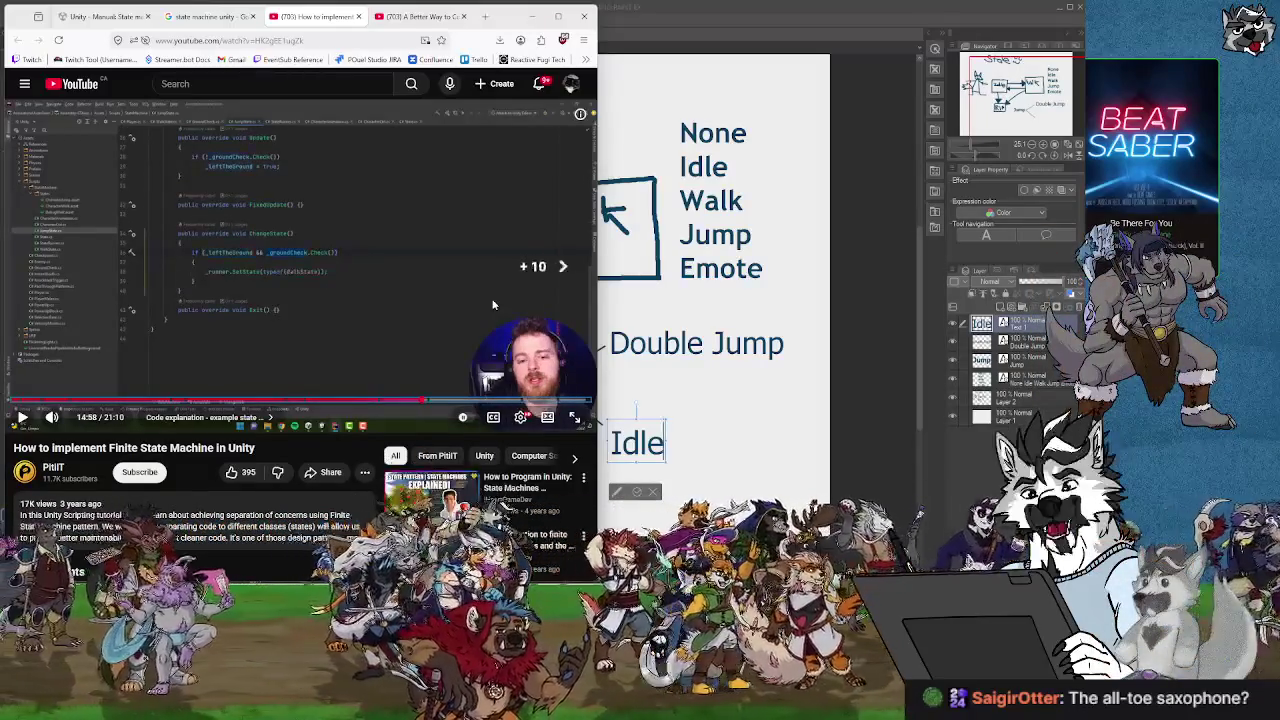
key("Right")
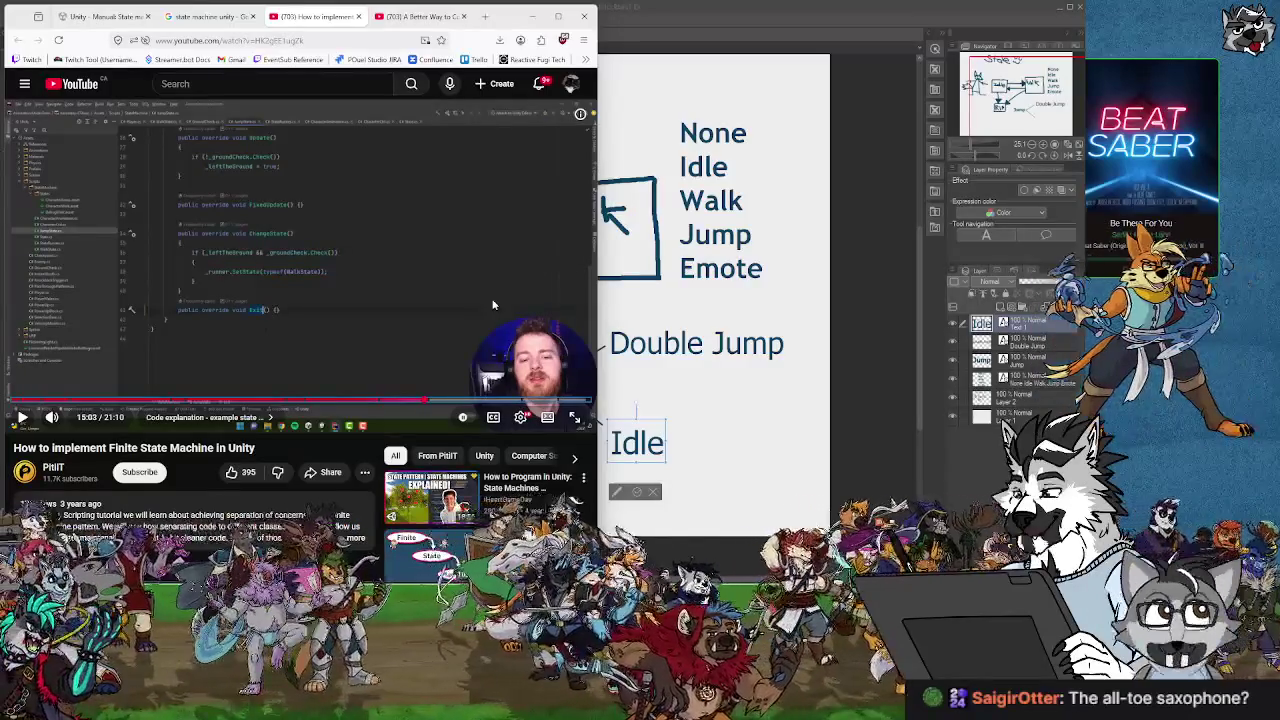
key("Right")
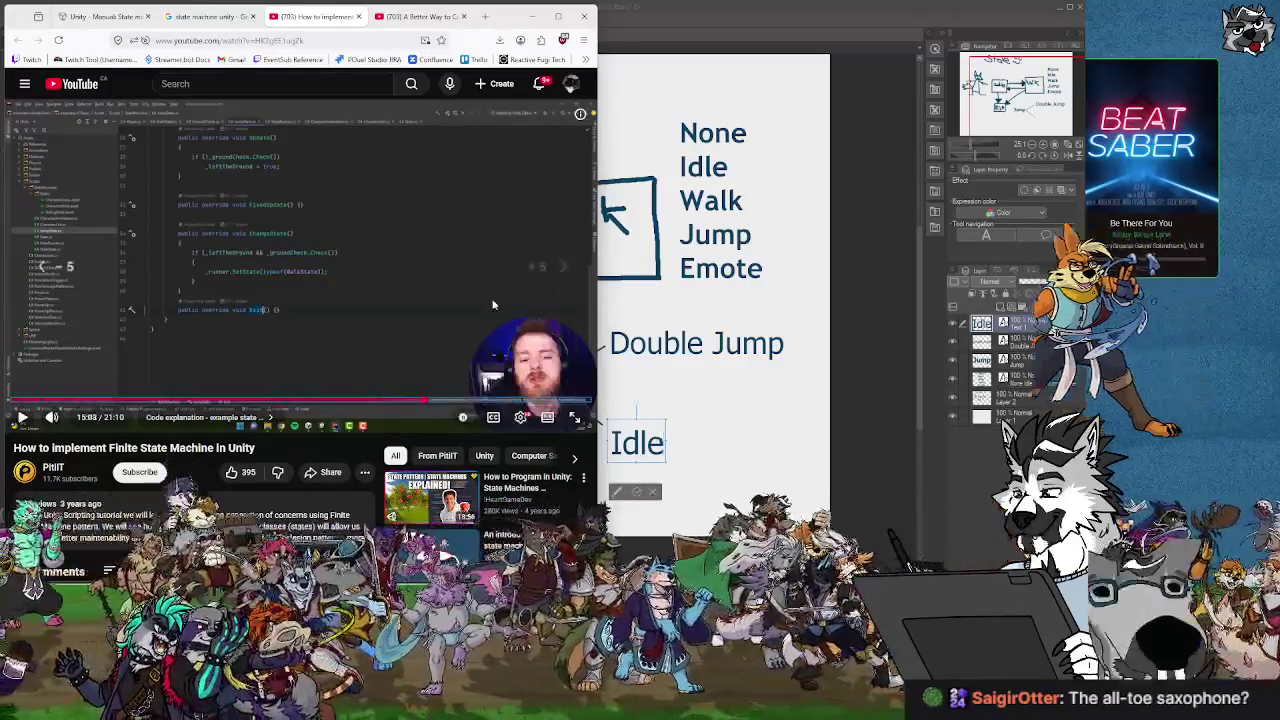
key("Left")
key("Left")
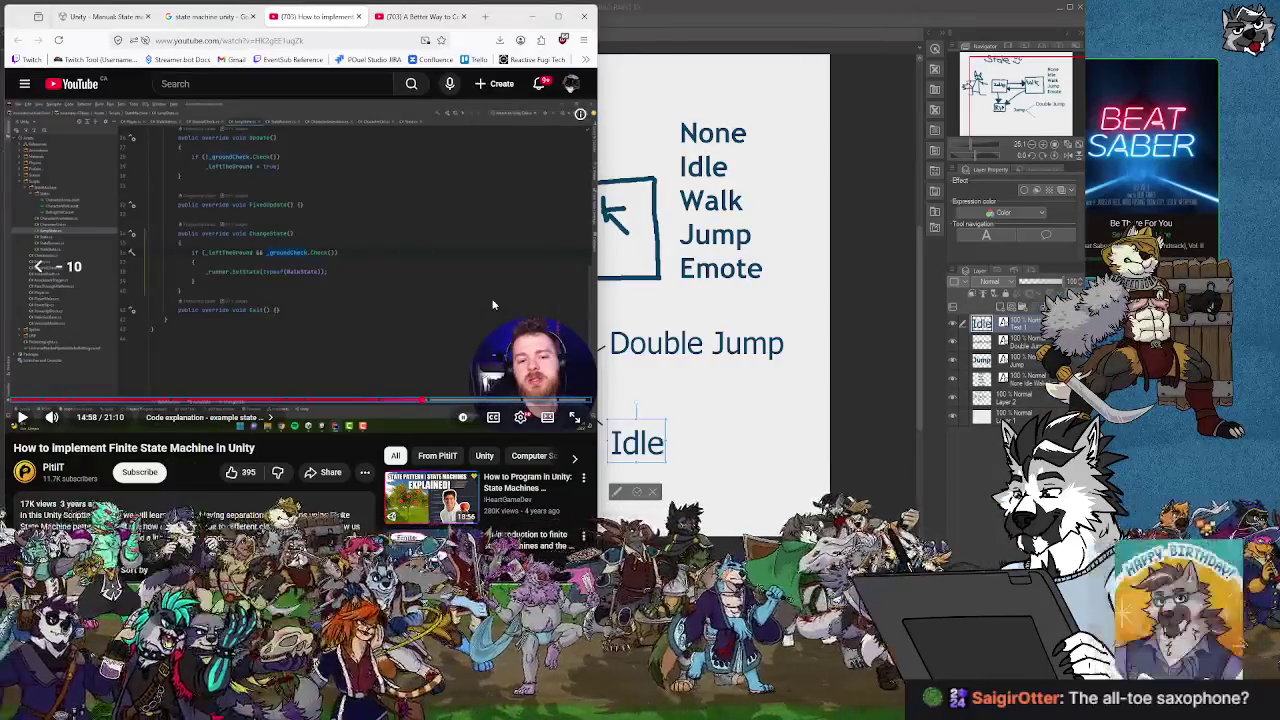
Skip past the architecture diagram to the StateRunner's Update and FixedUpdate code near 18:13.
key("Right")
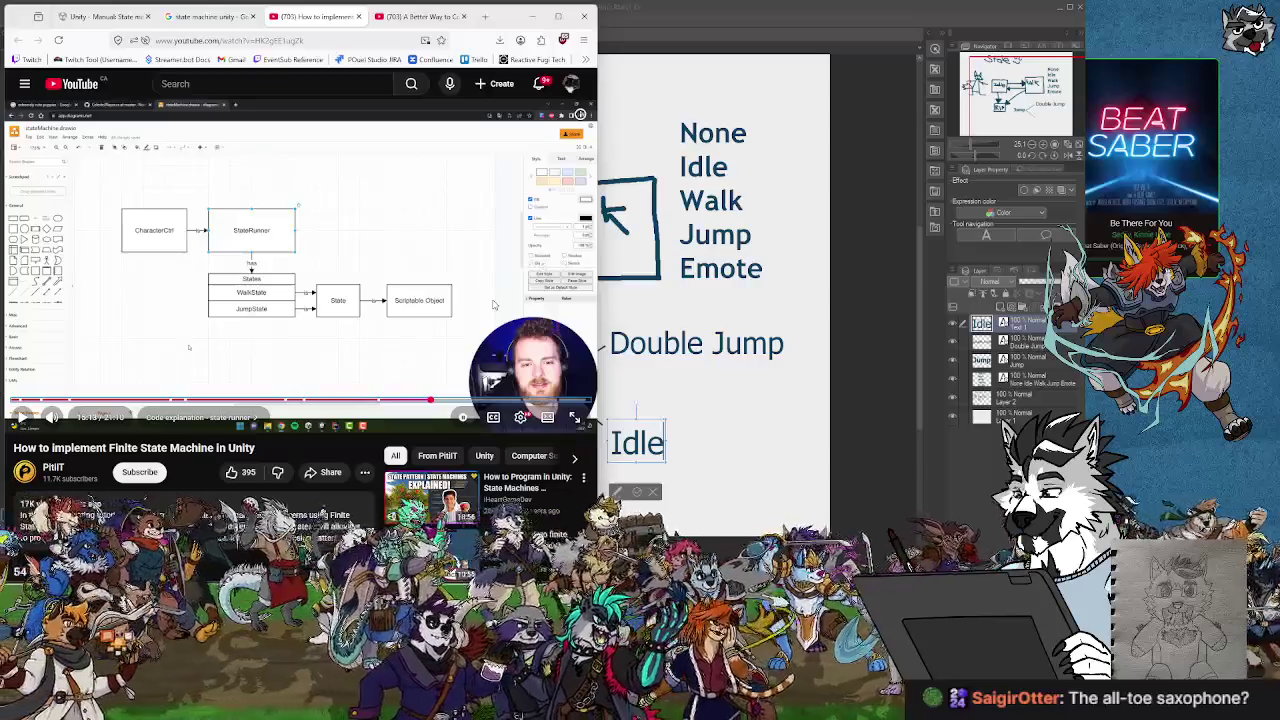
key("Right")
key("Right")
key("Right")
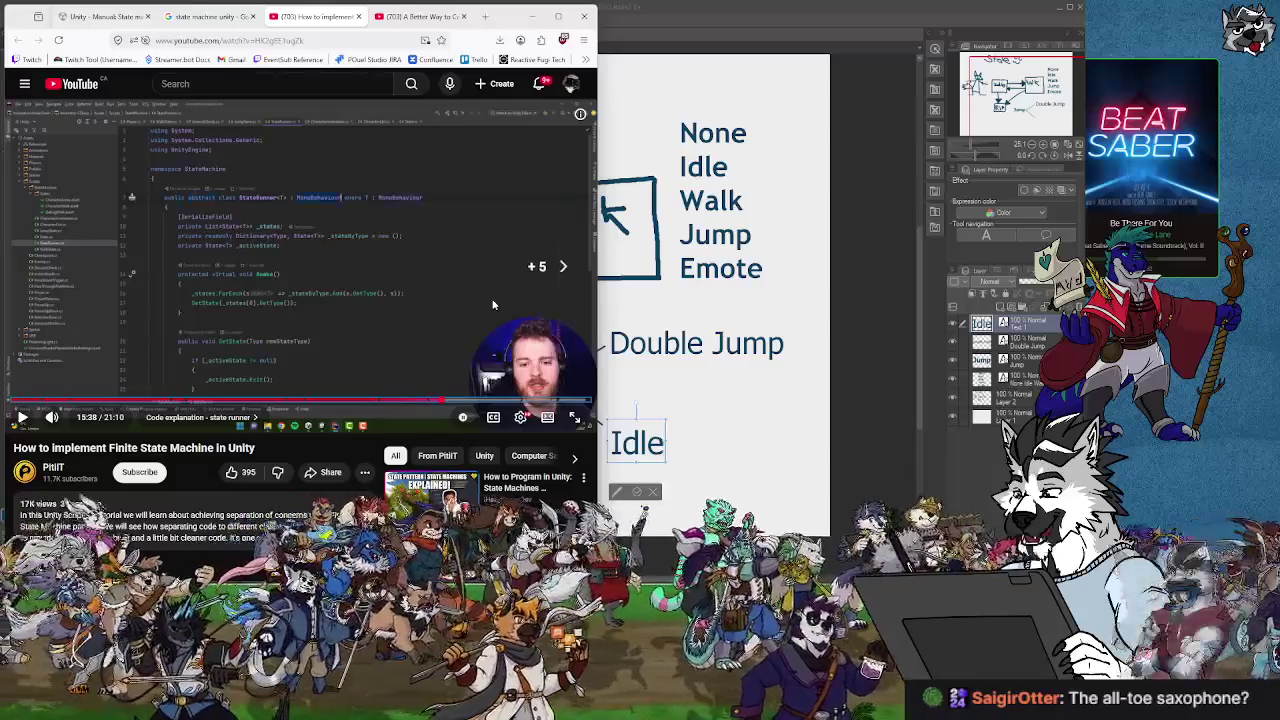
key("Right")
key("Right")
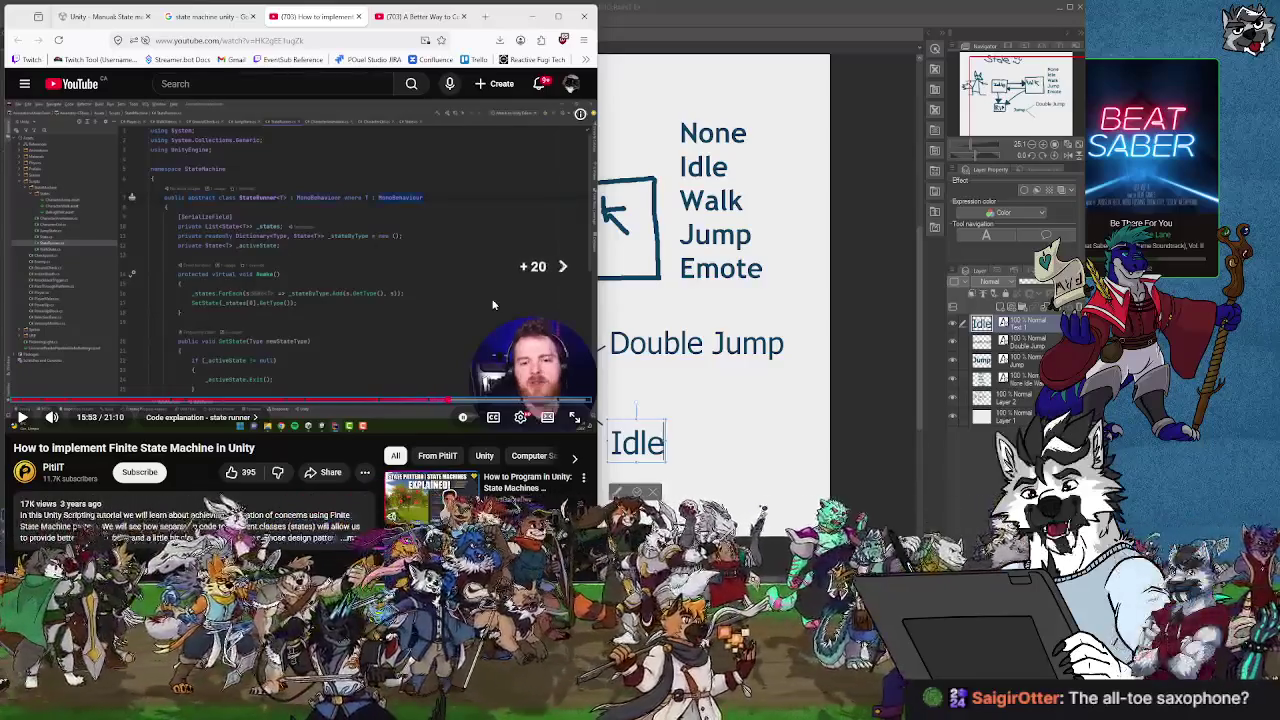
key("Right")
key("Right")
key("Right")
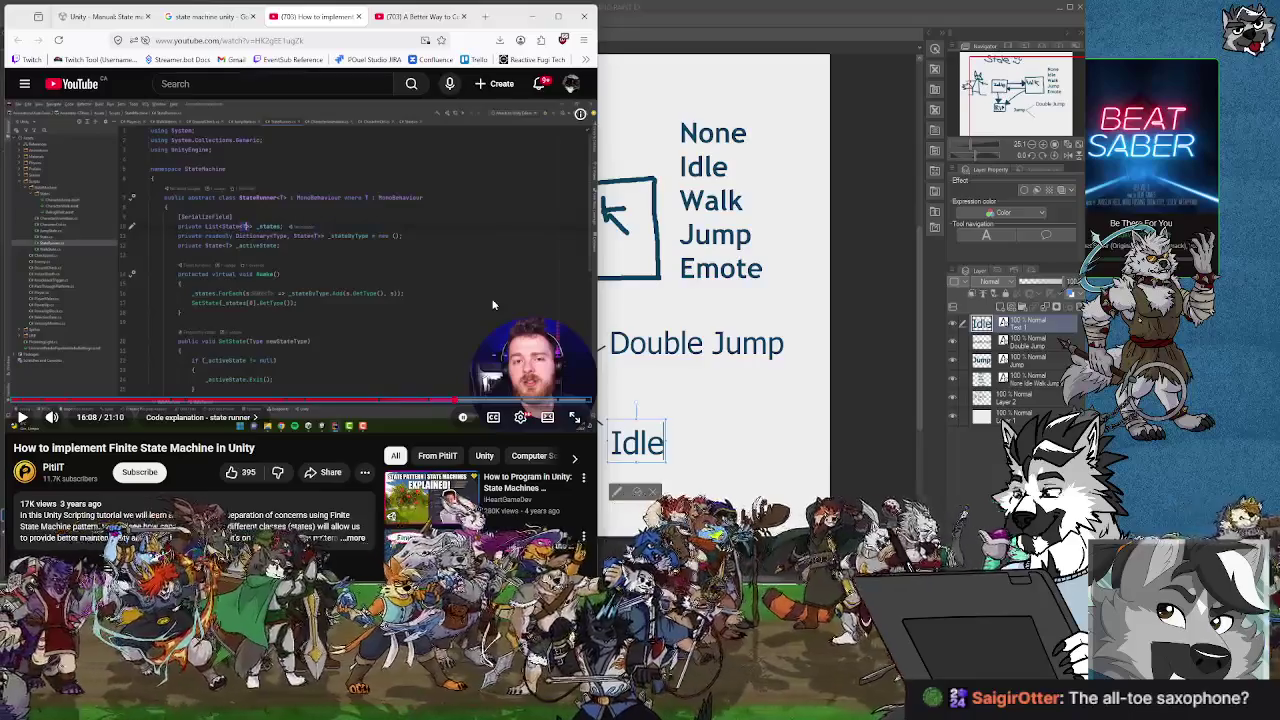
key("Right")
key("Right")
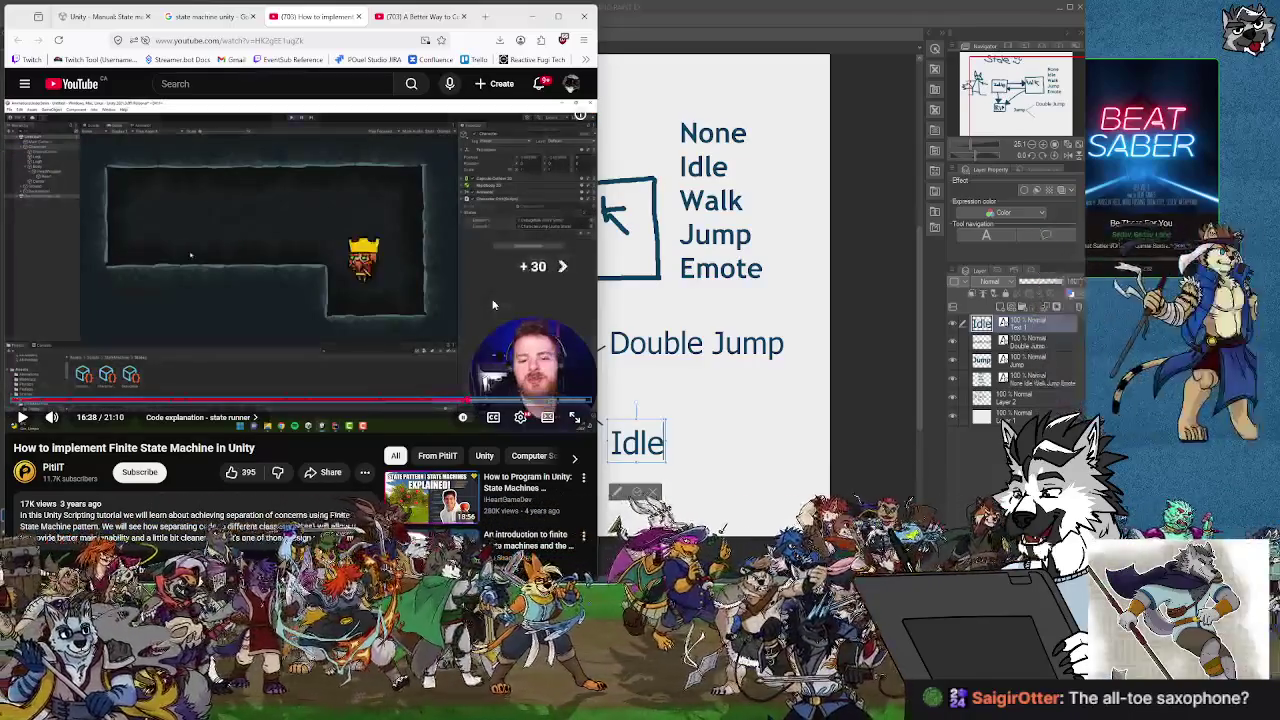
key("Right")
key("Right")
key("Right")
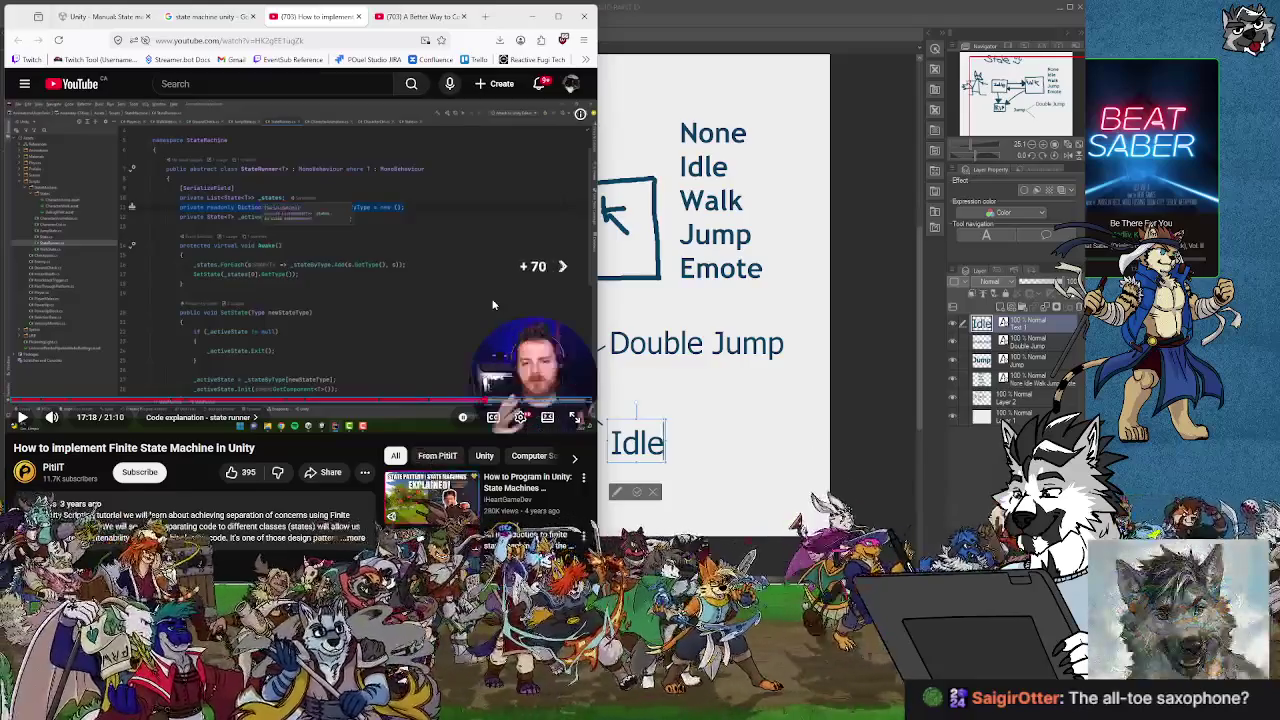
key("Right")
key("Right")
key("Right")
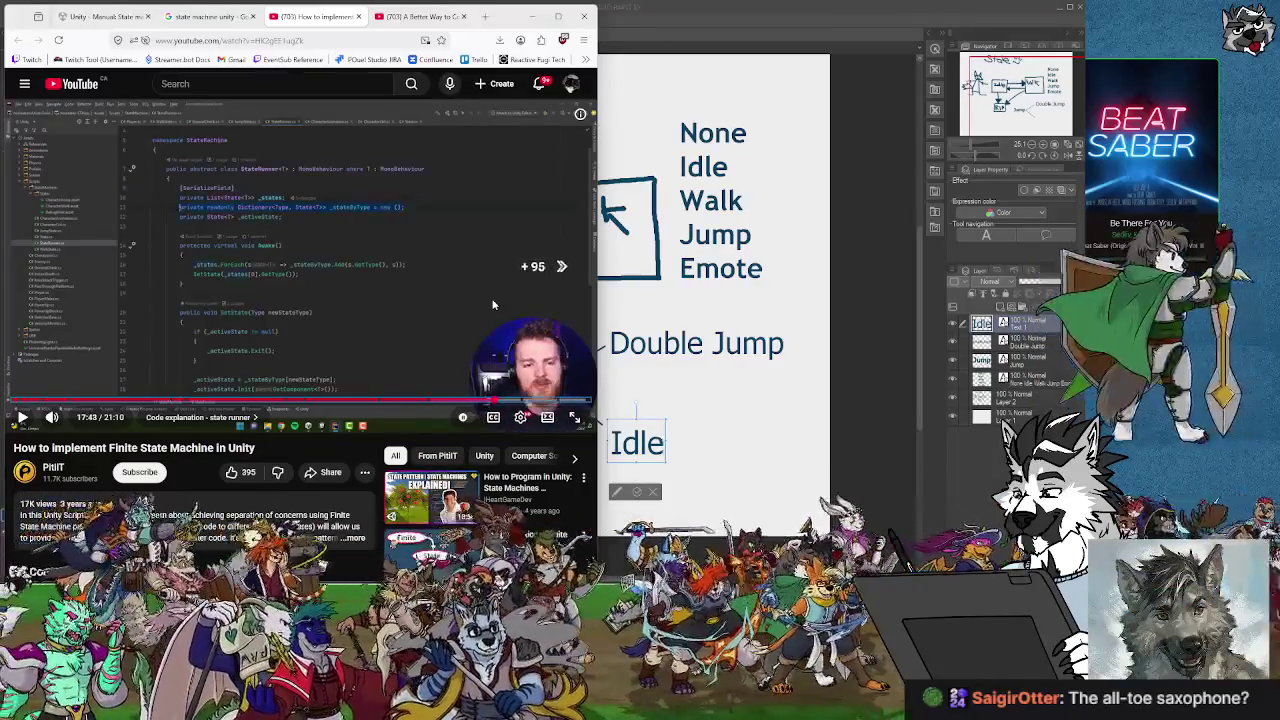
key("Right")
key("Right")
key("Right")
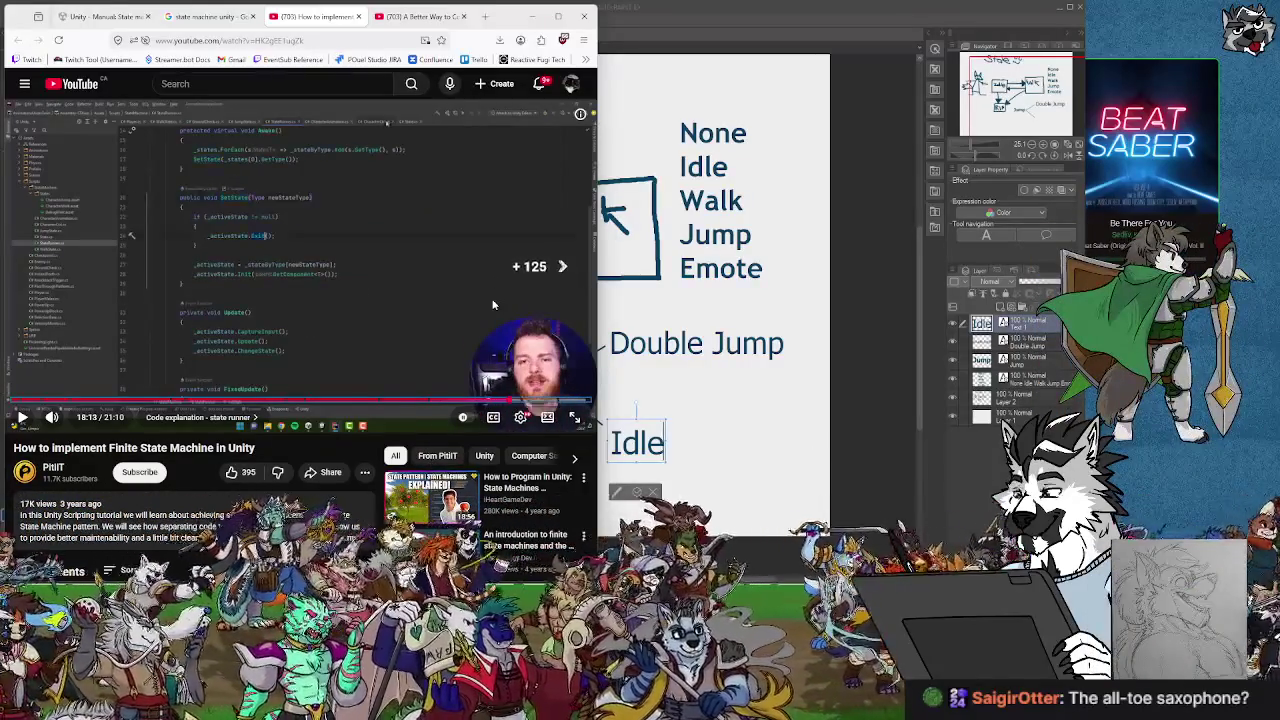
key("Right")
key("Left")
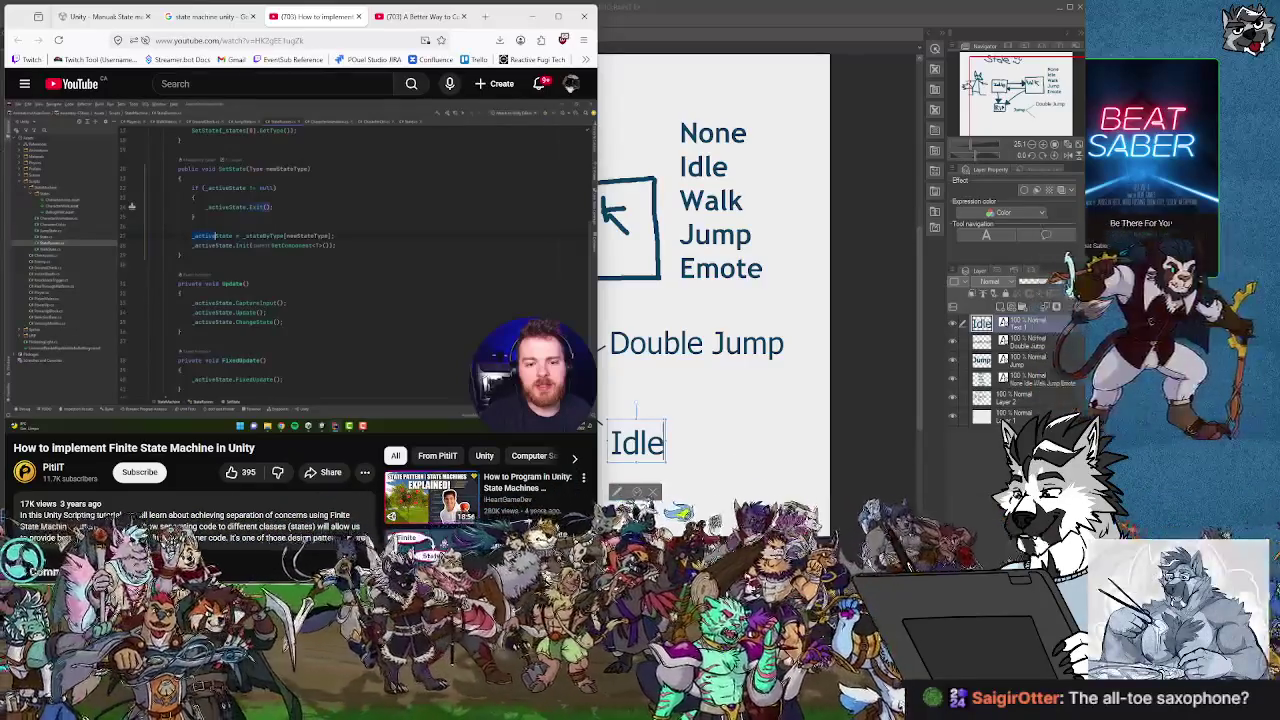
Skip ahead through the SetState method code, then step back to reread it.
key("Right")
key("Right")
key("Right")
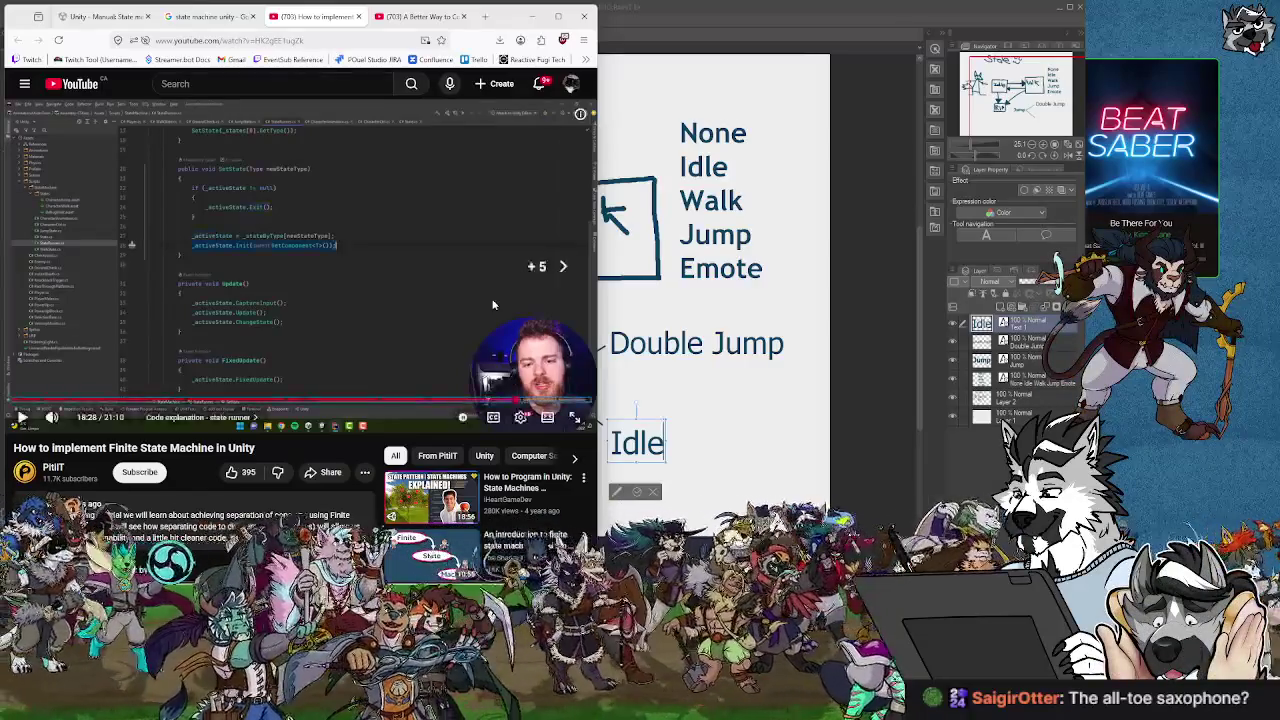
key("Right")
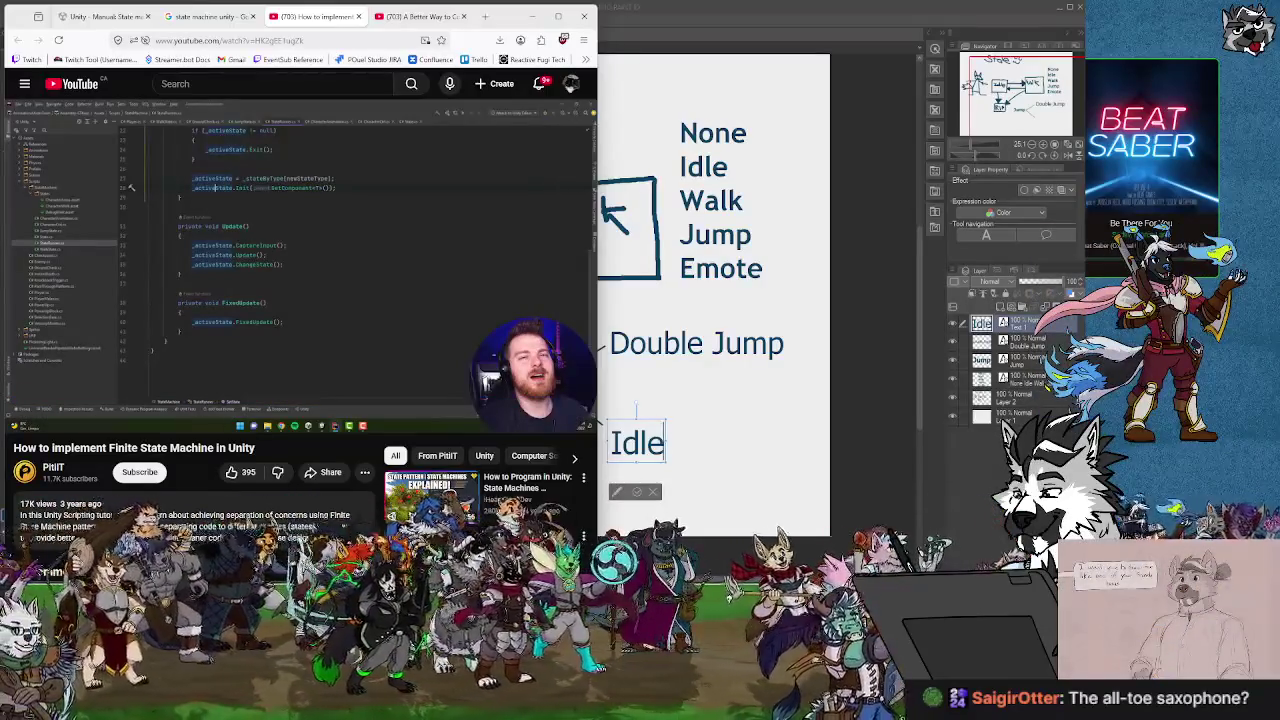
key("Left")
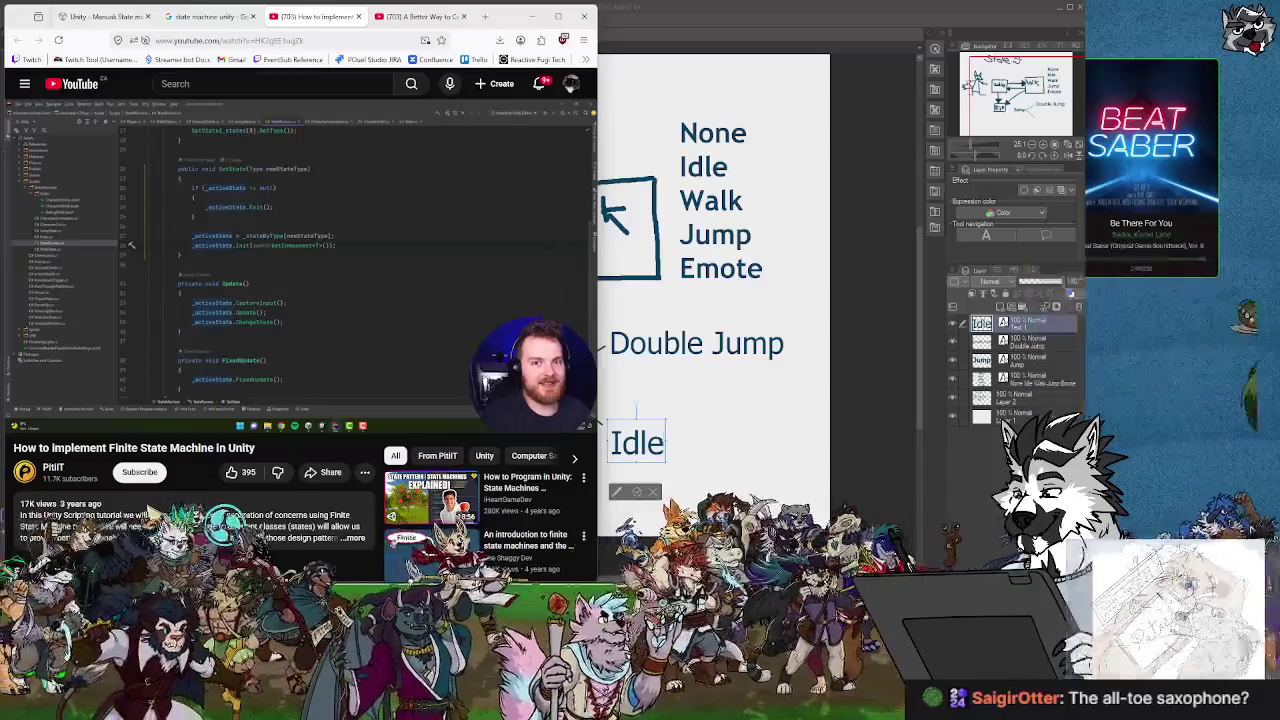
Rewind to about 6:26 for the abstract State class code, then minimize the browser.
key("Left")
key("Left")
key("Left")
key("Left")
key("Left")
key("Left")
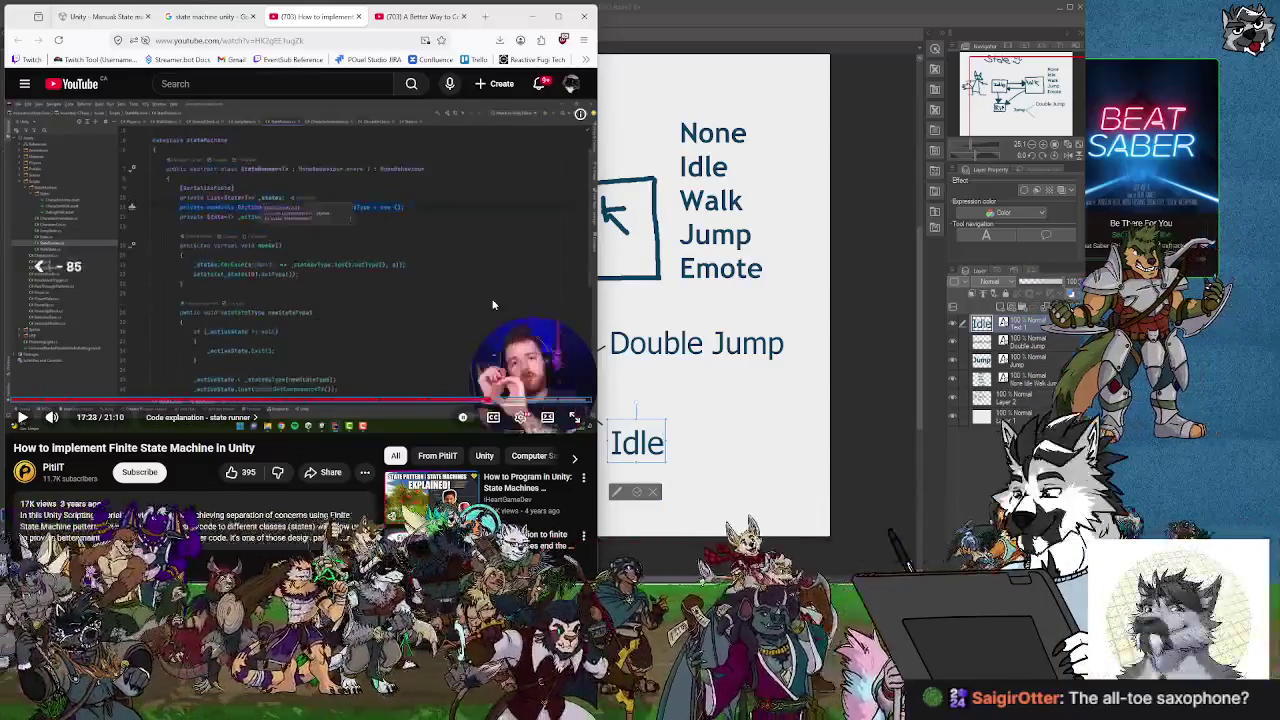
key("Left")
key("Left")
key("Left")
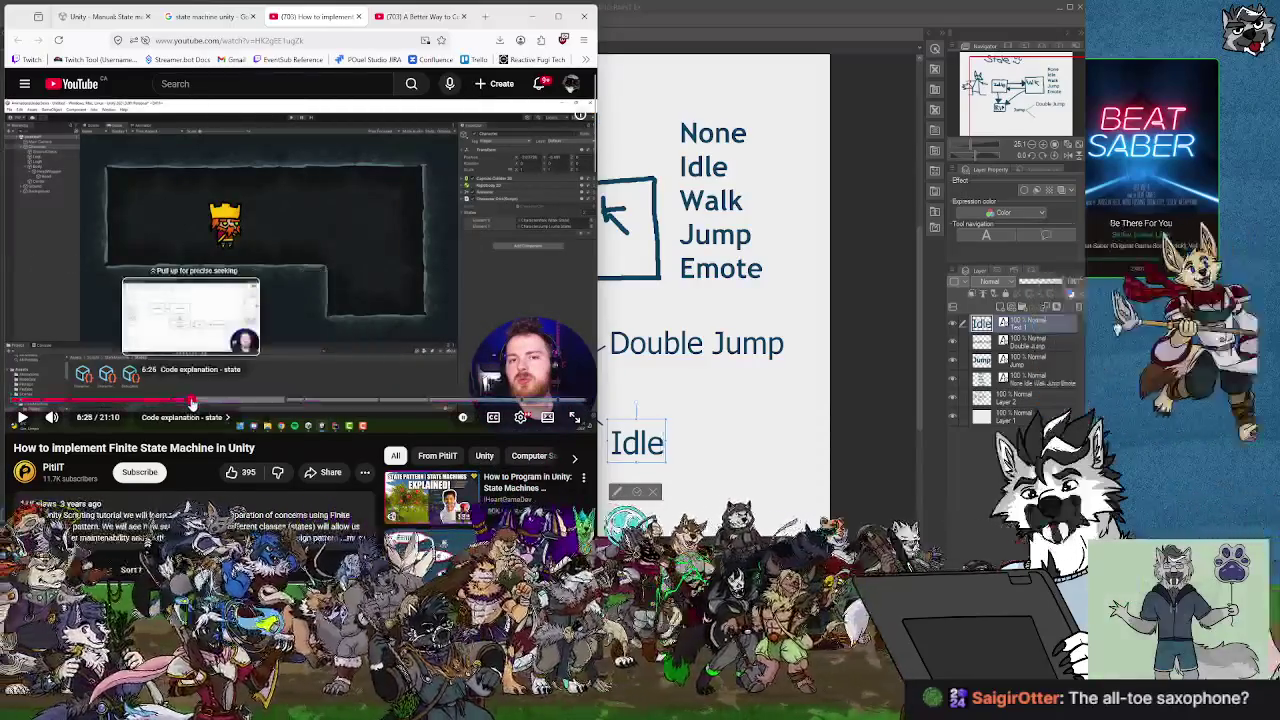
left_click(200, 403)
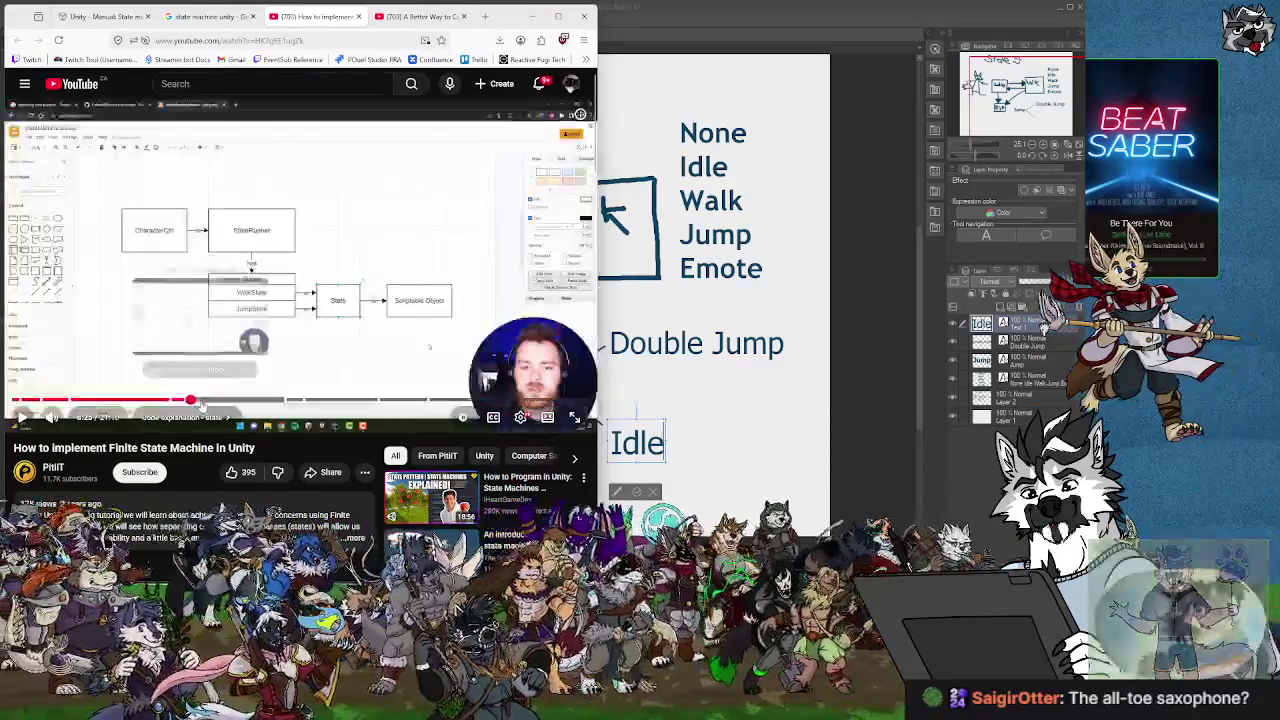
left_click(235, 402)
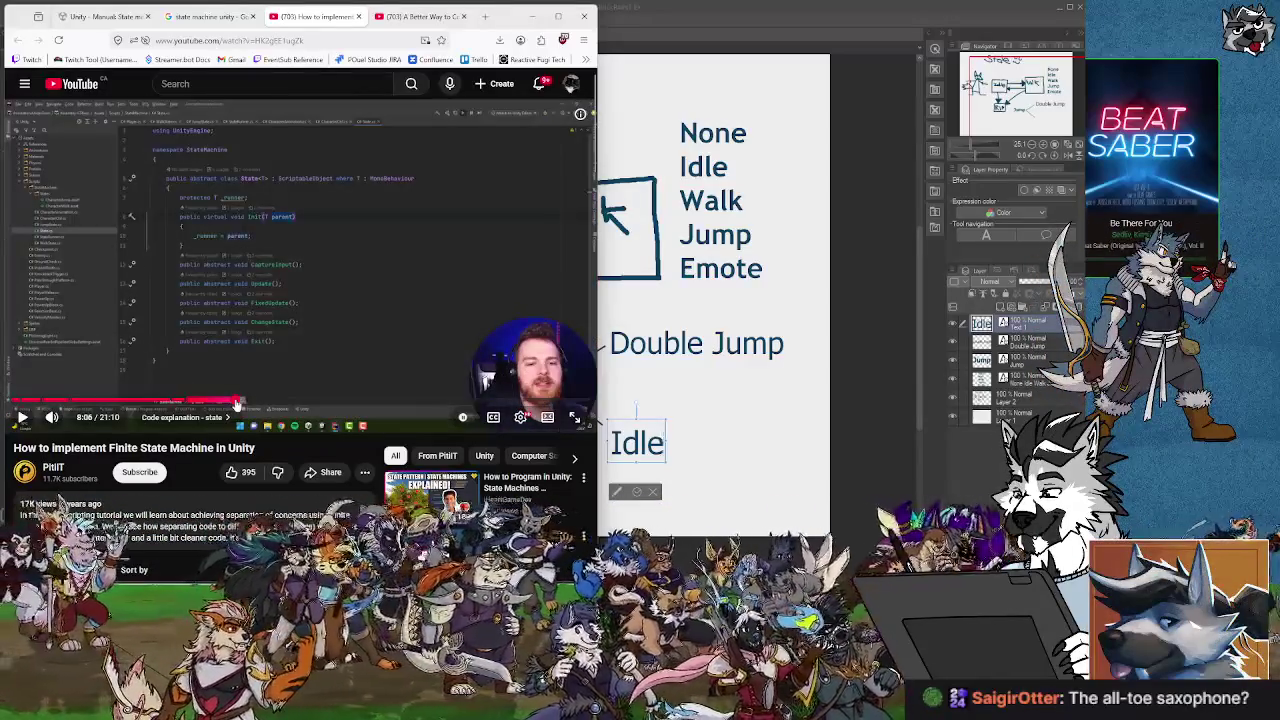
left_click(531, 16)
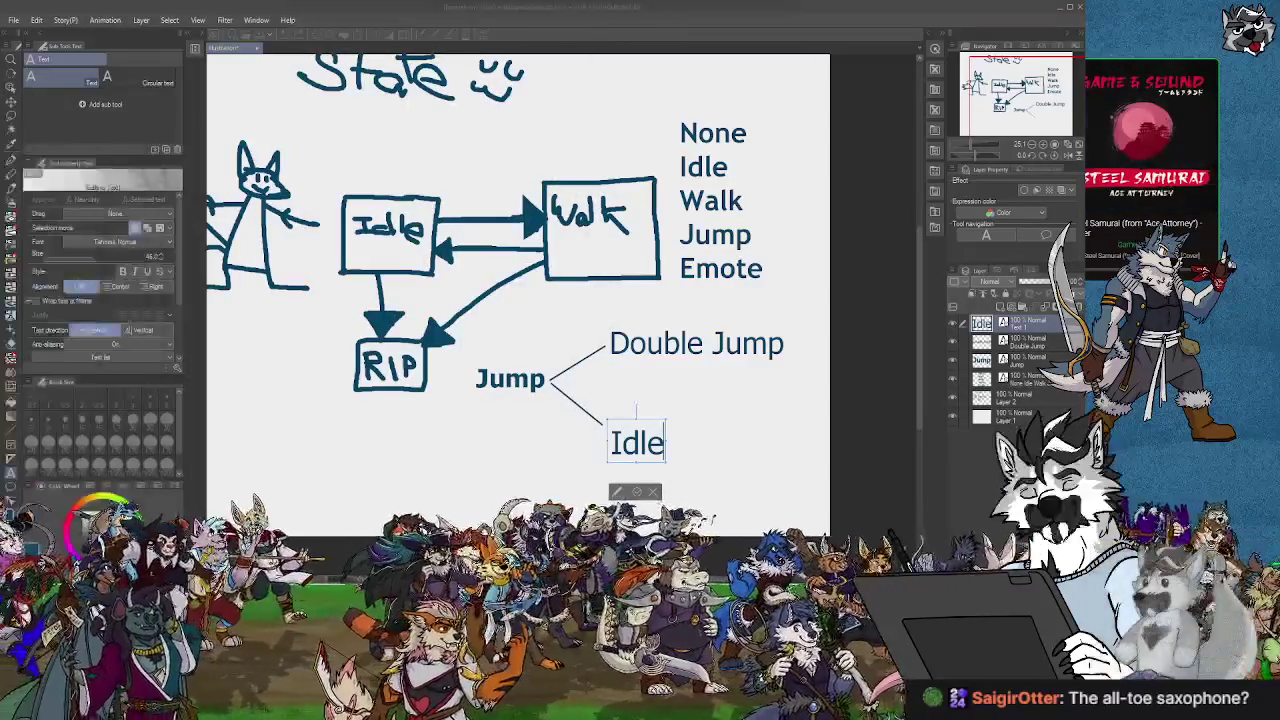
Review Notes.txt down to 'States for Caravan Members', then Alt+Tab to the Unity editor.
left_click(1054, 8)
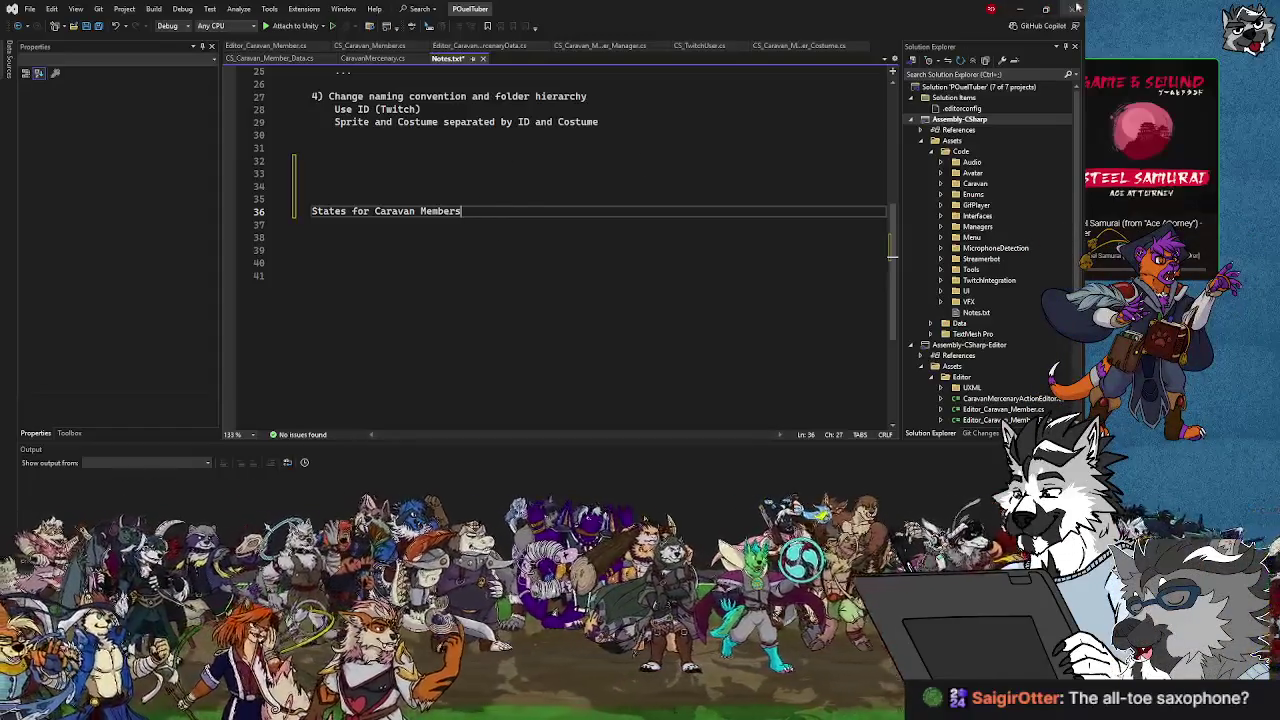
key("alt+Tab")
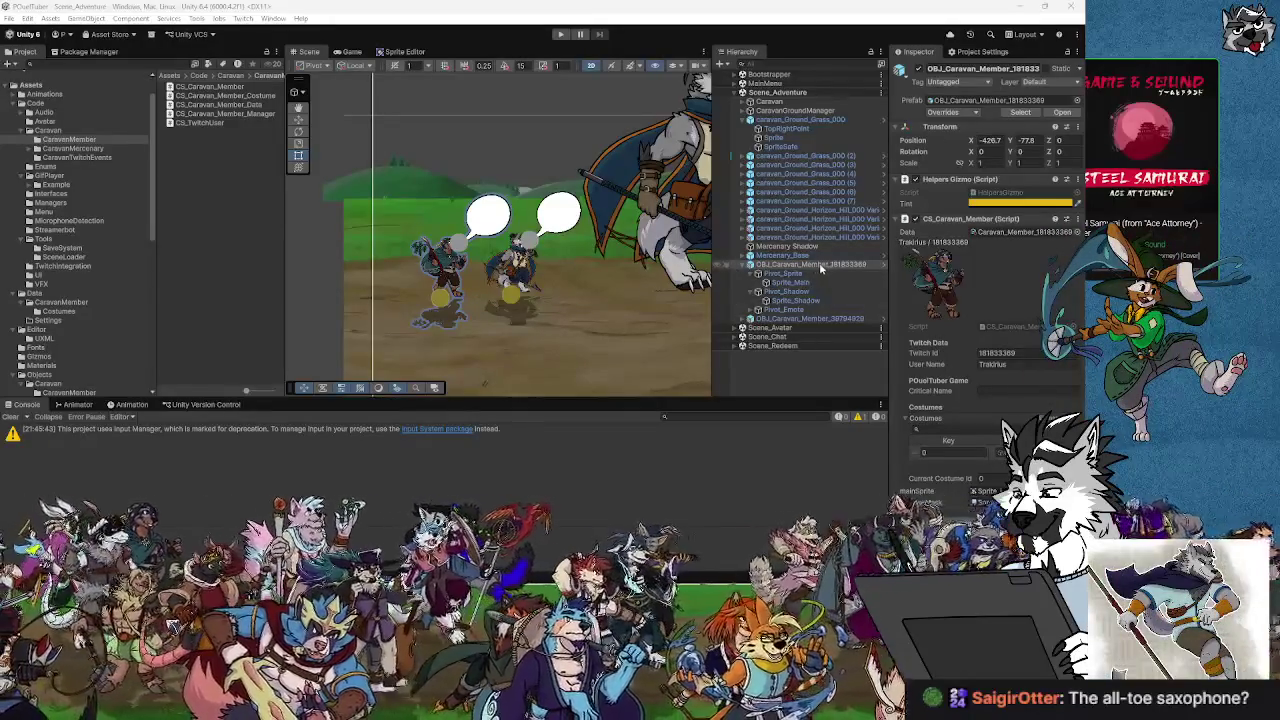
Select the first caravan member and open its CS_Caravan_Member_Data script from the Inspector's Data field.
left_click_drag(537, 329, 535, 258)
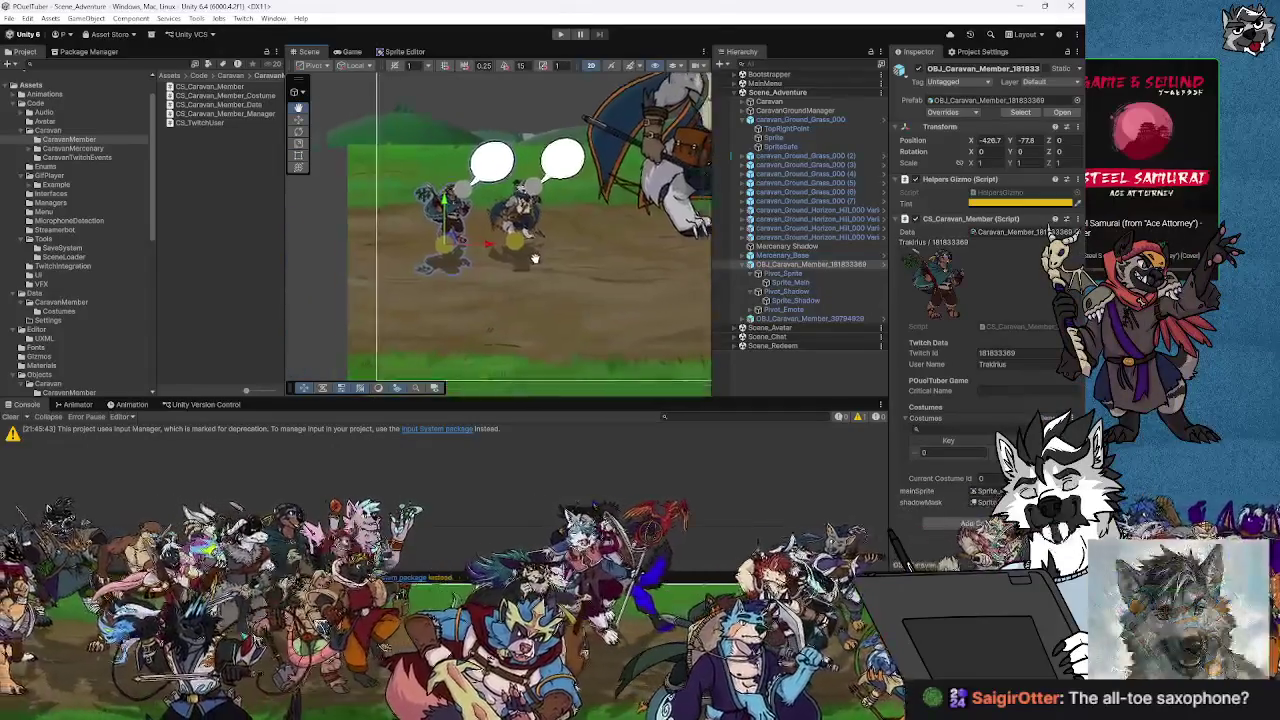
scroll(453, 242, "up", 3)
left_click(780, 273)
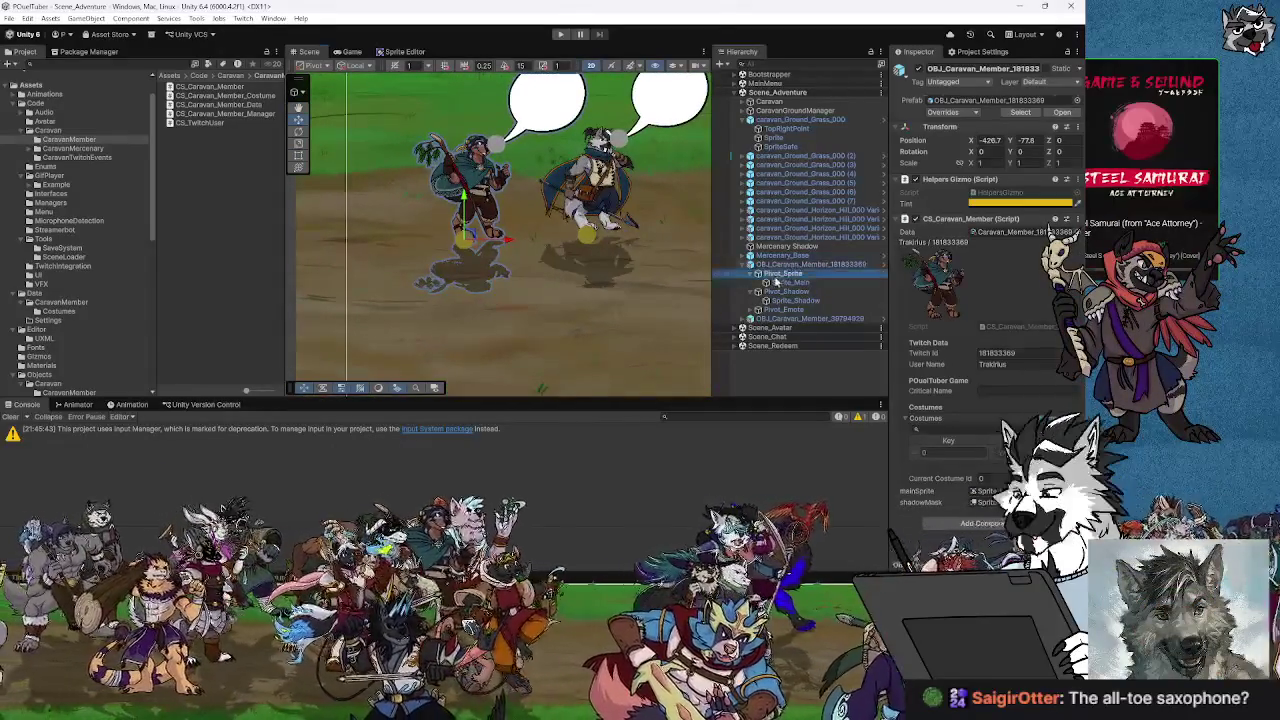
left_click(800, 264)
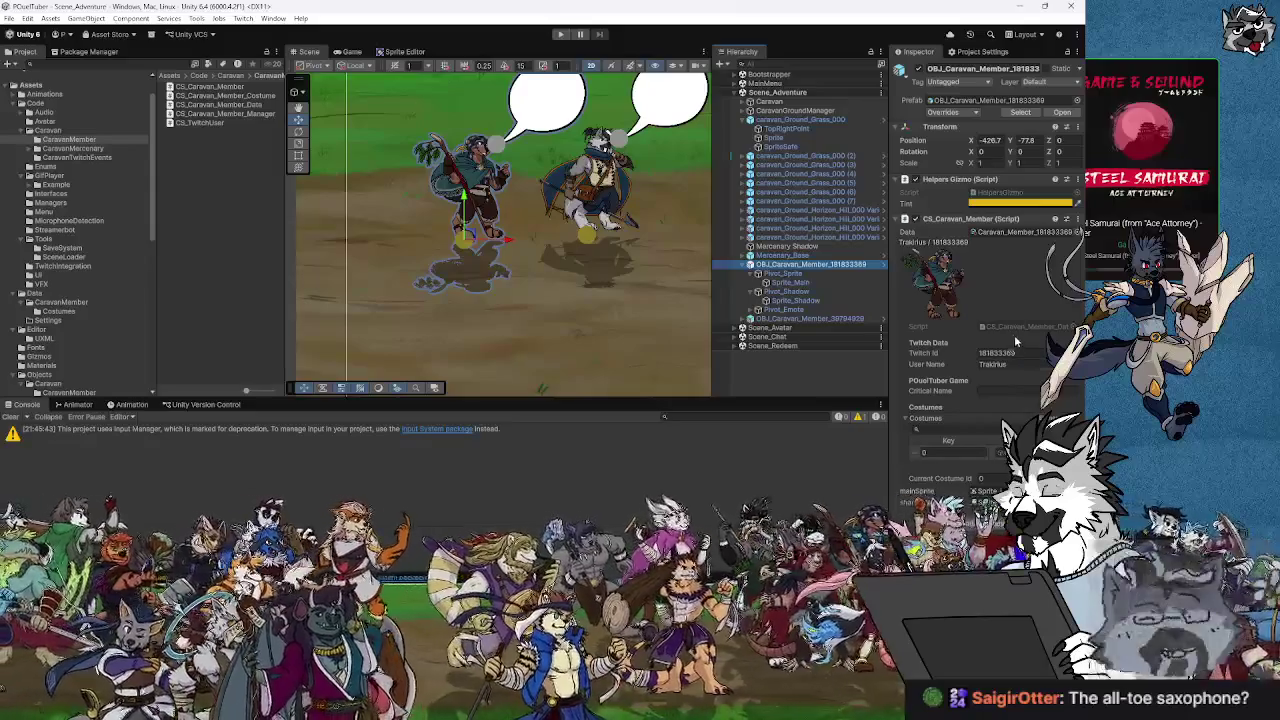
double_click(1007, 330)
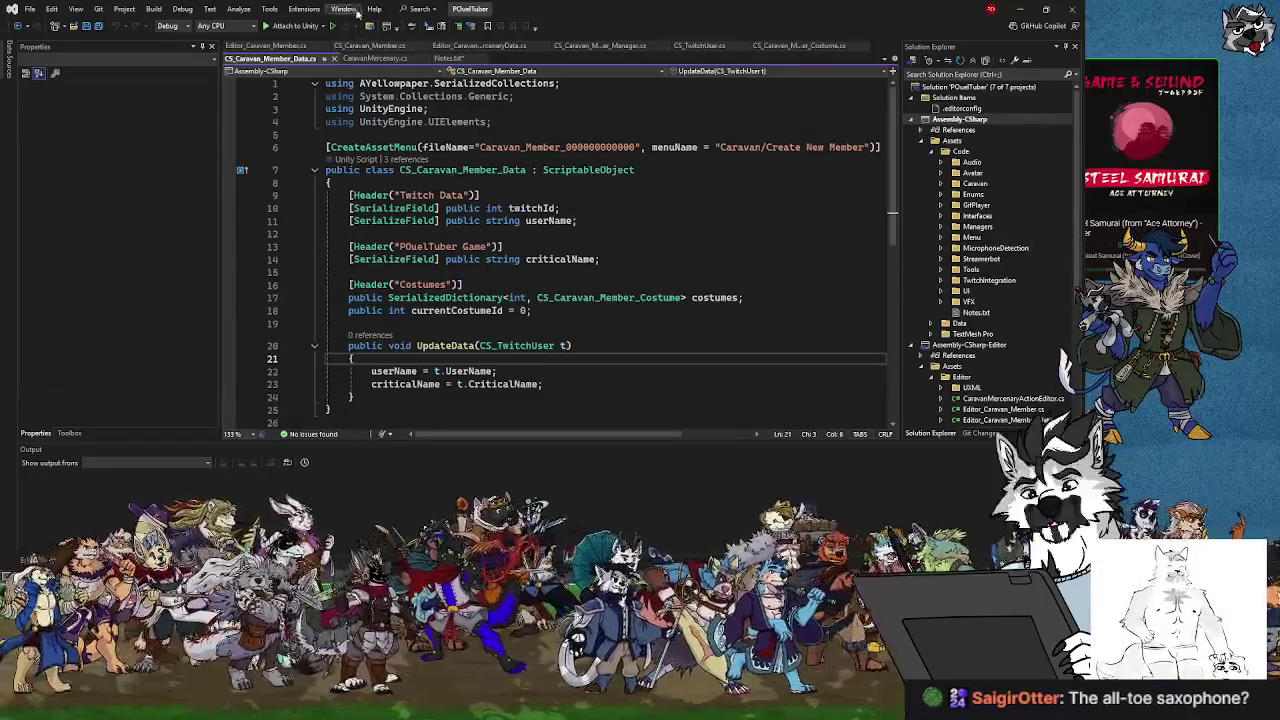
Review CS_Caravan_Member.cs from the top, then minimize Visual Studio to return to Unity.
left_click(369, 46)
scroll(600, 310, "up", 3)
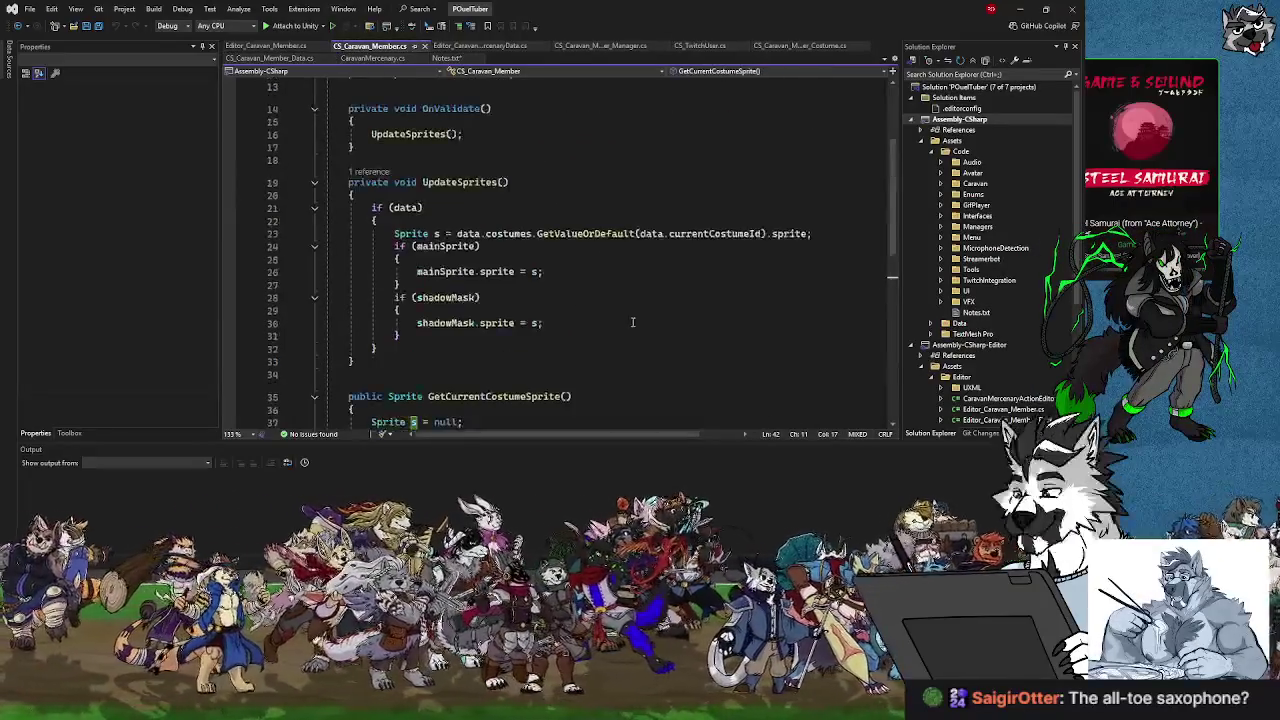
scroll(632, 322, "up", 4)
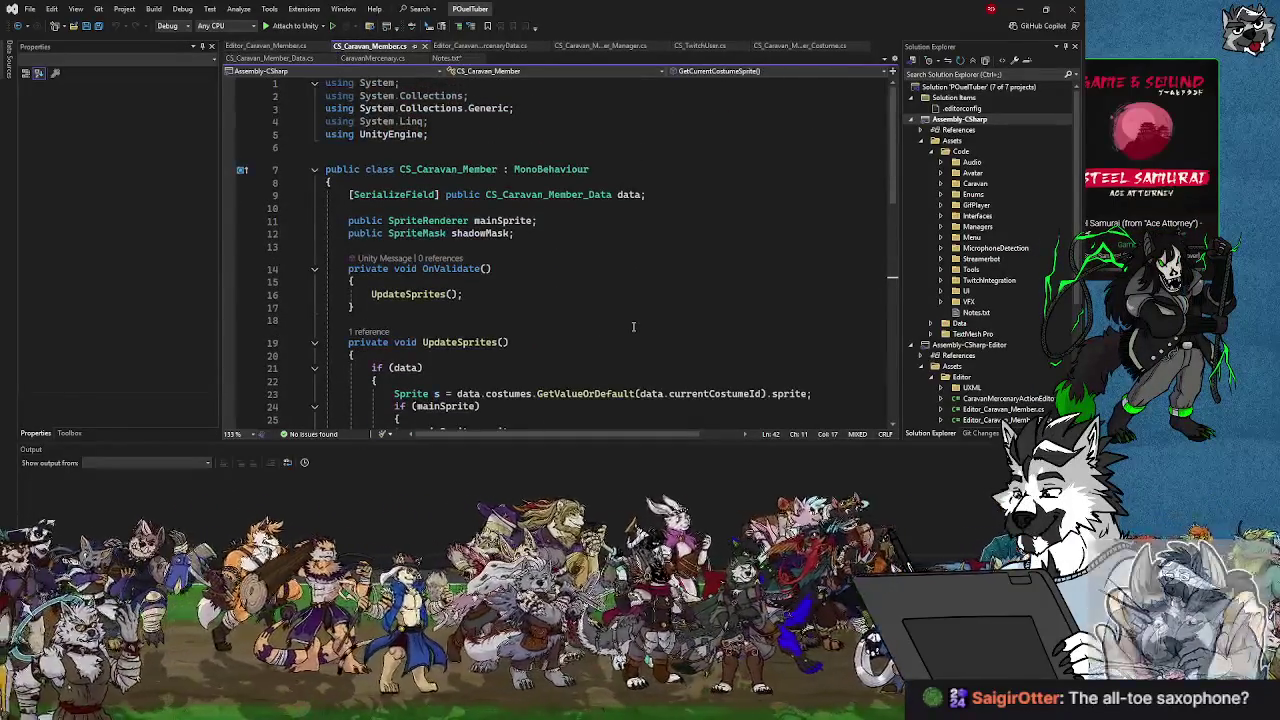
left_click(541, 210)
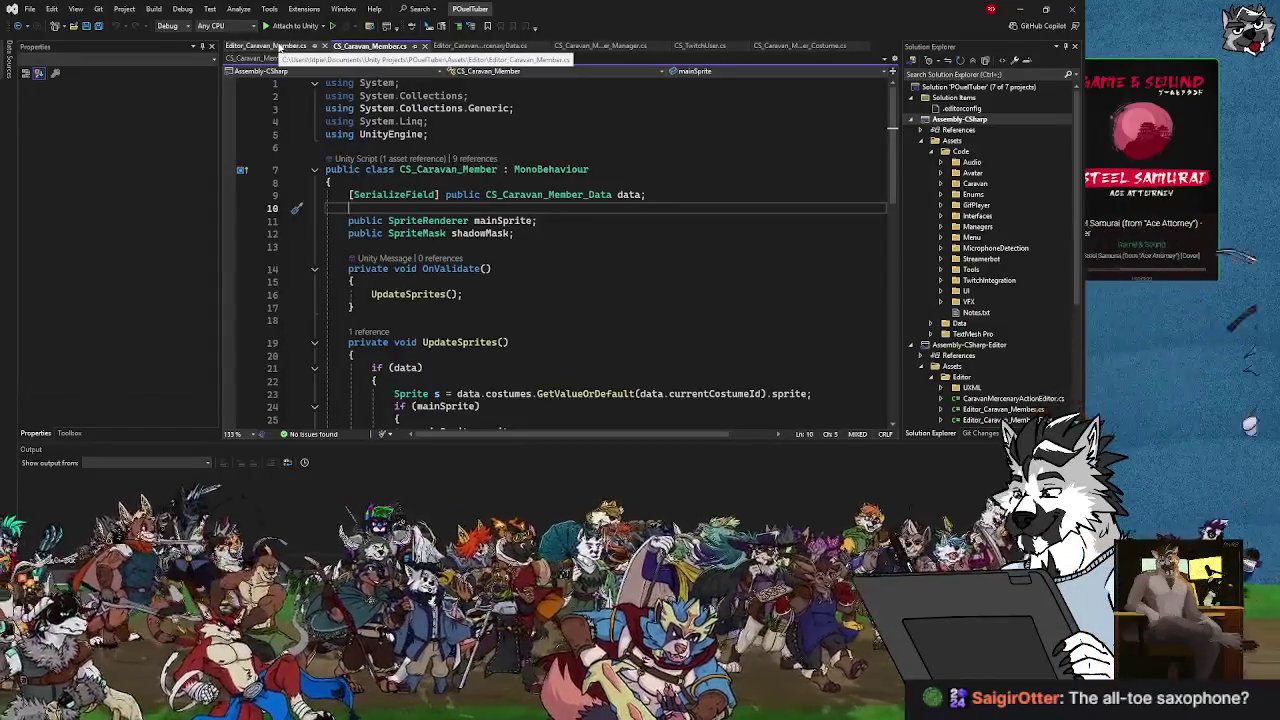
left_click(1019, 9)
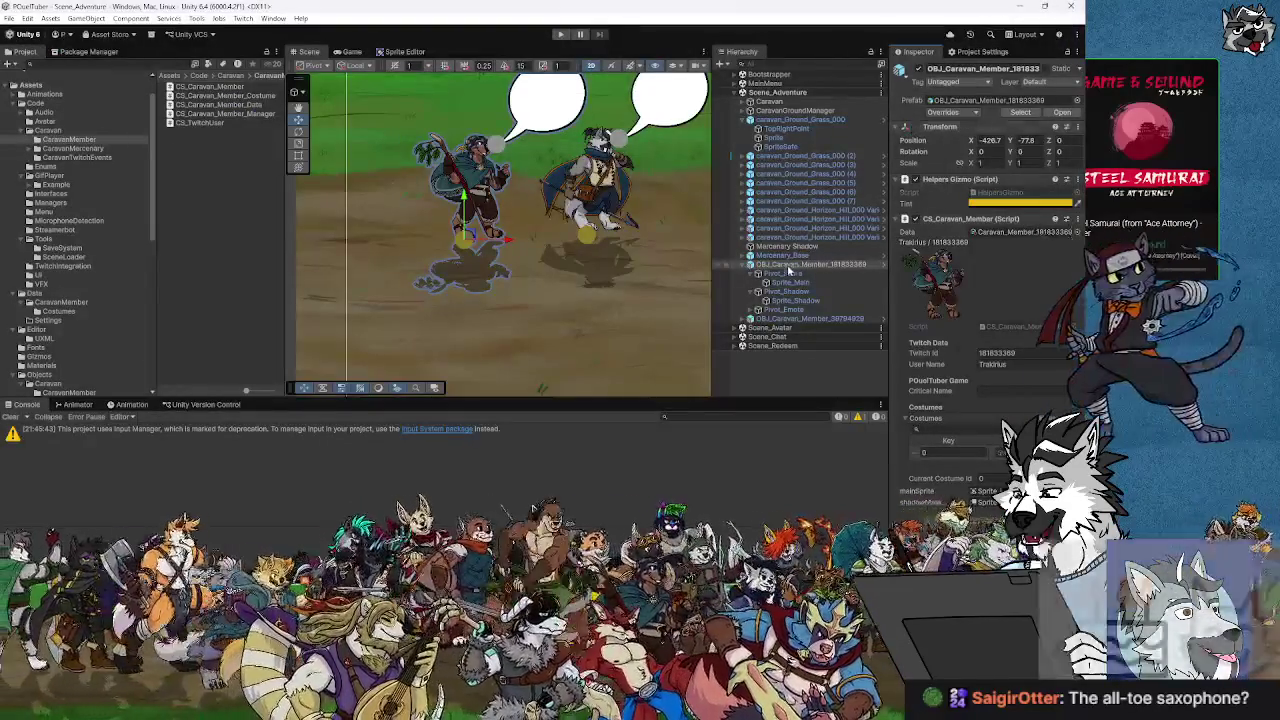
left_click(784, 273)
left_click(789, 283)
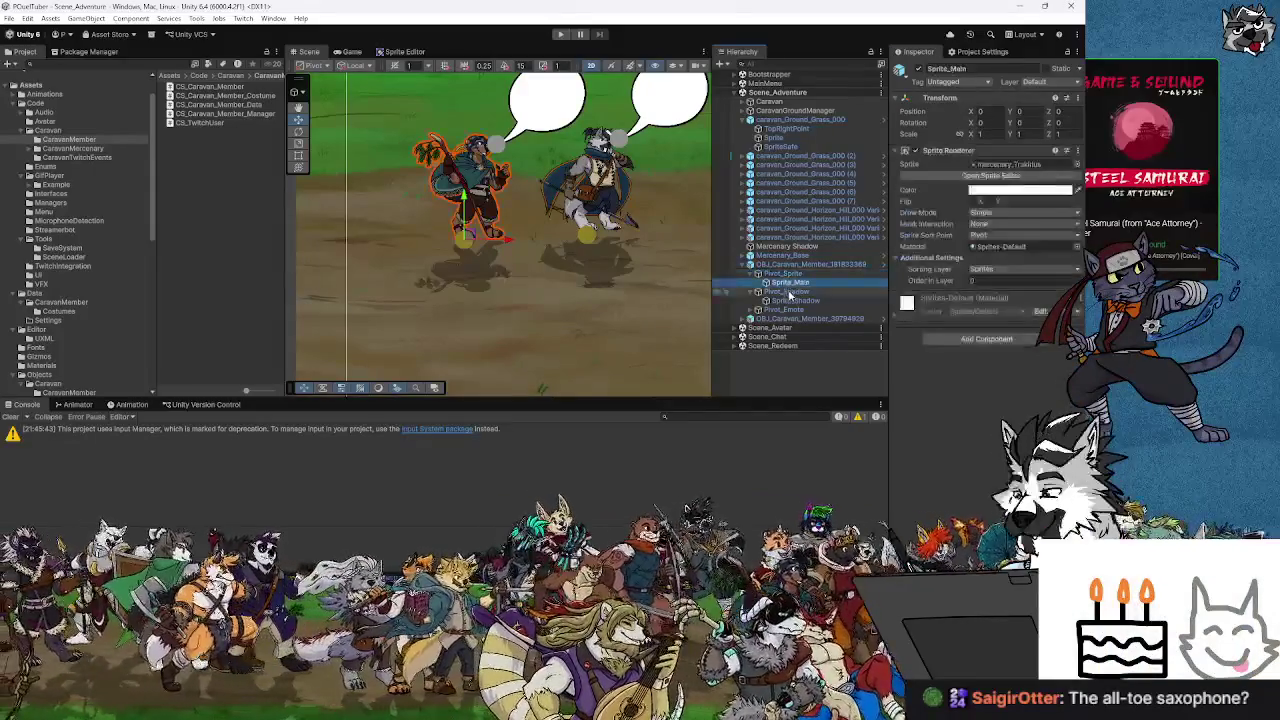
left_click(790, 300)
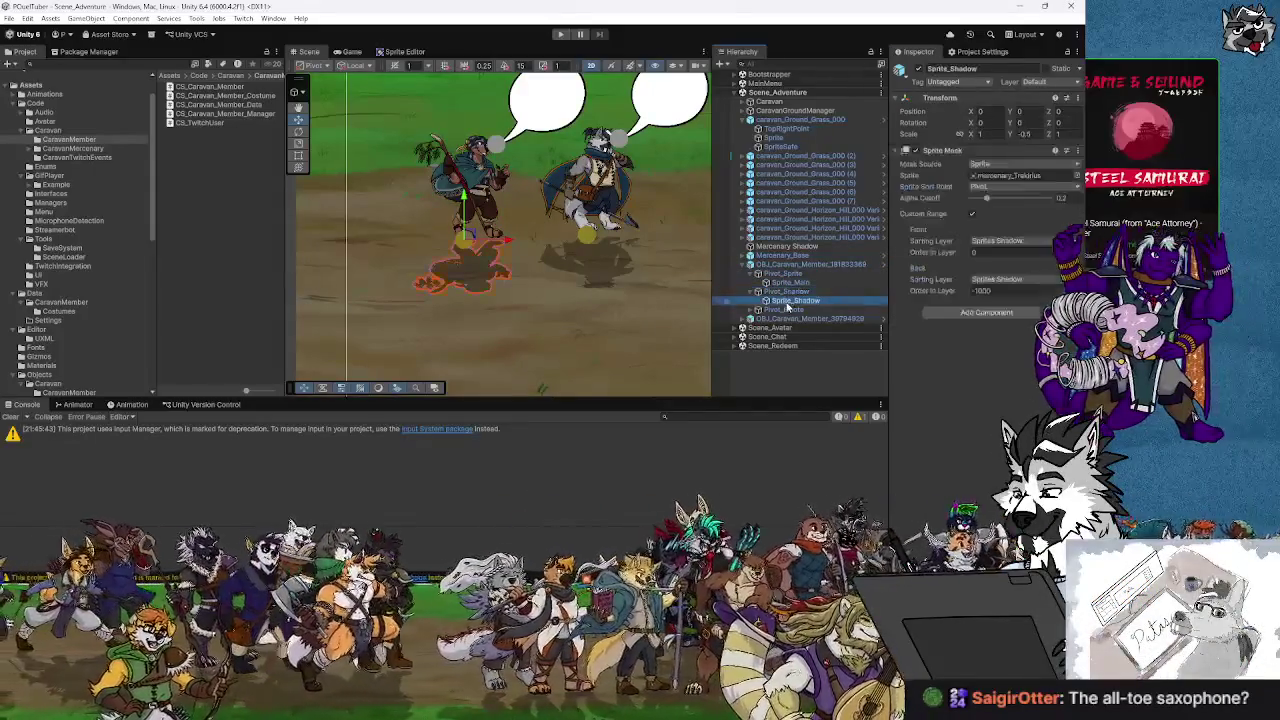
left_click(788, 318)
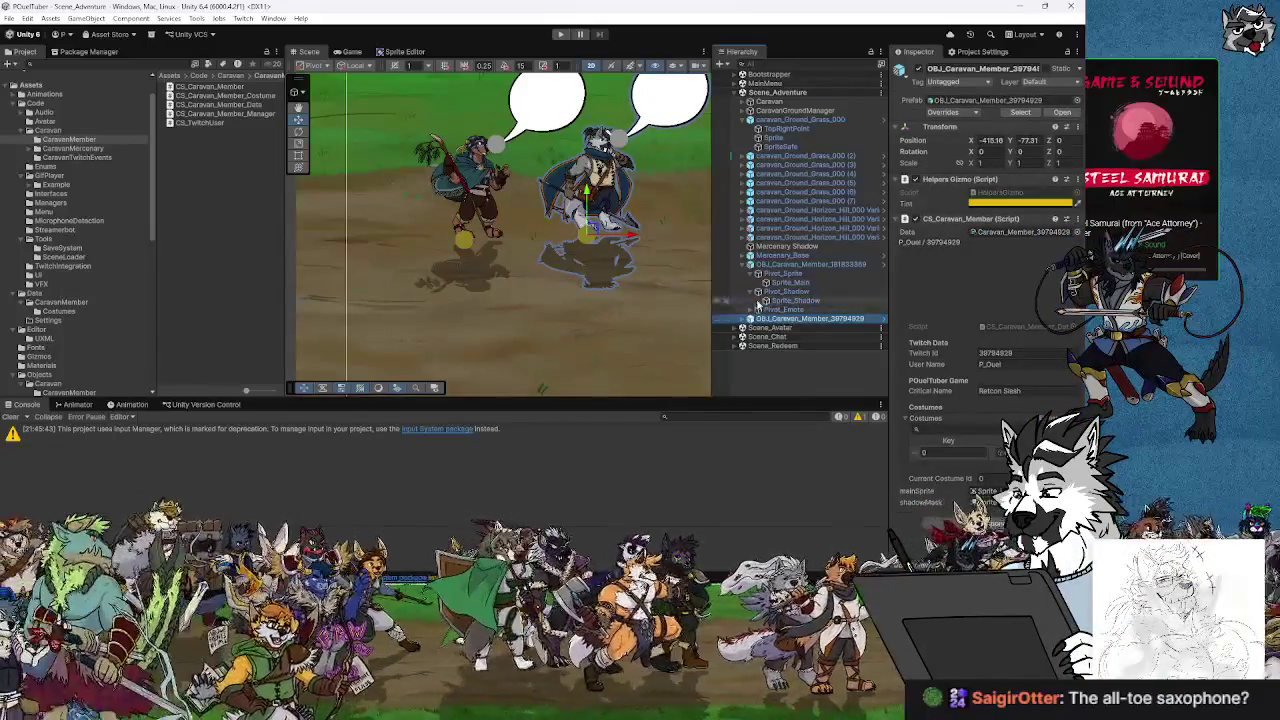
left_click(785, 309)
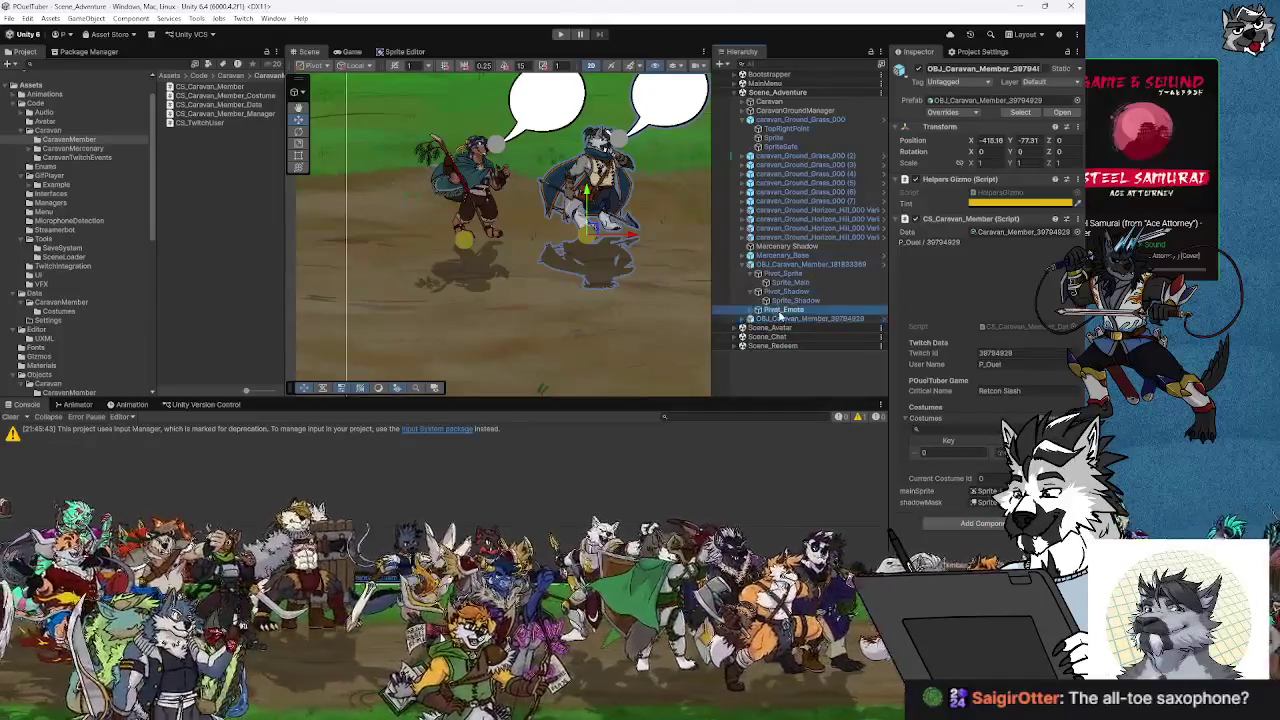
left_click(800, 264)
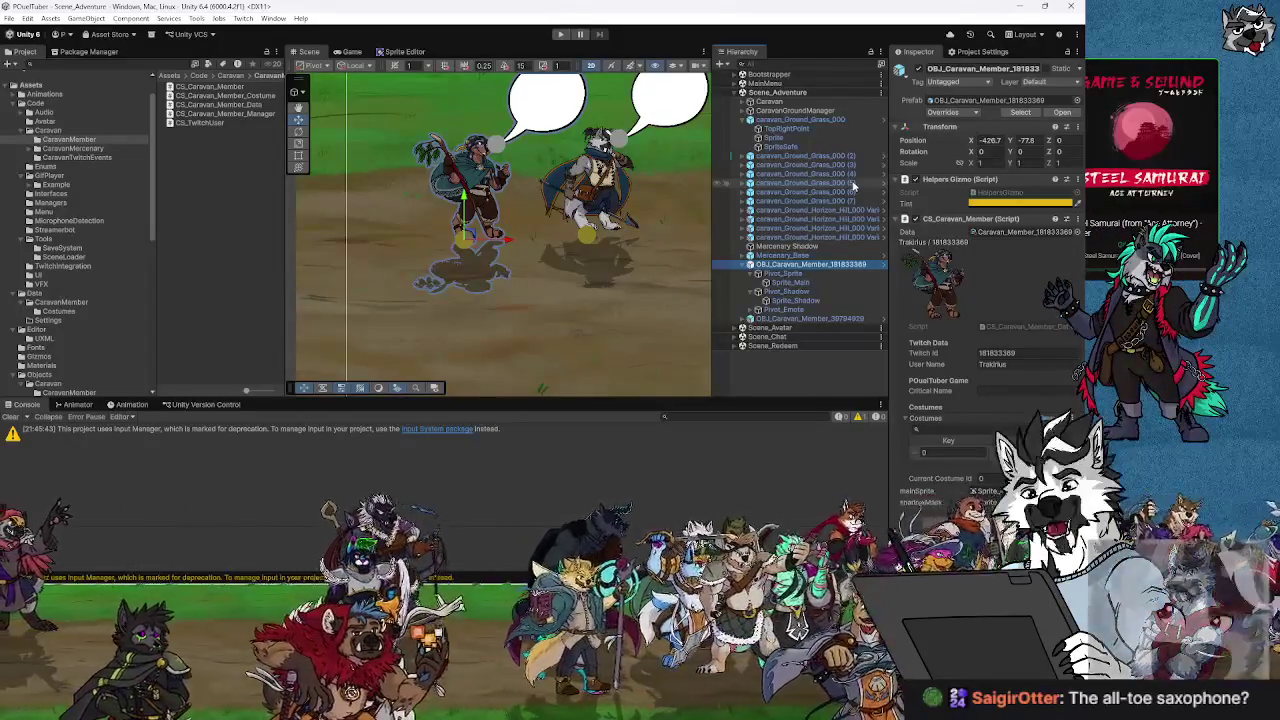
left_click(72, 141)
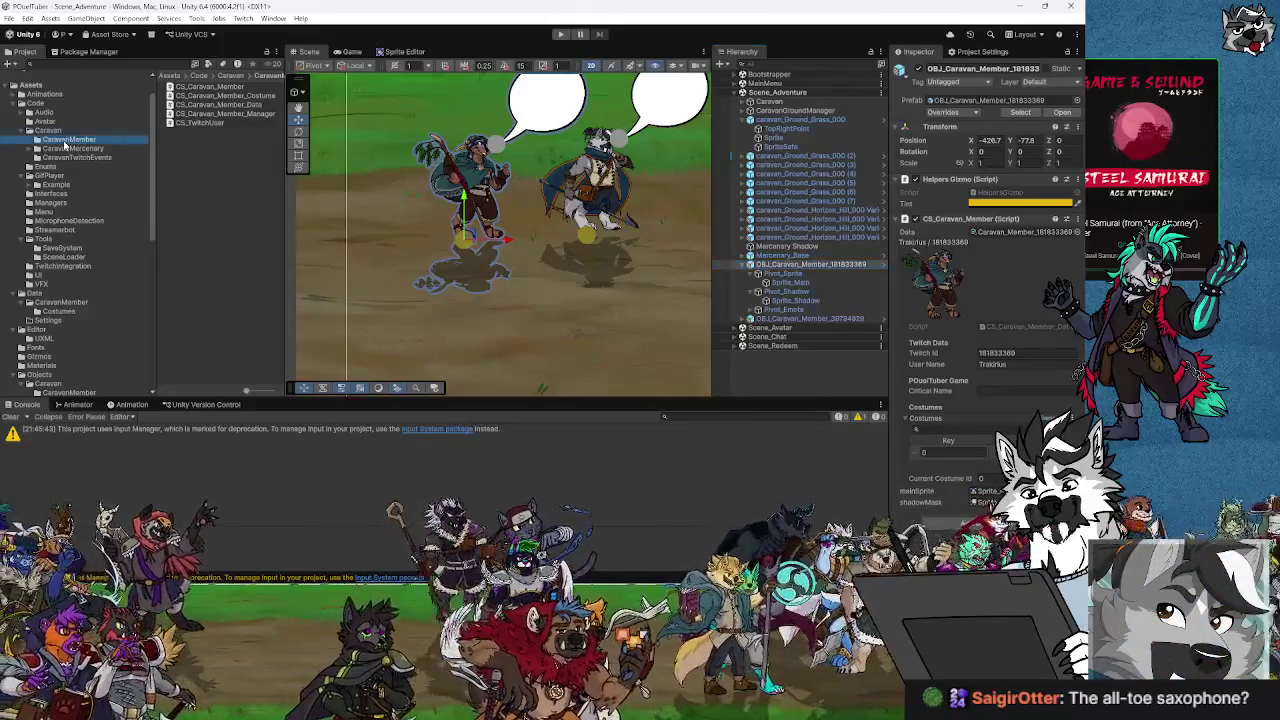
left_click(78, 149)
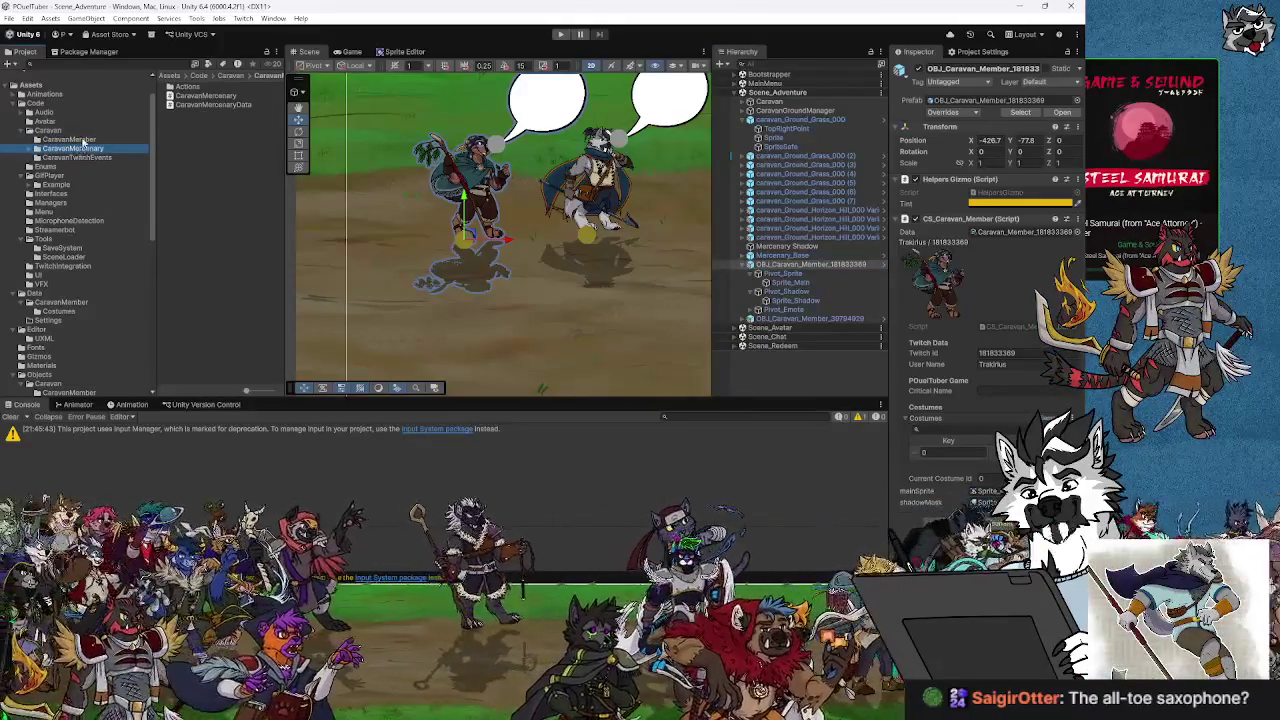
left_click(82, 141)
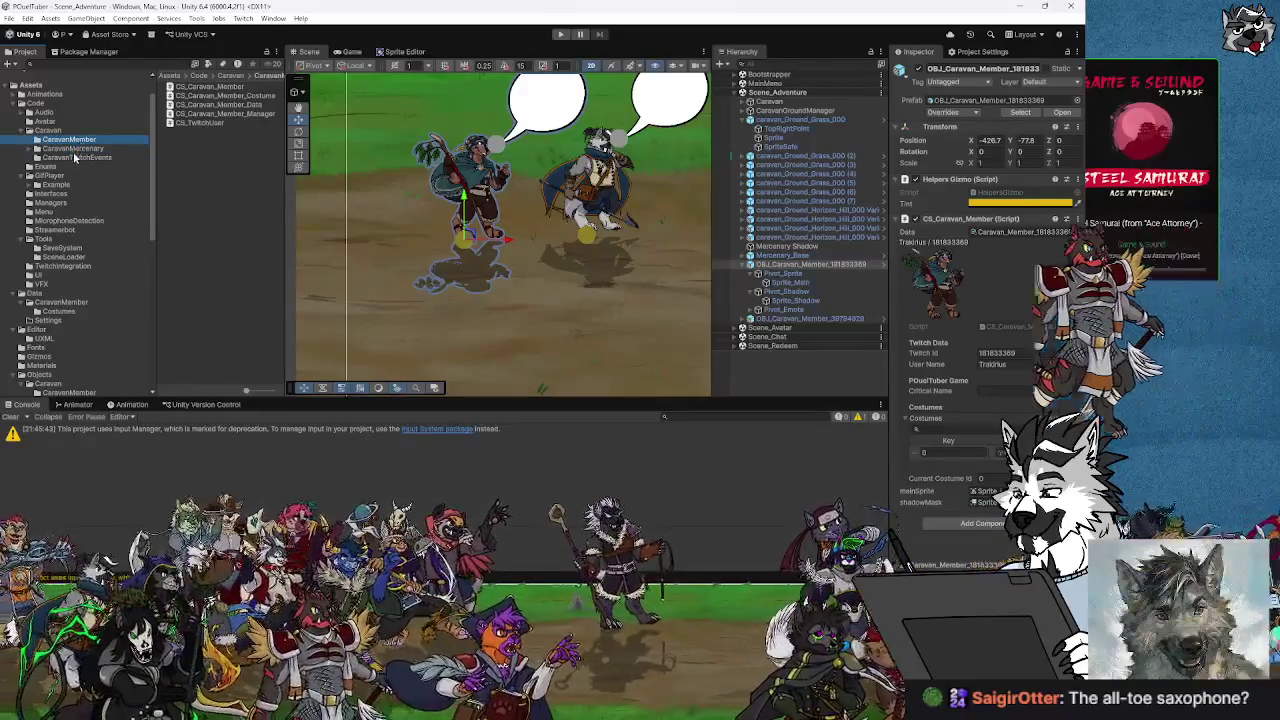
left_click(62, 148)
left_click(65, 140)
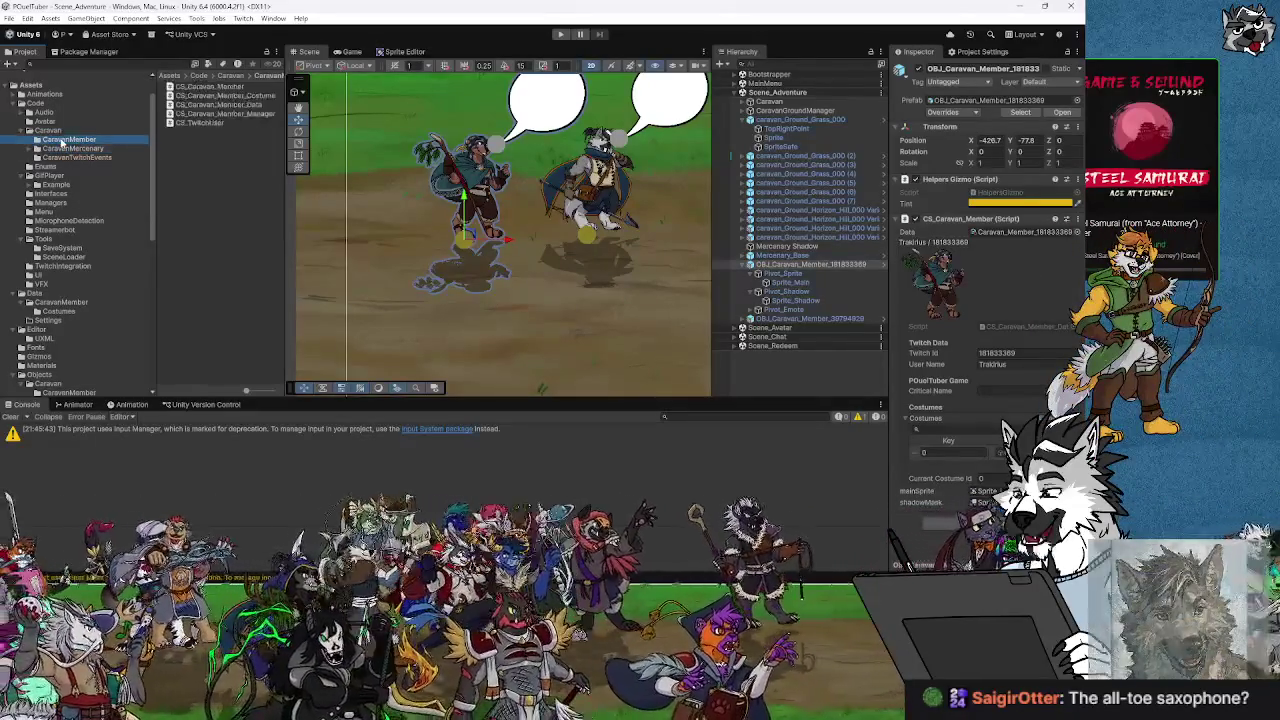
Create a new folder inside CaravanMember in the Project panel and name it StateMachine.
right_click(68, 140)
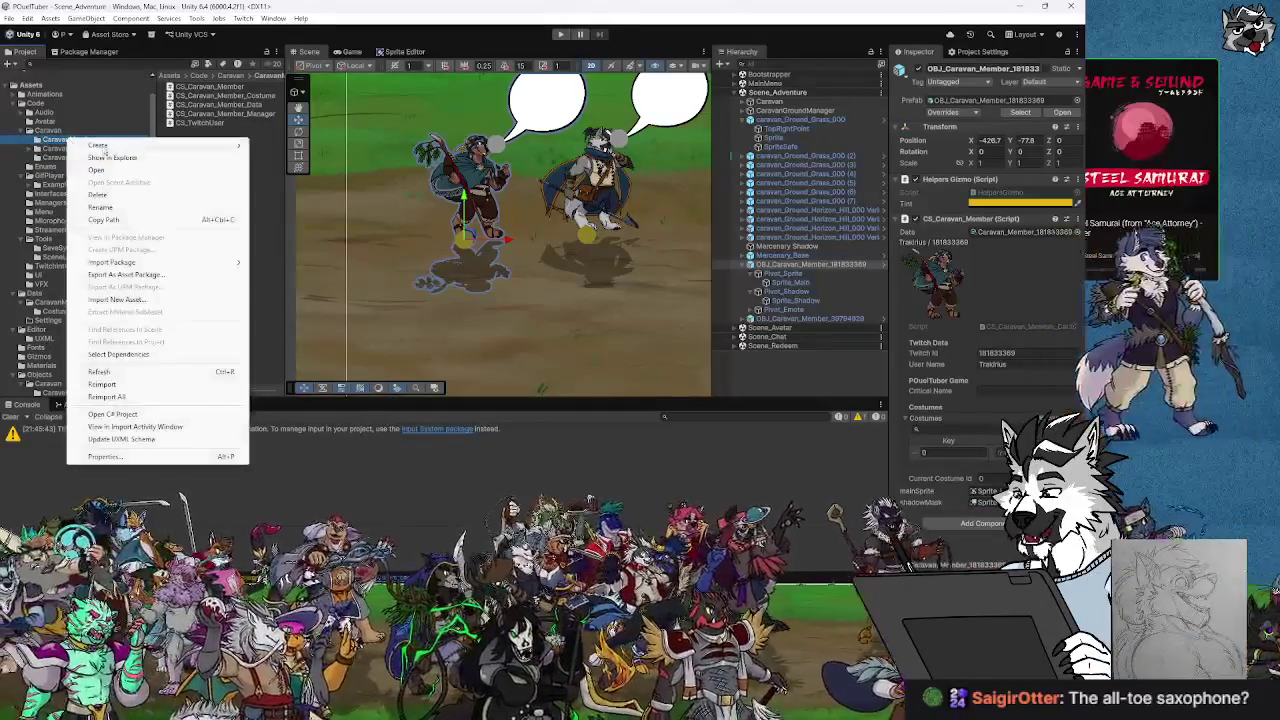
mouse_move(160, 145)
left_click(277, 146)
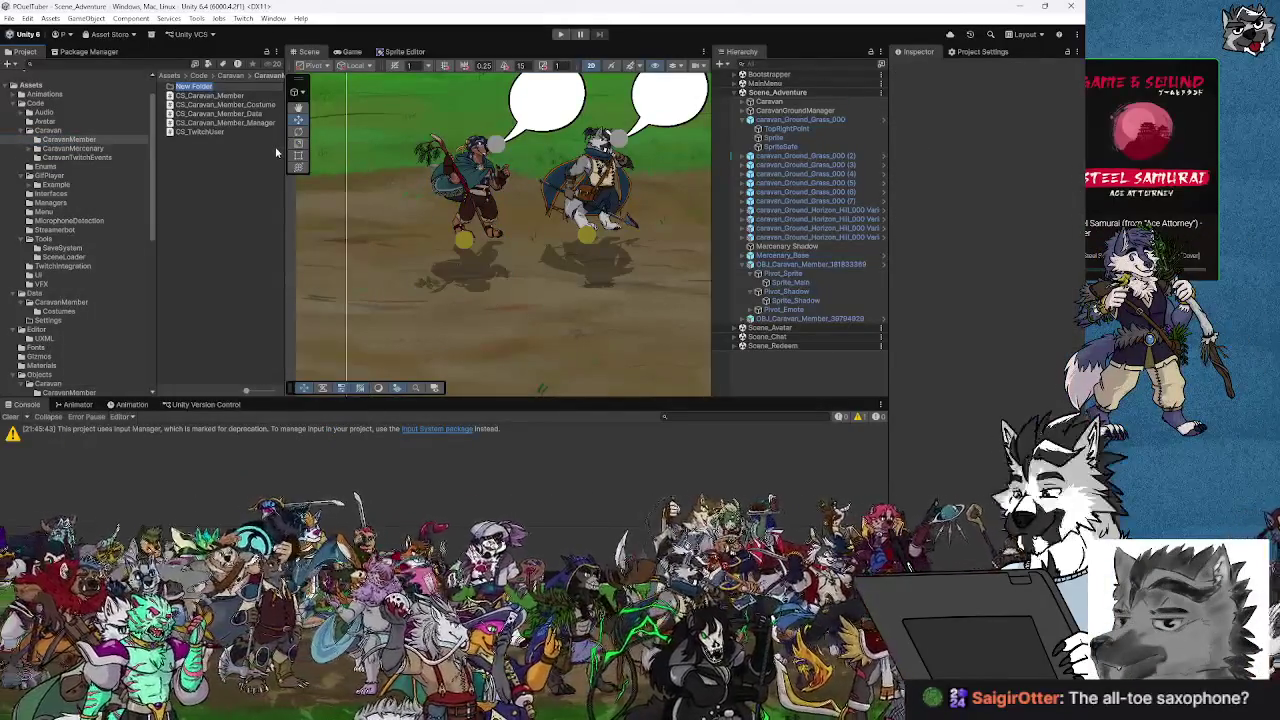
type("CS_C")
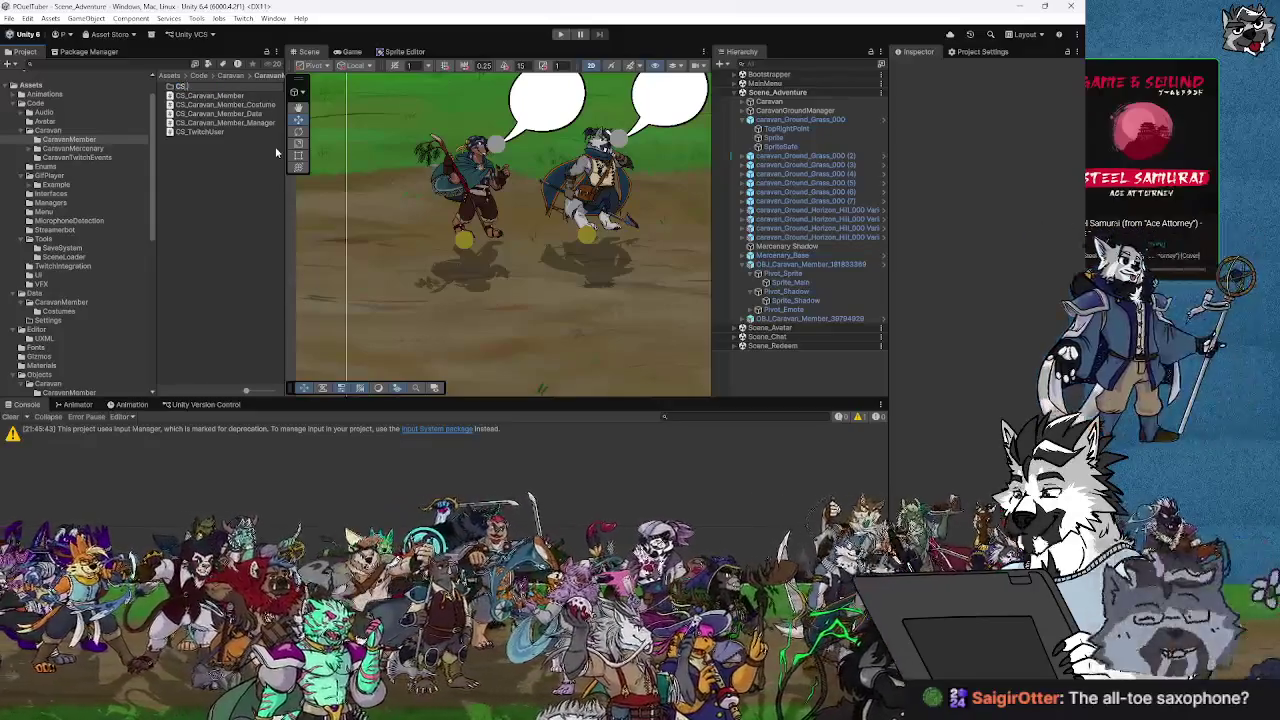
type("ara")
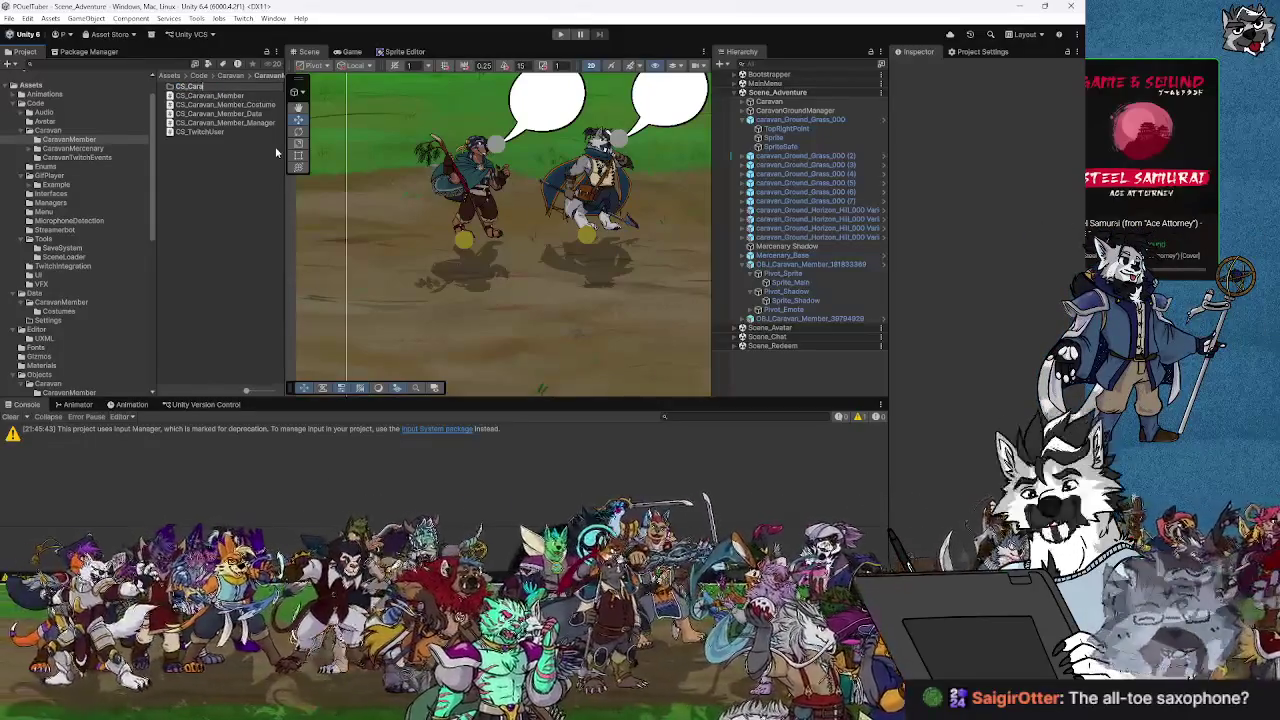
type("v")
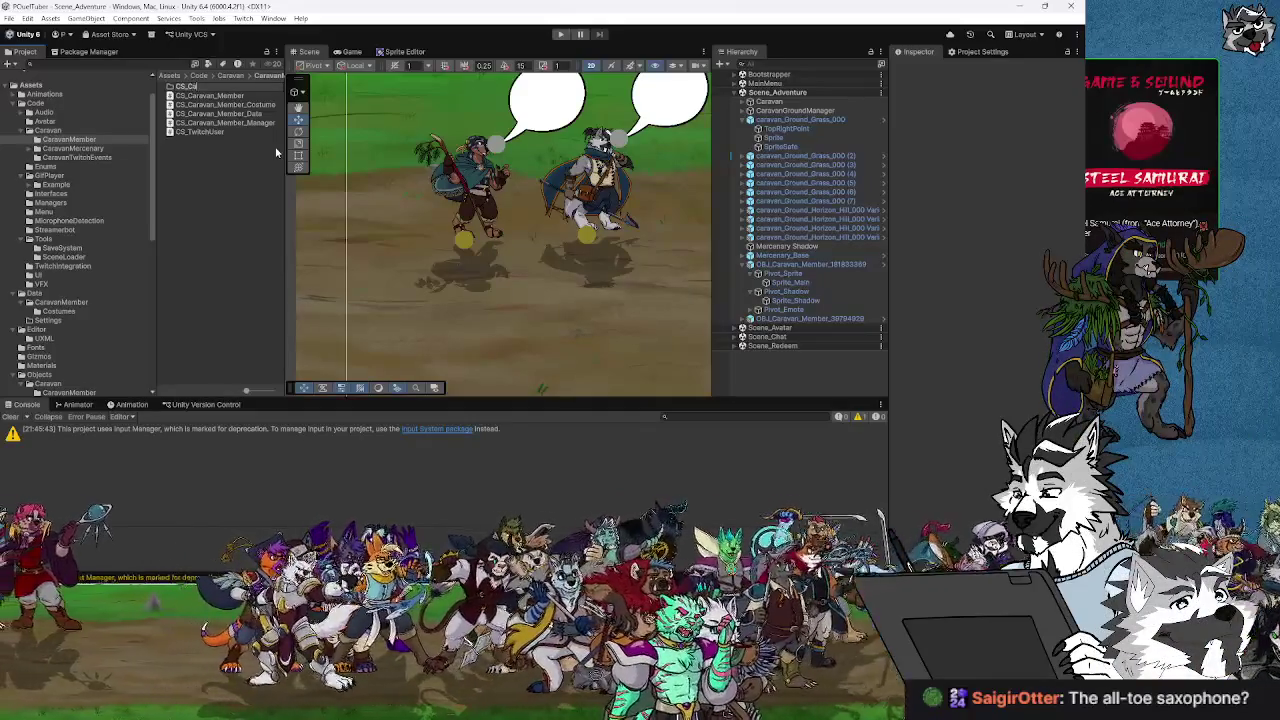
type("an_Member")
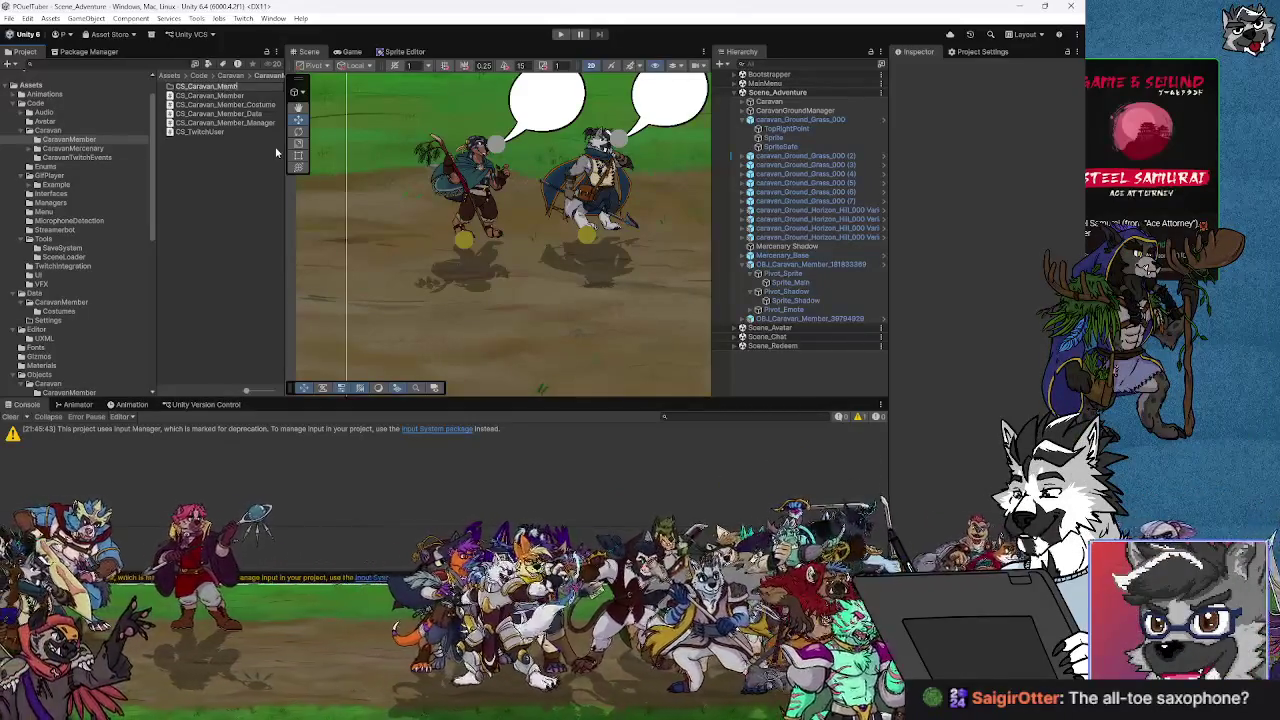
key("BackSpace")
key("BackSpace")
key("BackSpace")
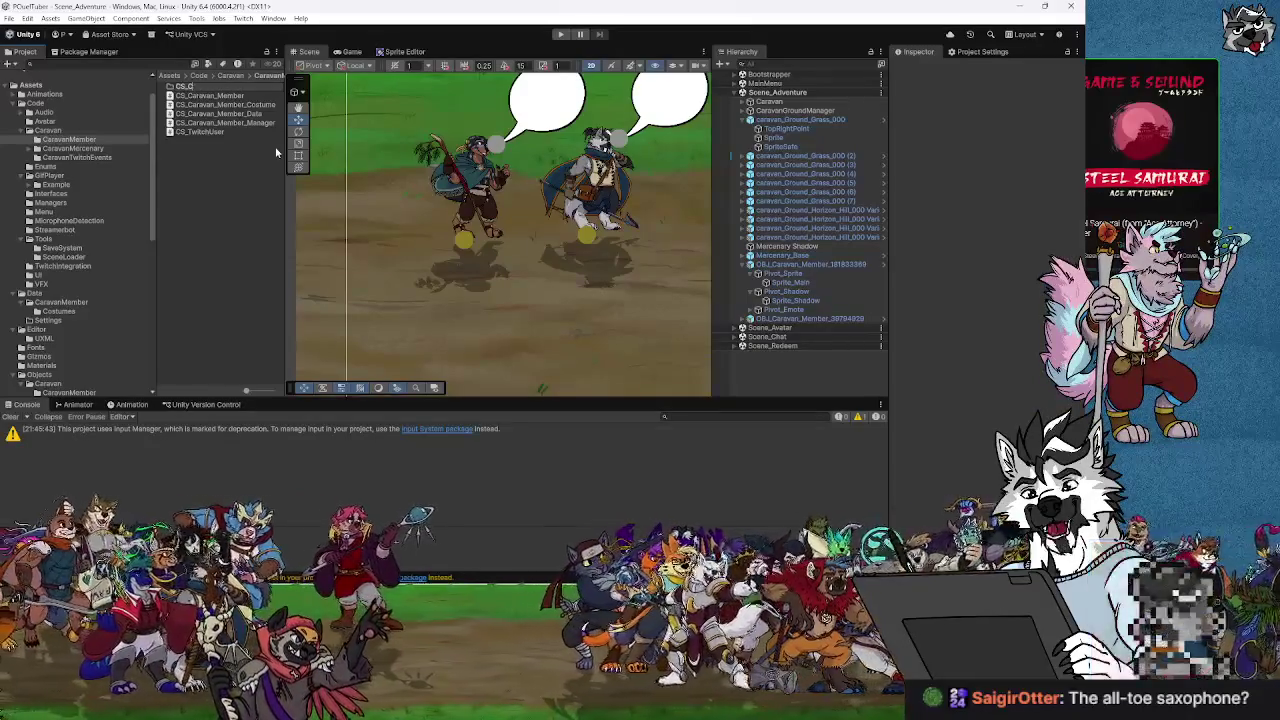
key("BackSpace")
key("BackSpace")
key("BackSpace")
type("State")
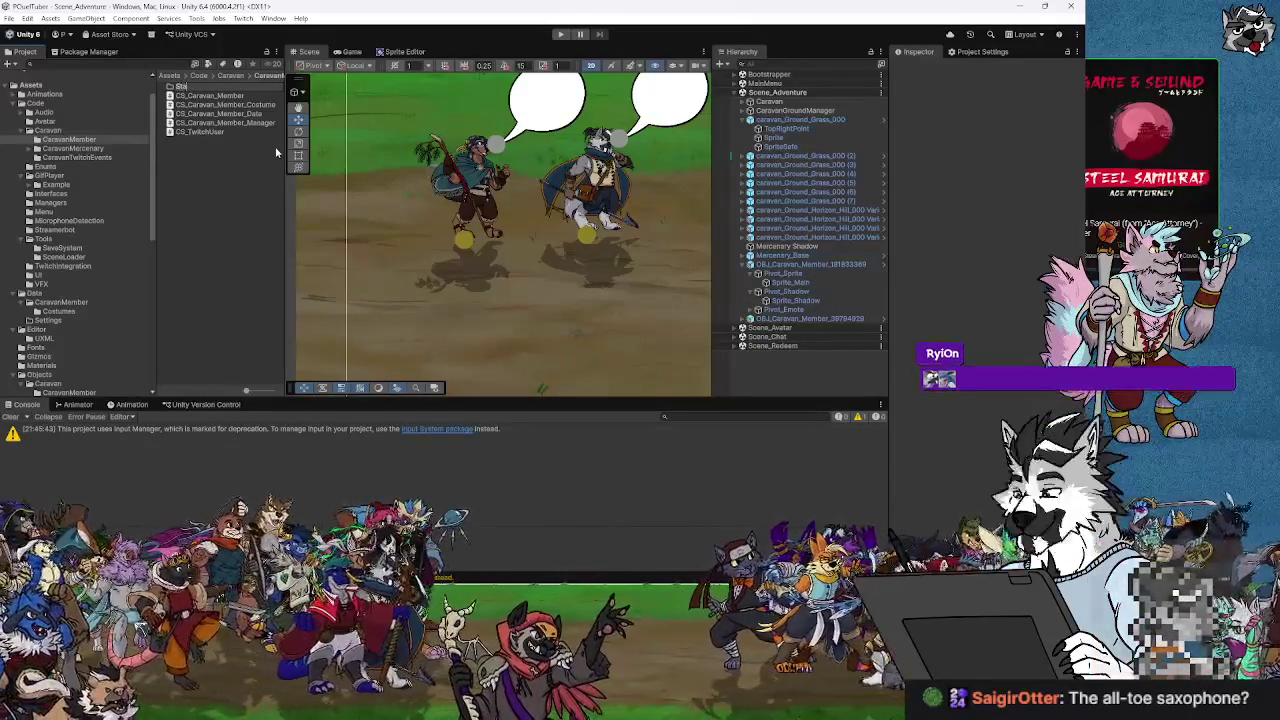
type("Machine")
key("Return")
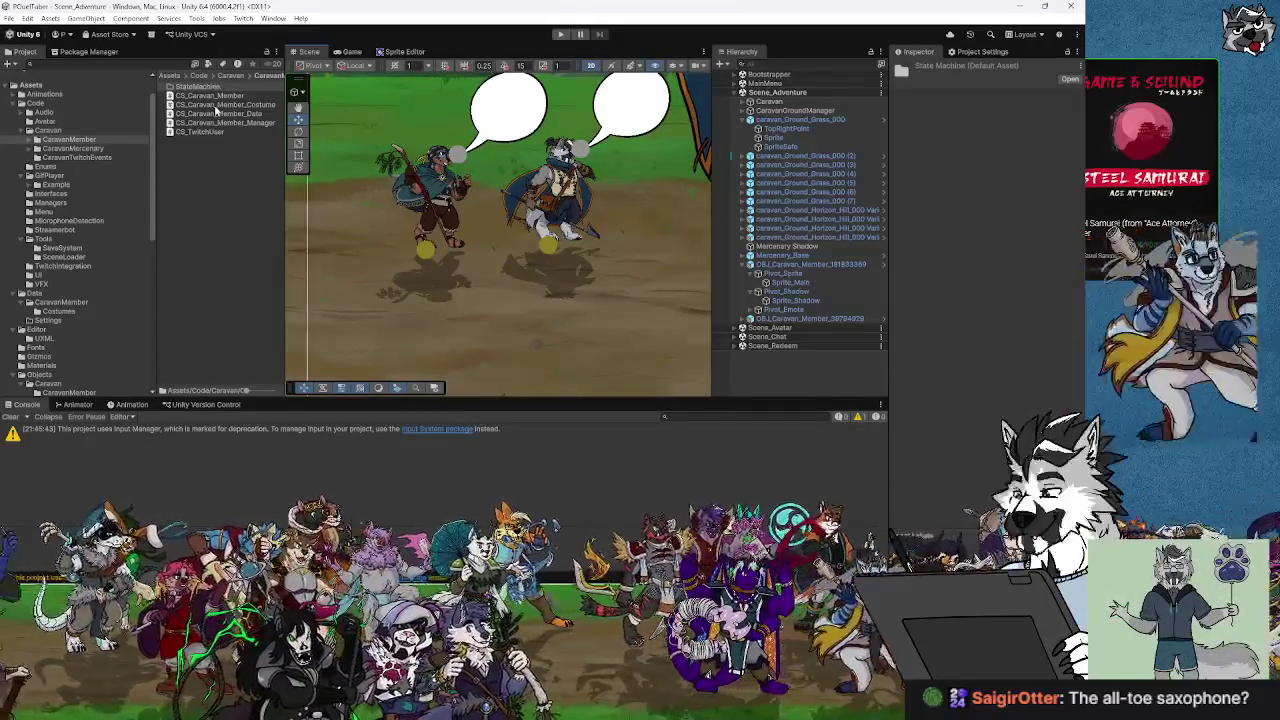
Browse the neighbouring scripts, from CS_Caravan_Member_Costume and CS_Caravan_Member_Manager to CS_TwitchUser.
left_click(220, 104)
left_click(216, 113)
left_click(225, 122)
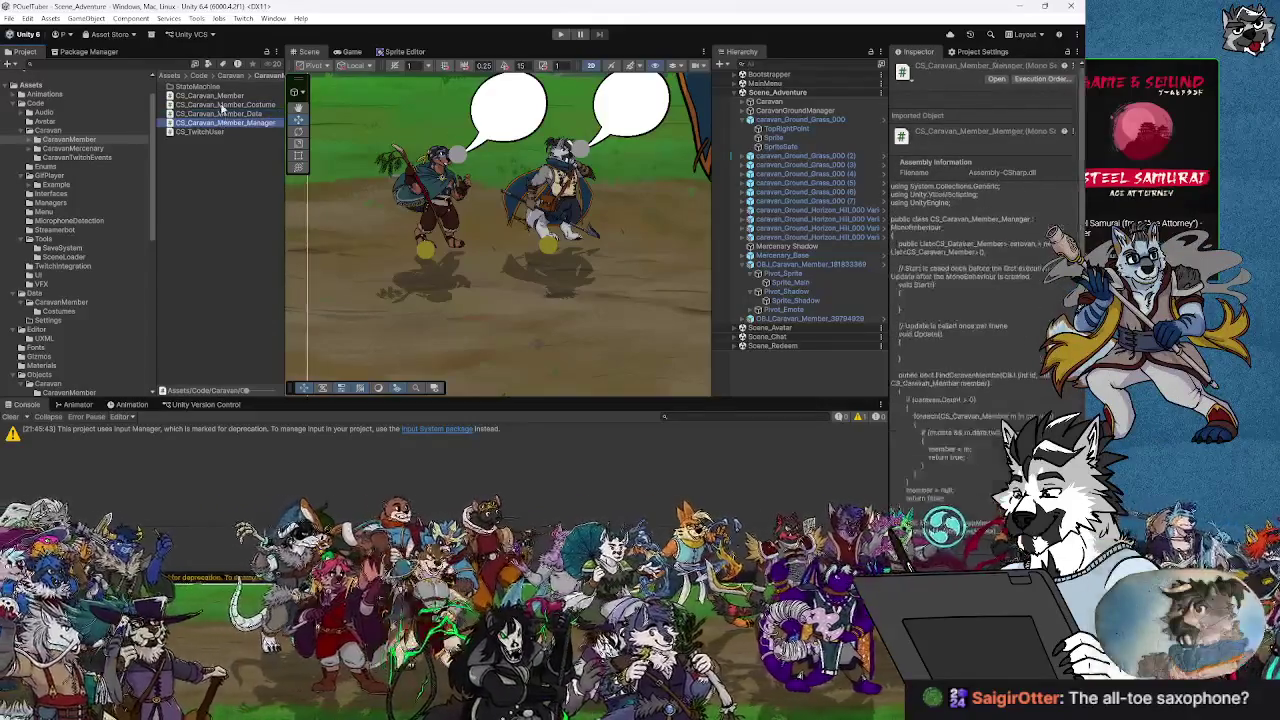
left_click(222, 105)
left_click(226, 122)
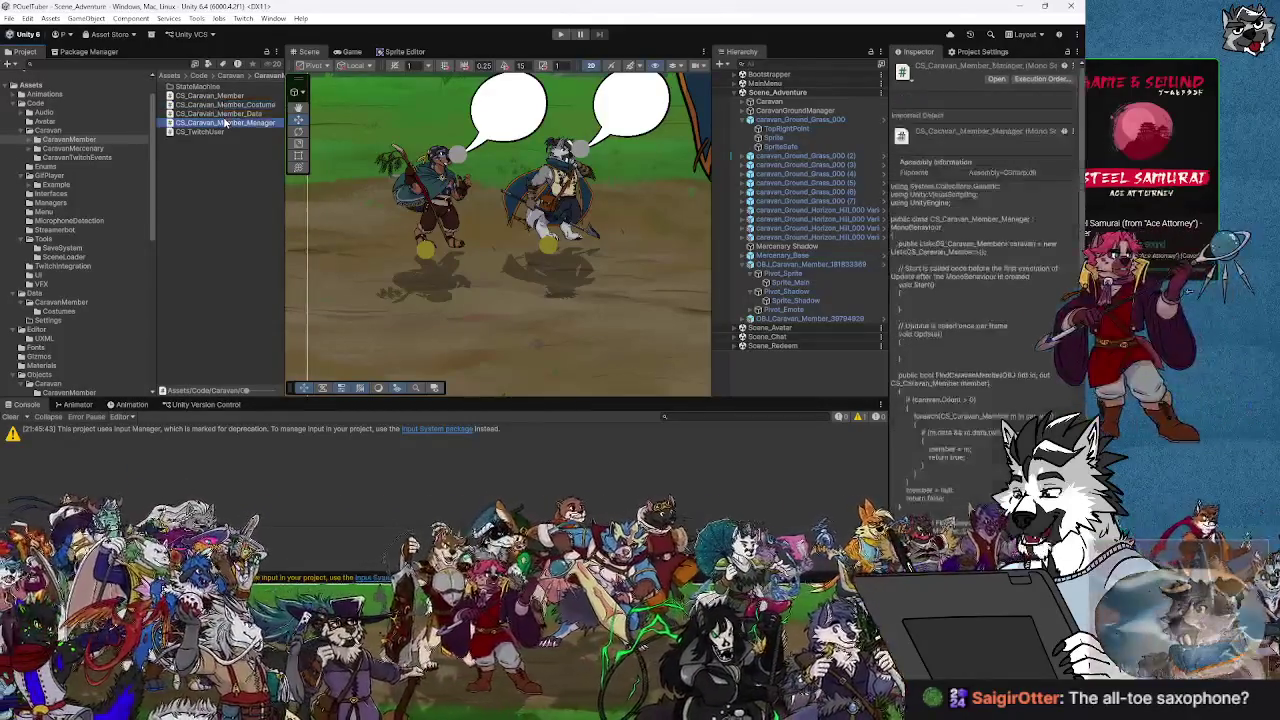
left_click(196, 133)
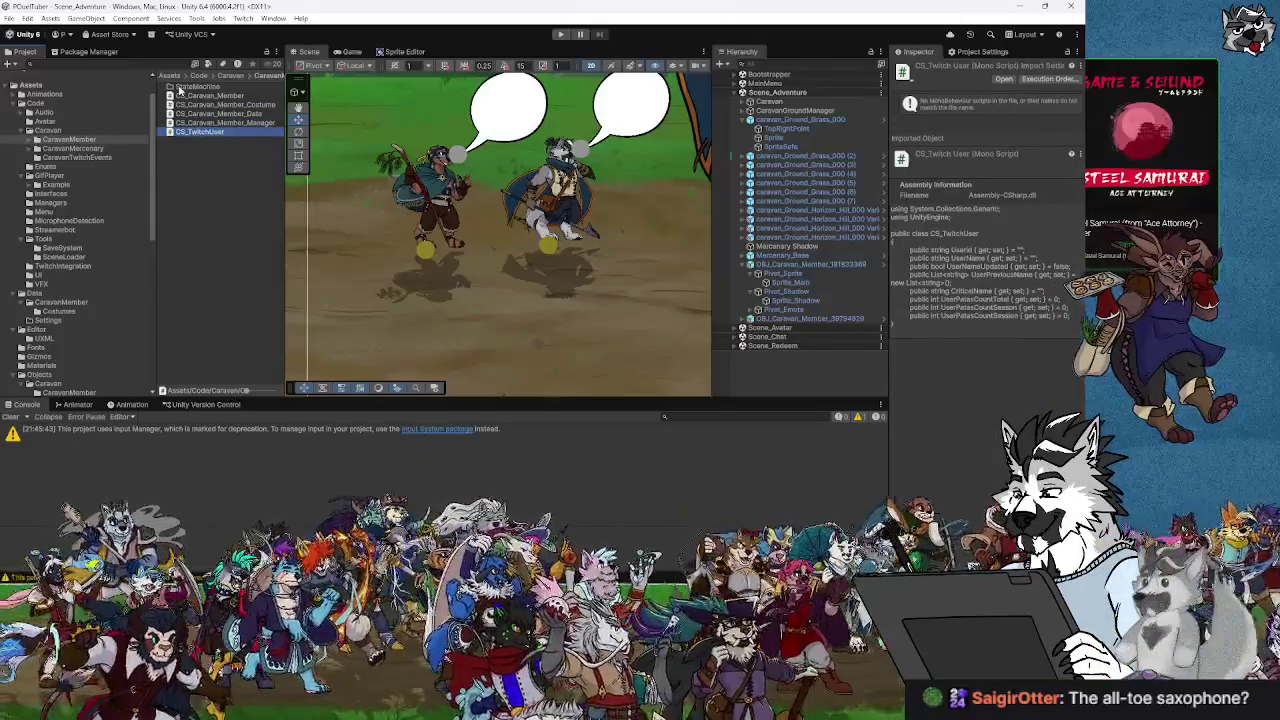
In the StateMachine folder, create an empty C# script named CS_Caravan_Member_State.
double_click(180, 88)
right_click(190, 126)
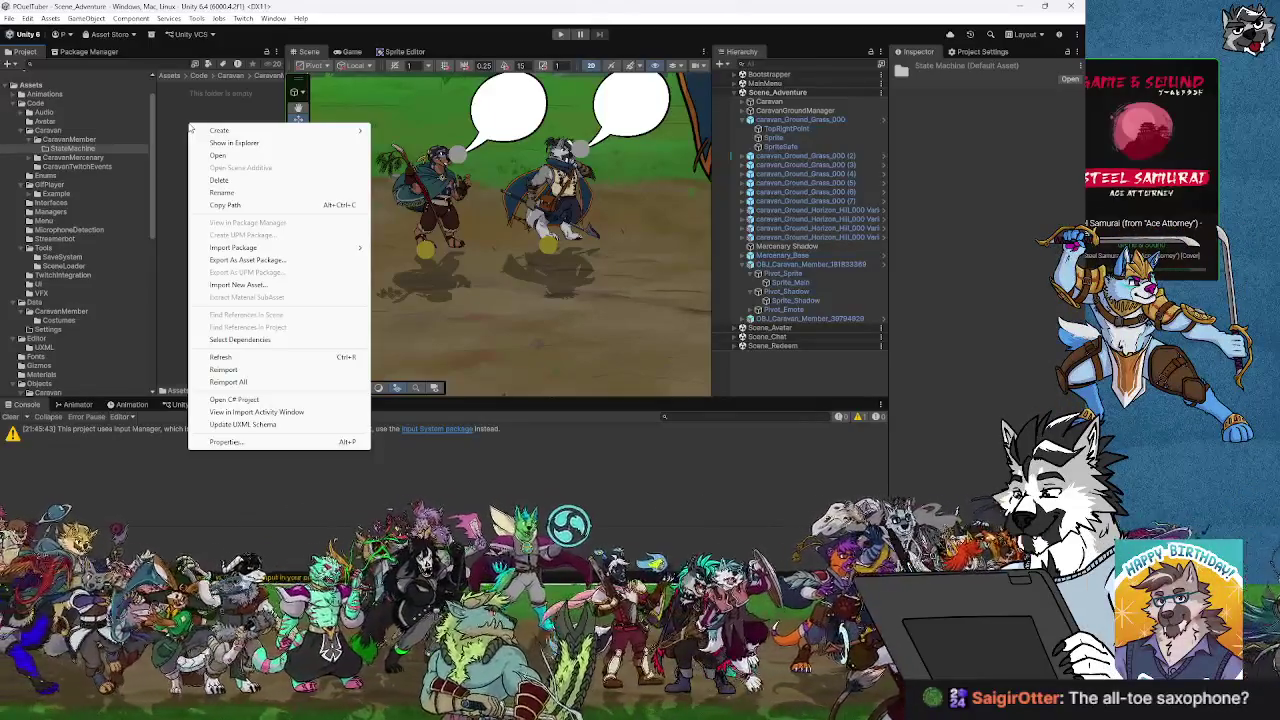
left_click(220, 130)
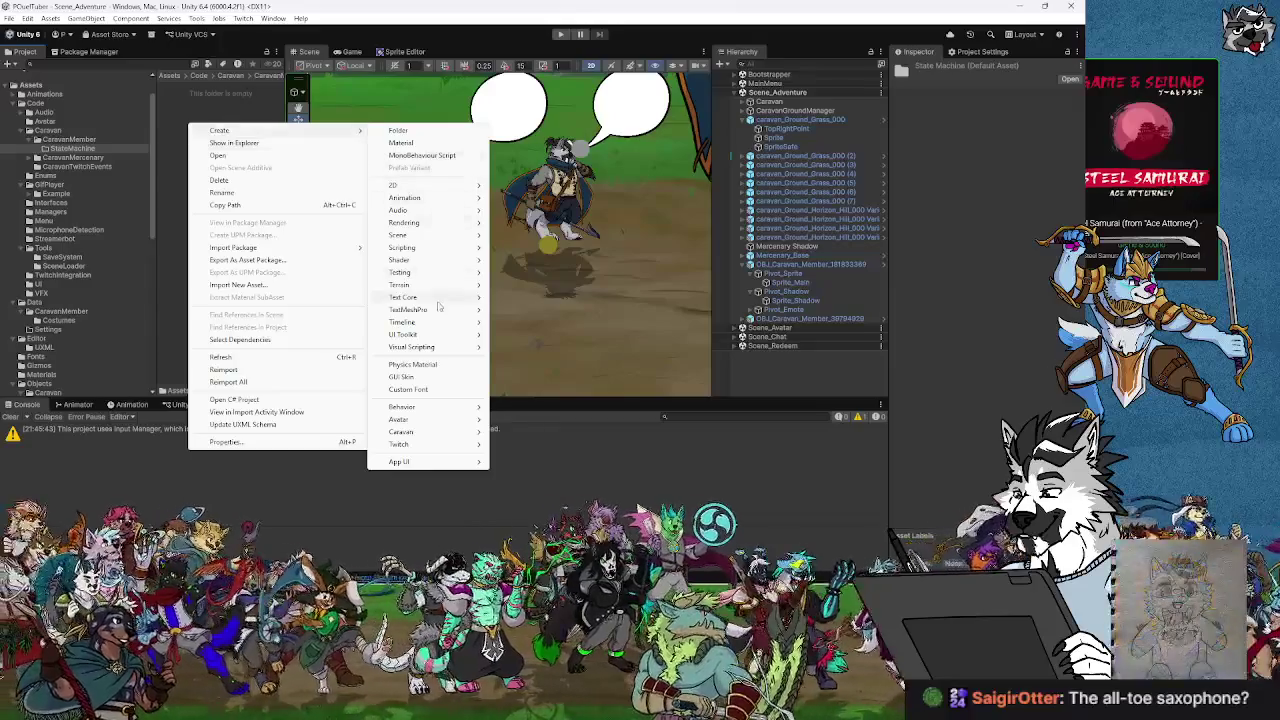
mouse_move(438, 298)
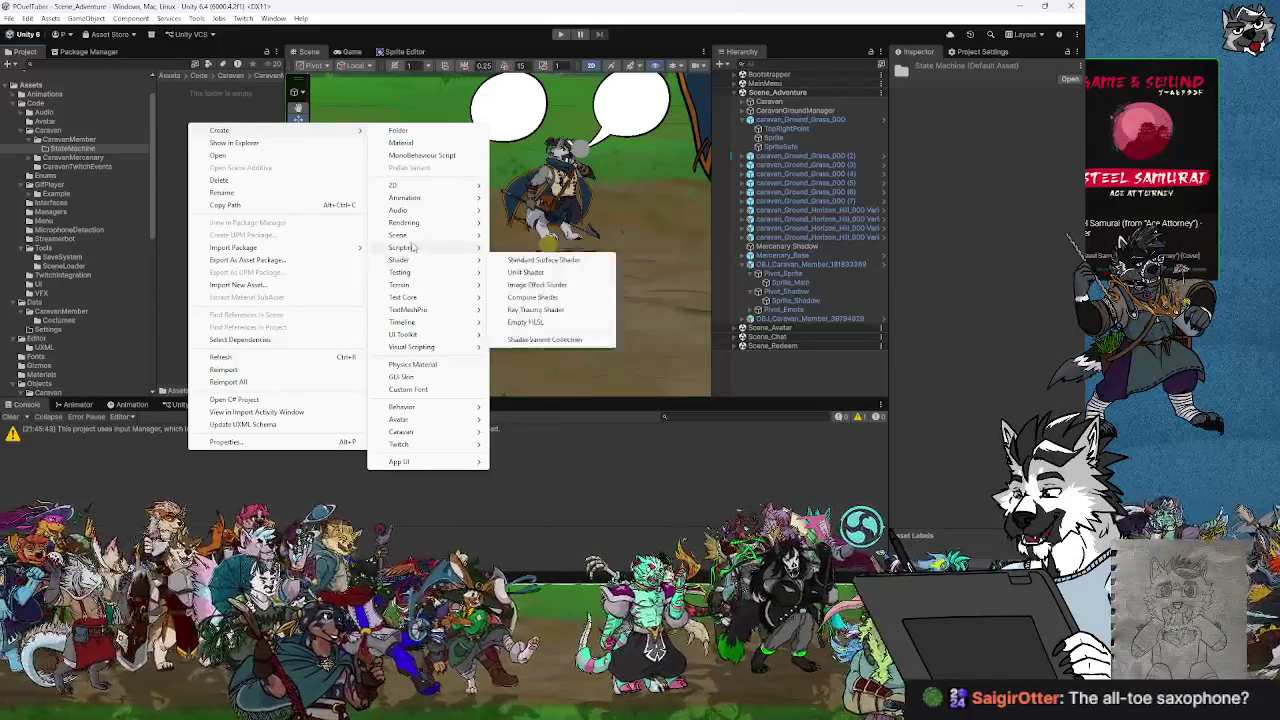
mouse_move(410, 247)
left_click(525, 272)
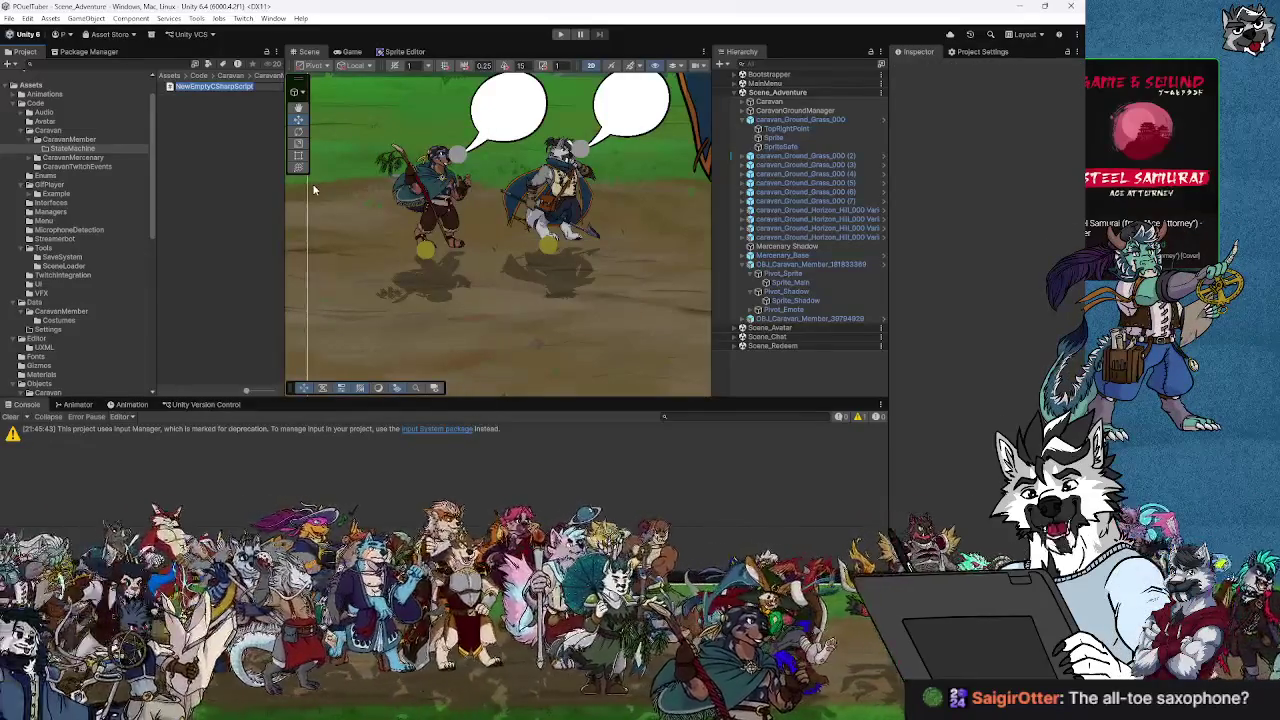
type("GS_C")
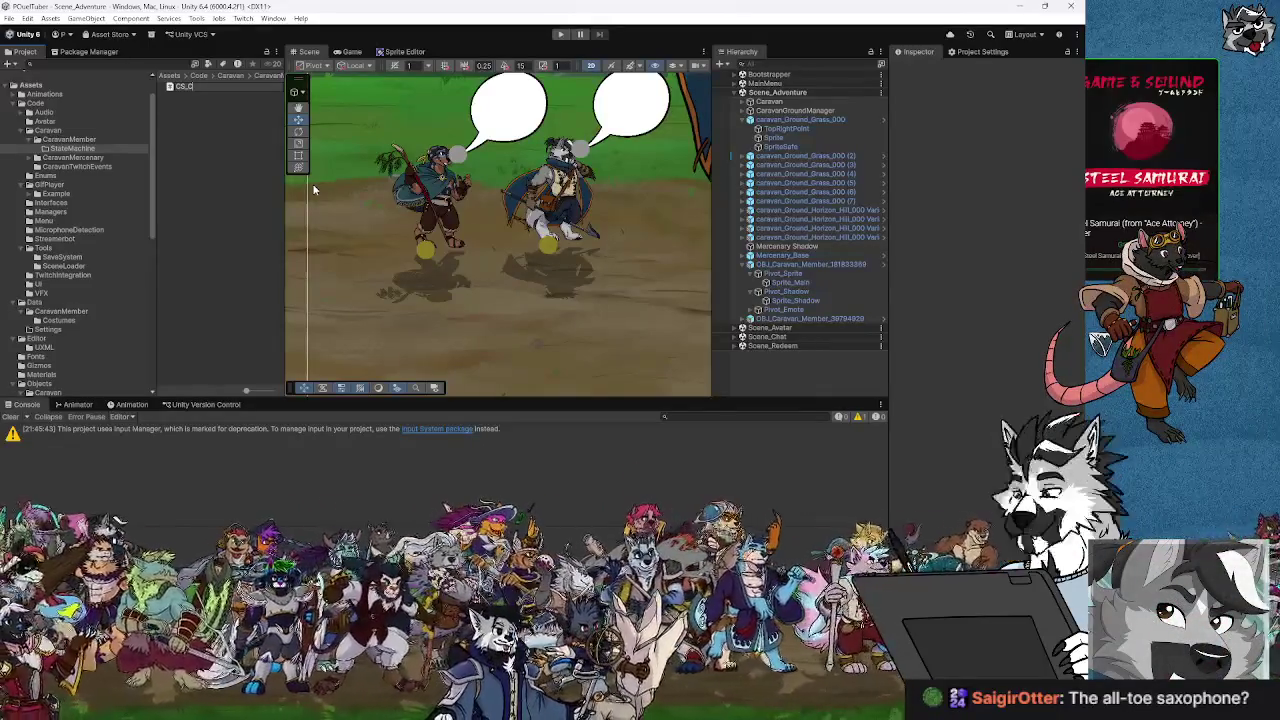
type("aravan_Member")
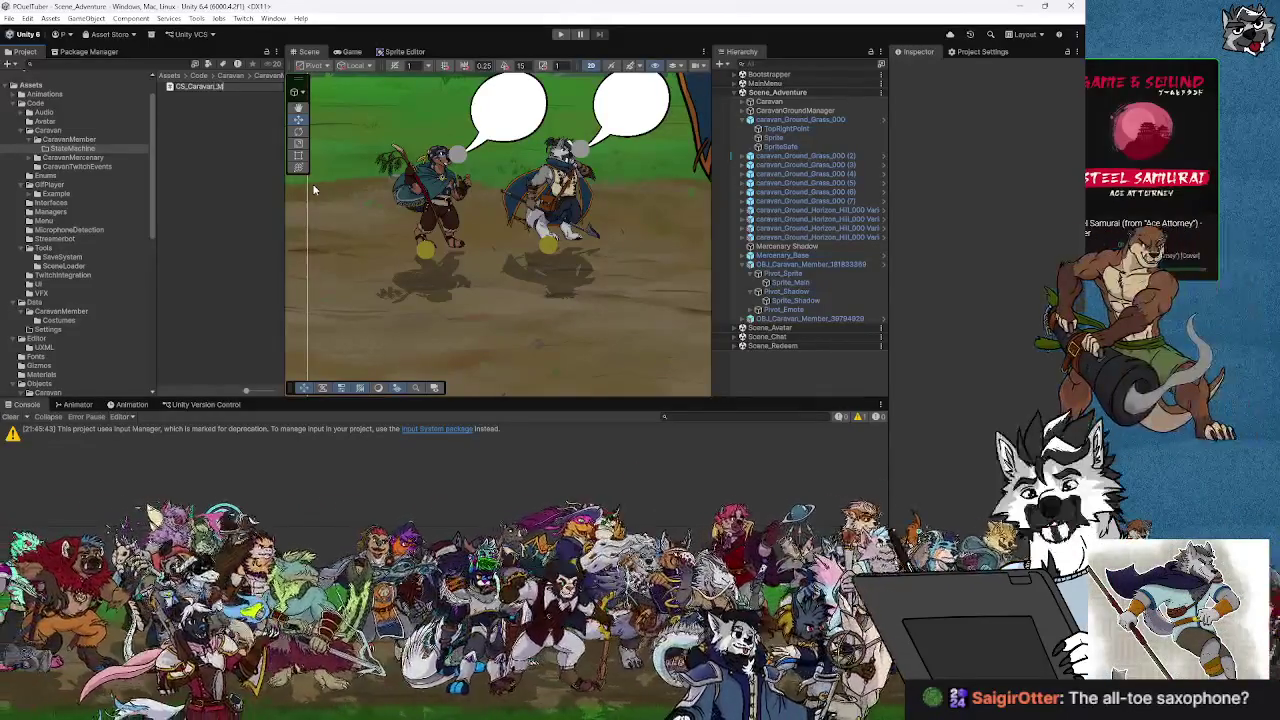
type("_Stat")
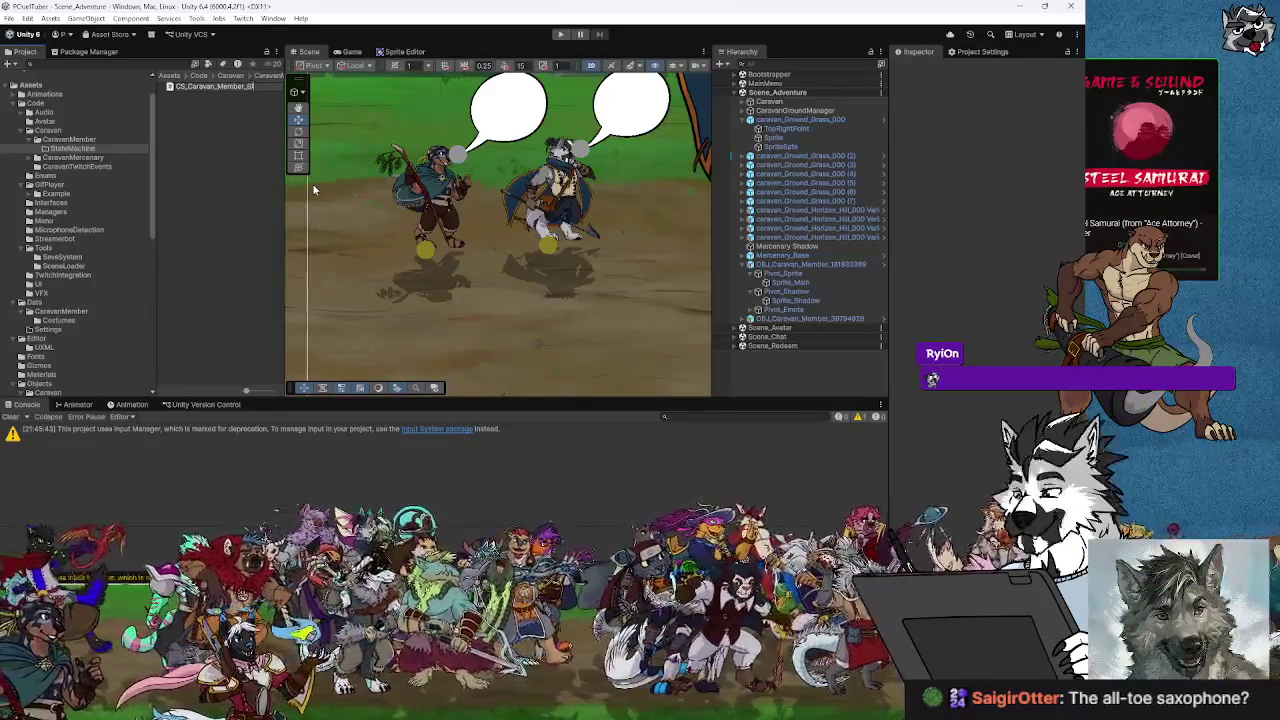
type("e")
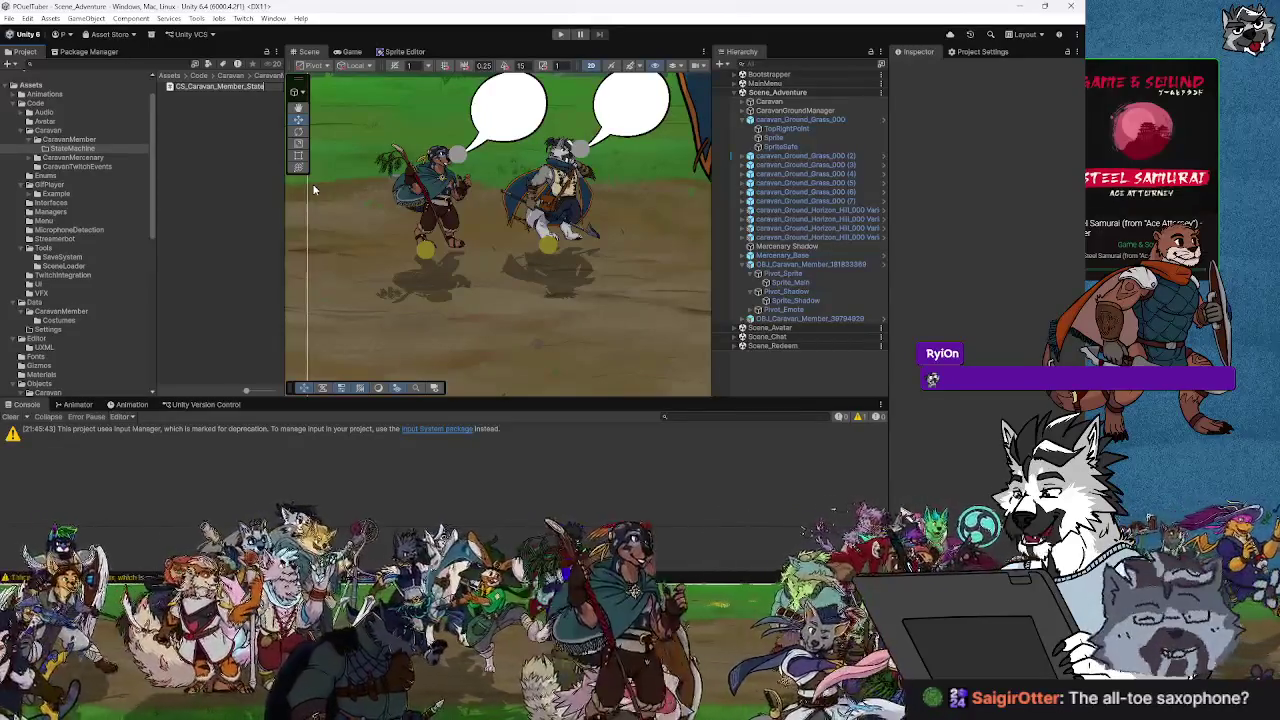
key("Return")
key("Return")
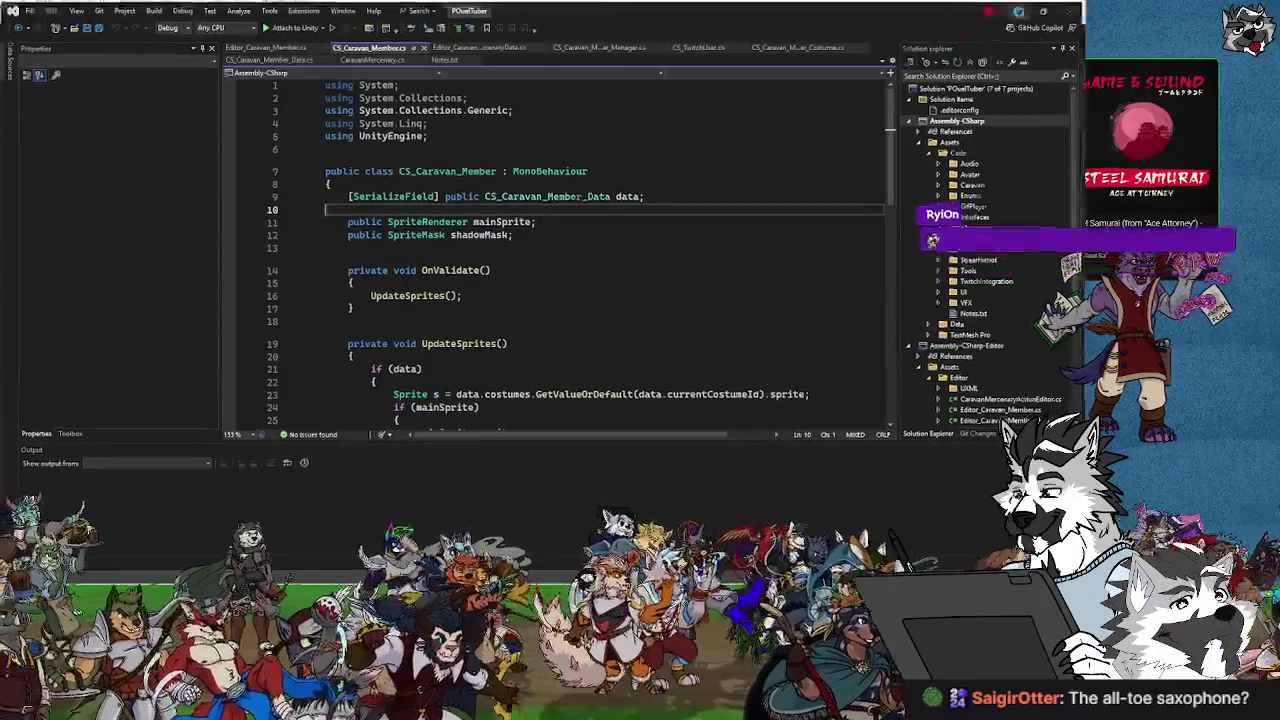
key("alt+Tab")
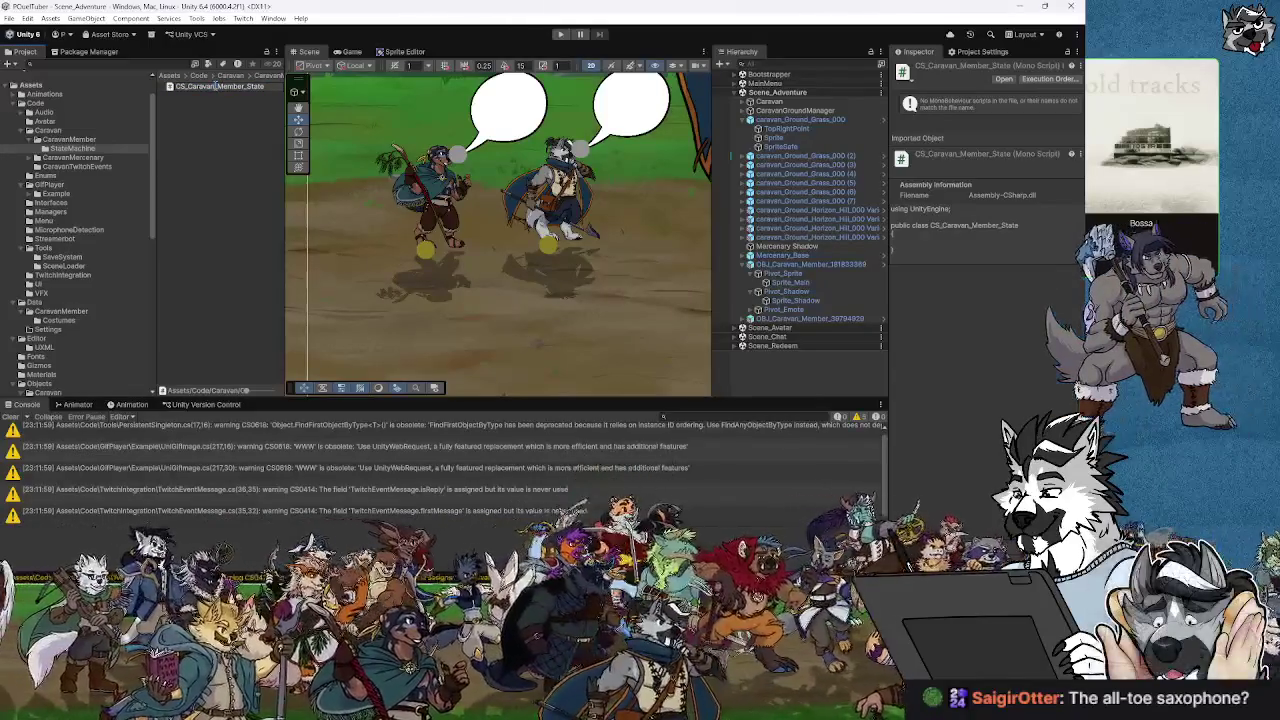
Open CS_Caravan_Member_State.cs and insert 'abstract' so the class reads public abstract class.
double_click(193, 87)
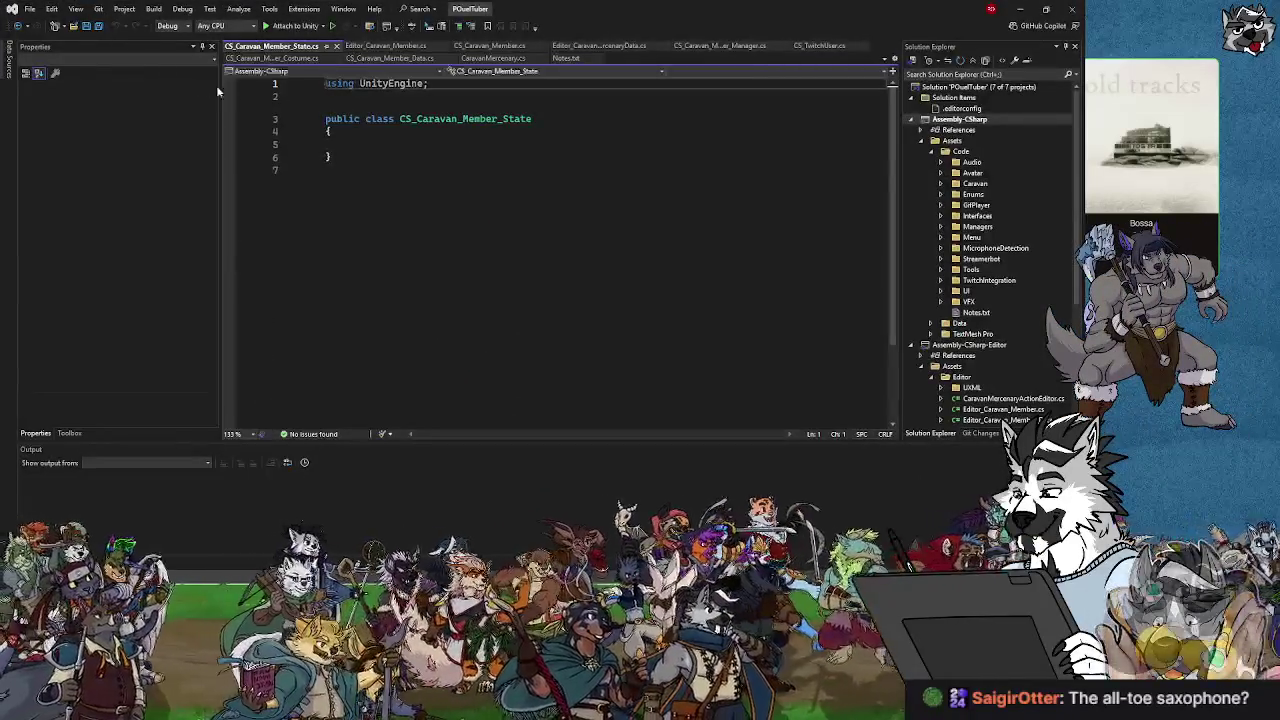
key("Down")
key("Down")
key("Down")
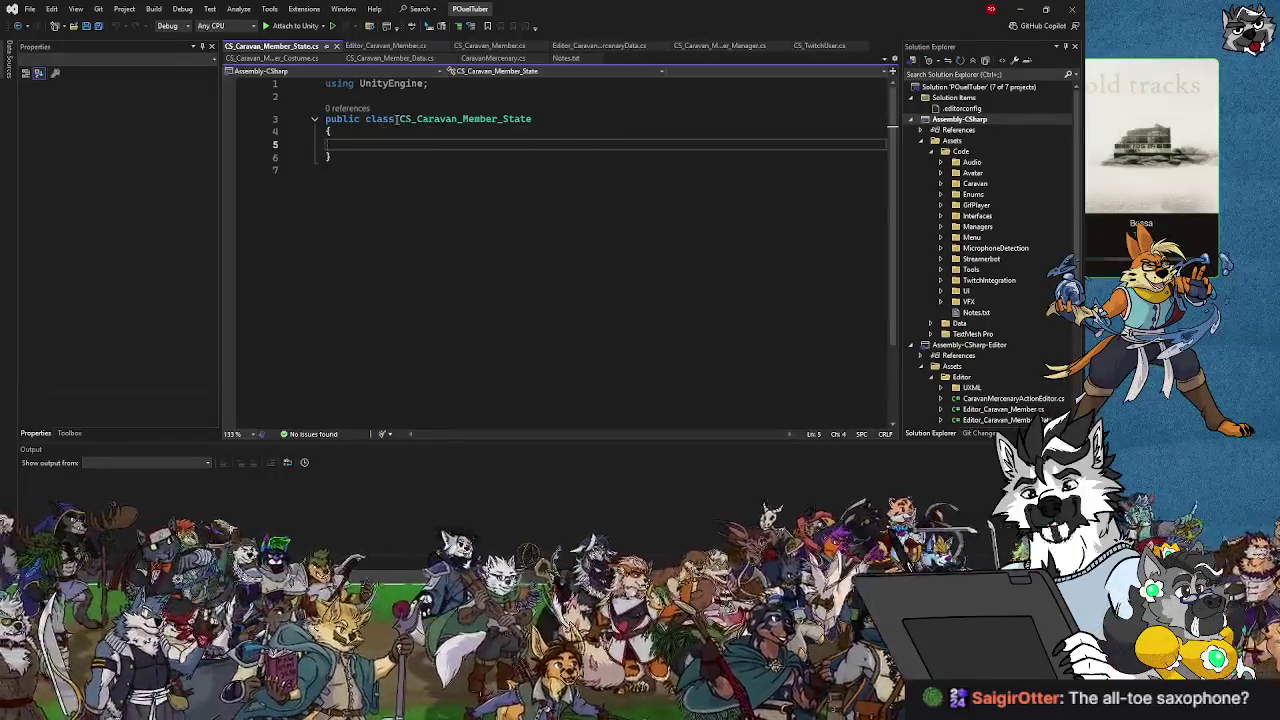
left_click(365, 118)
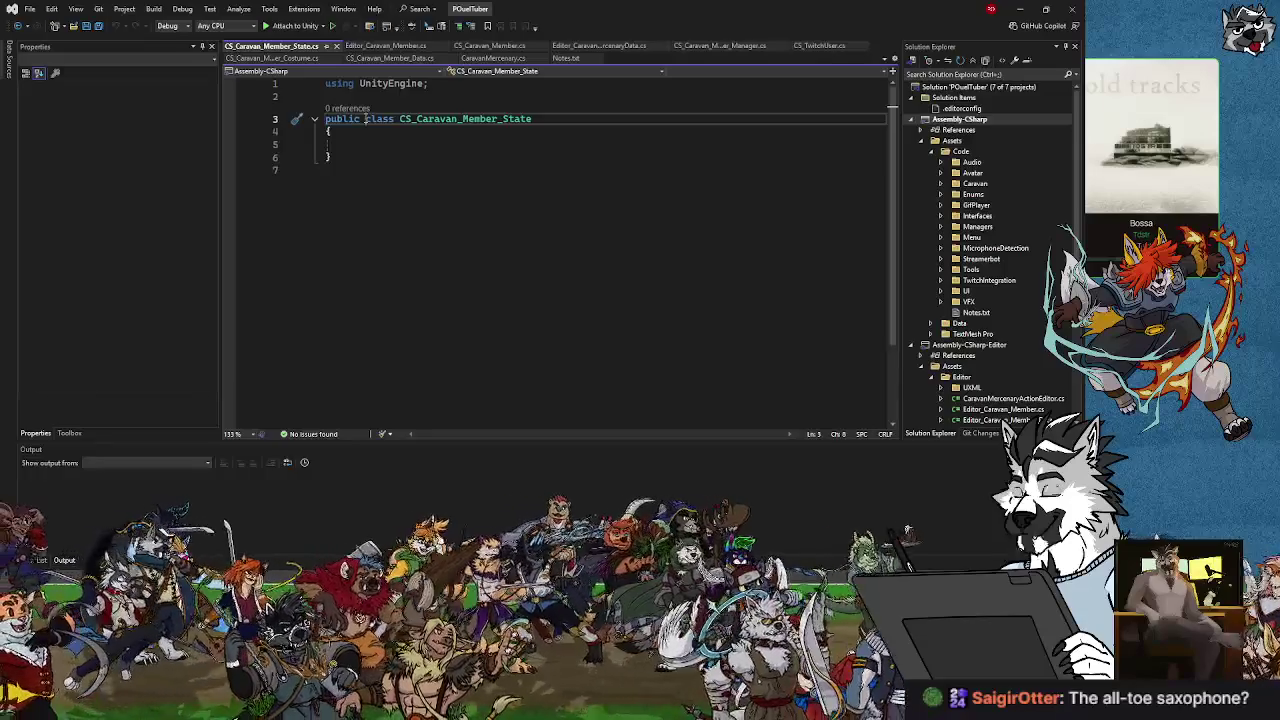
type("abstract")
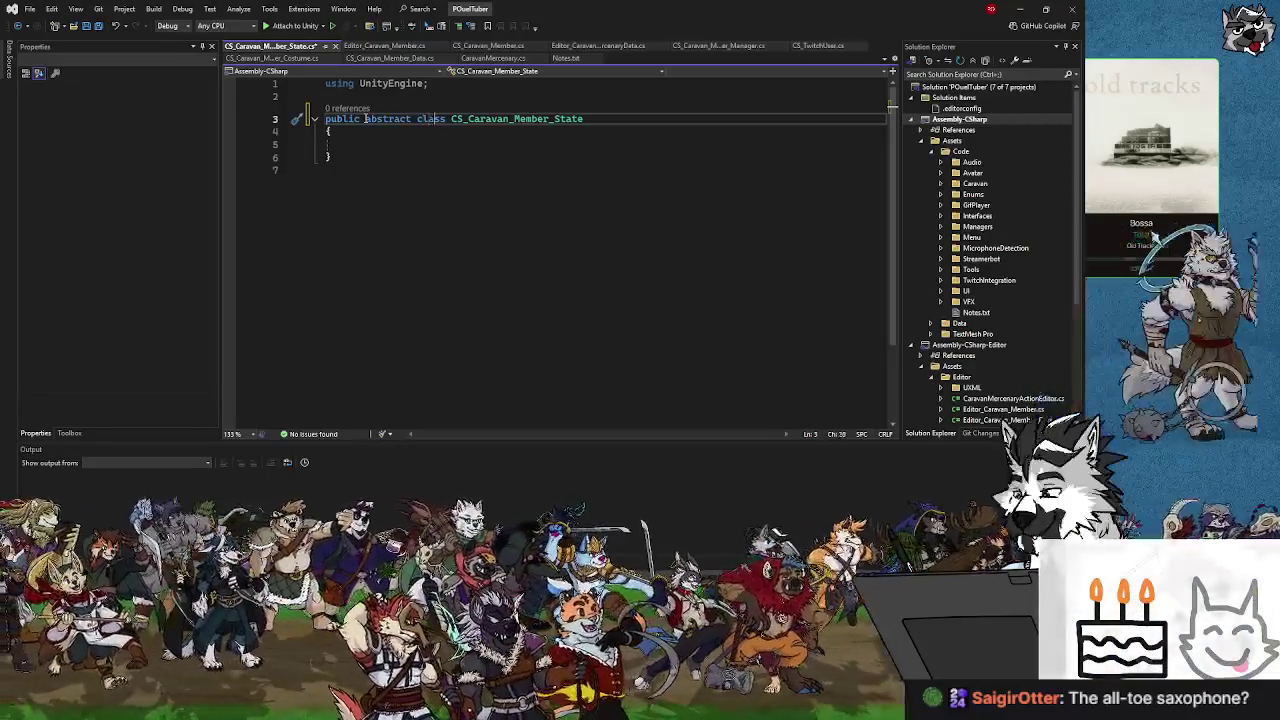
key("Right")
key("Right")
key("Right")
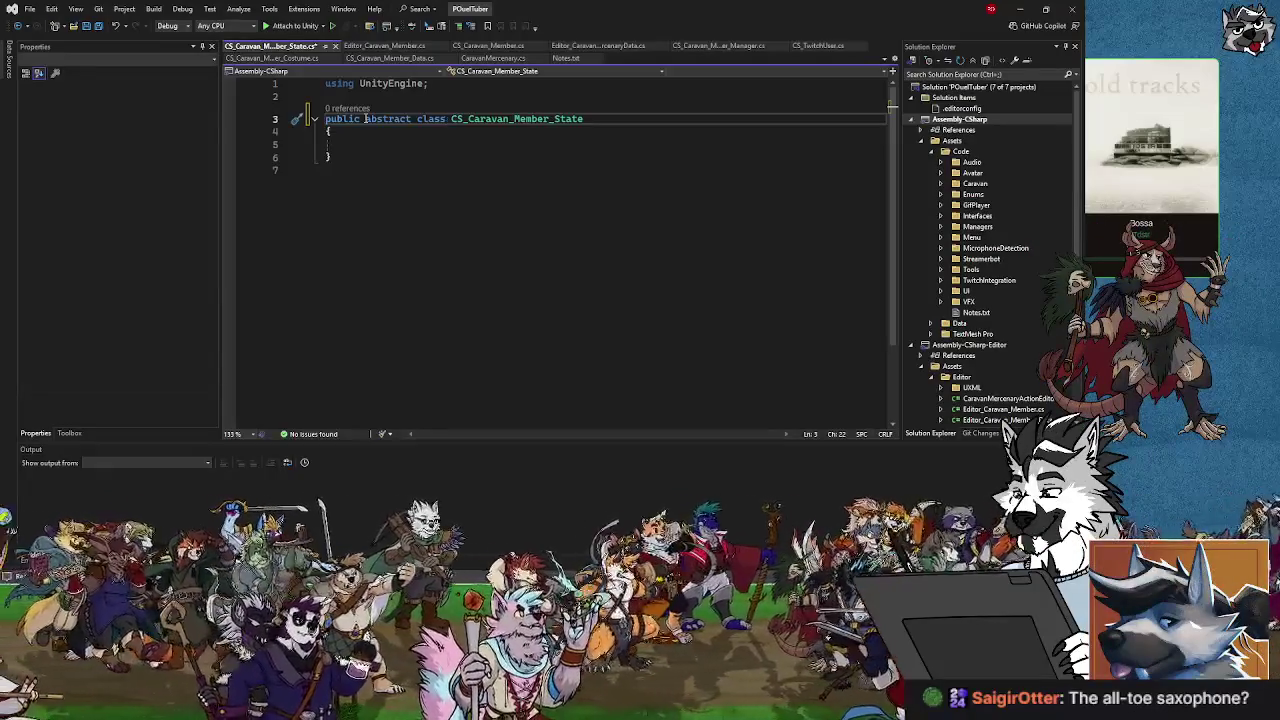
key("Up")
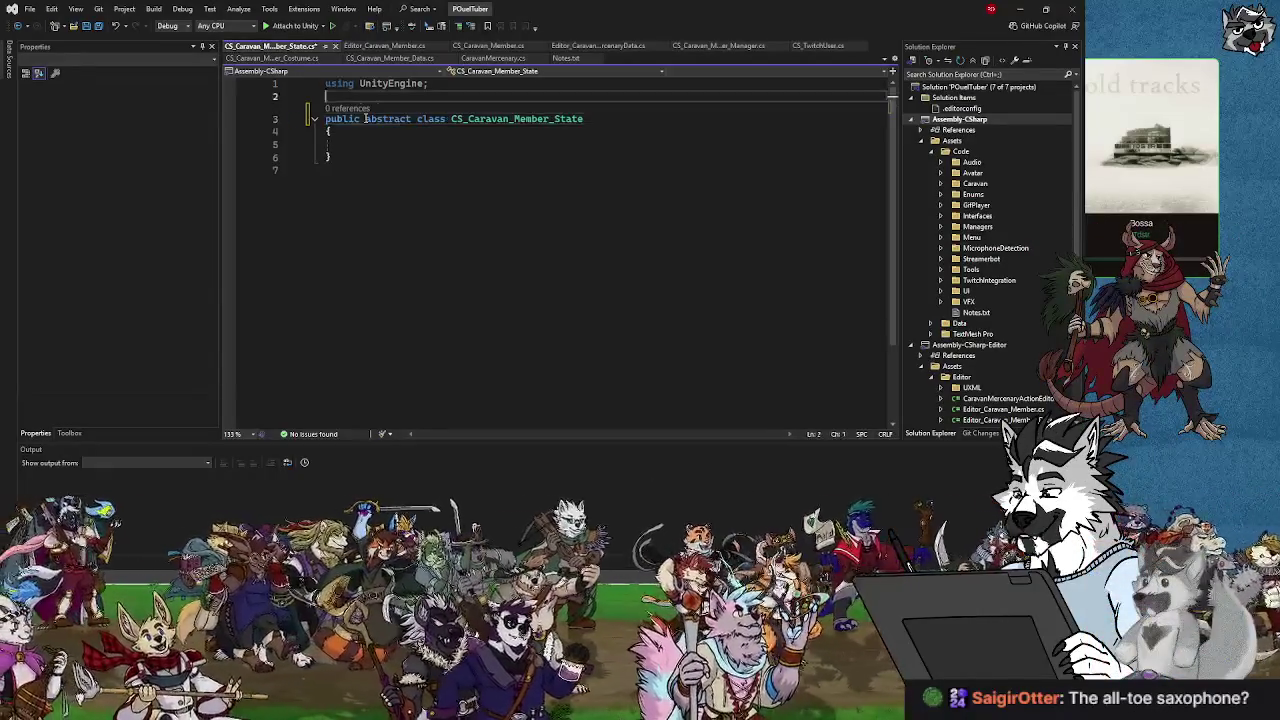
Add a 'namespace StateMachine' declaration with braces above the class.
key("Return")
type("namespace")
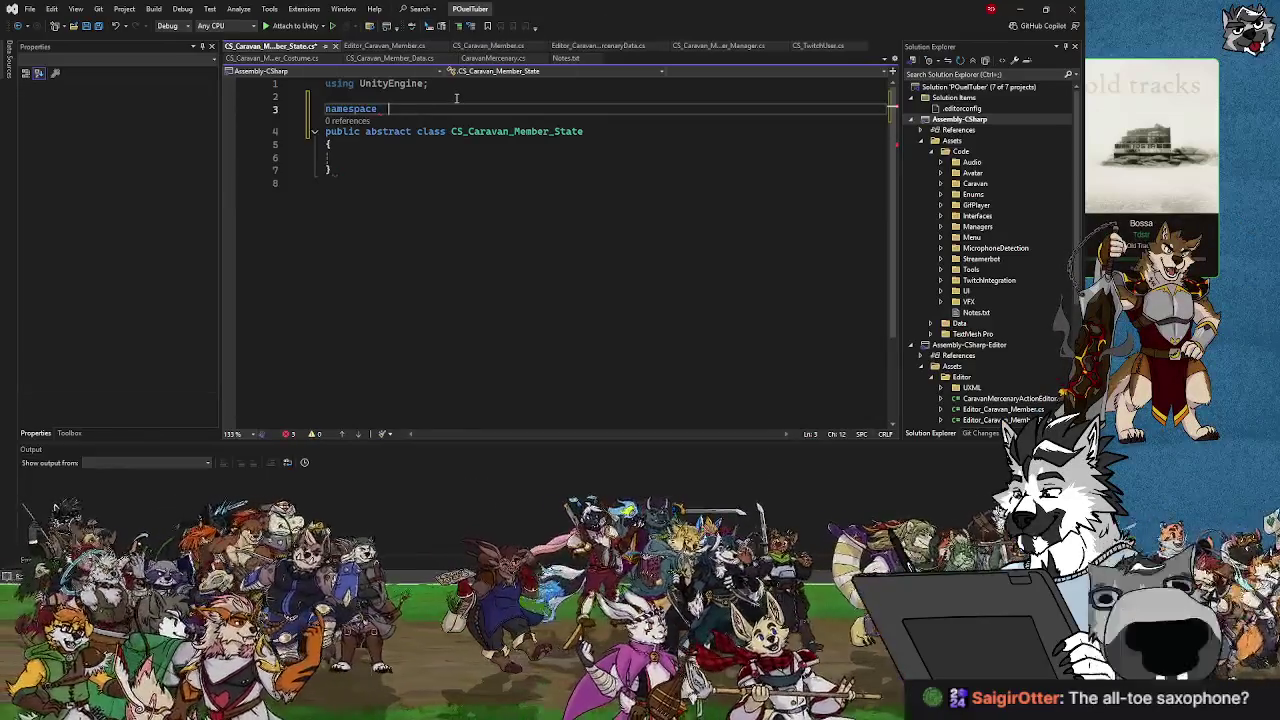
type(" StateMachin")
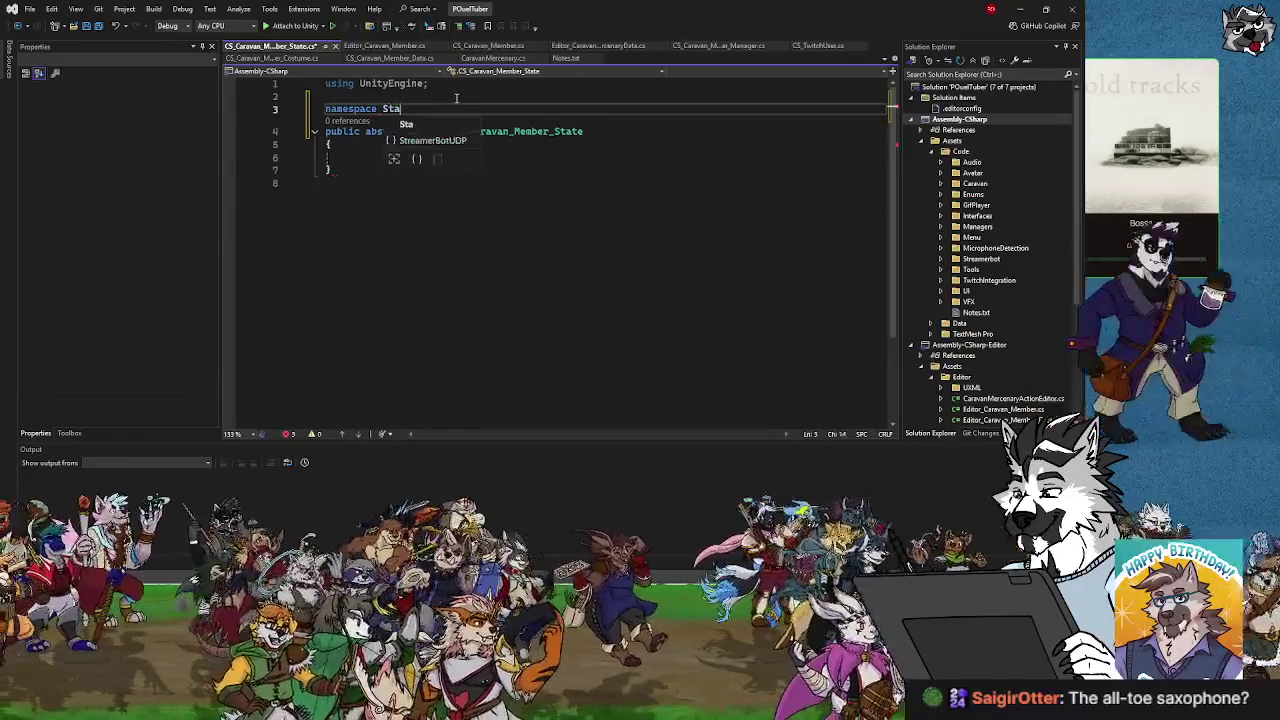
type("e")
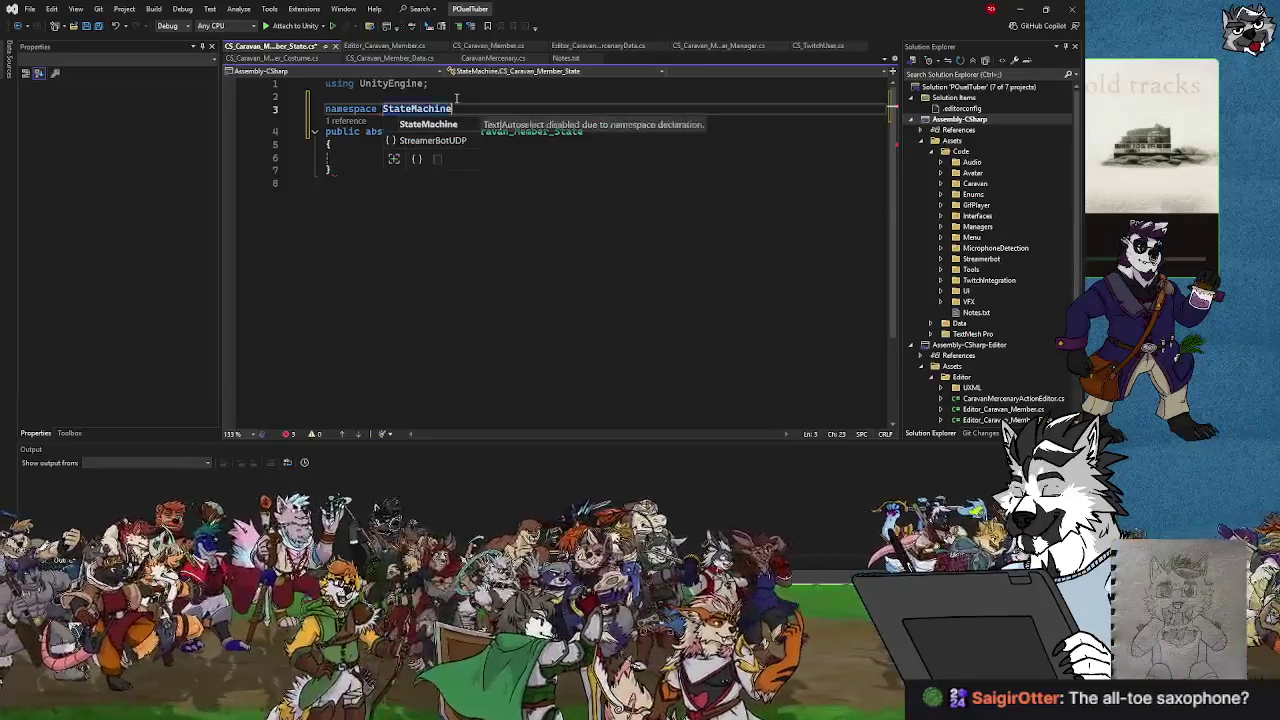
key("Return")
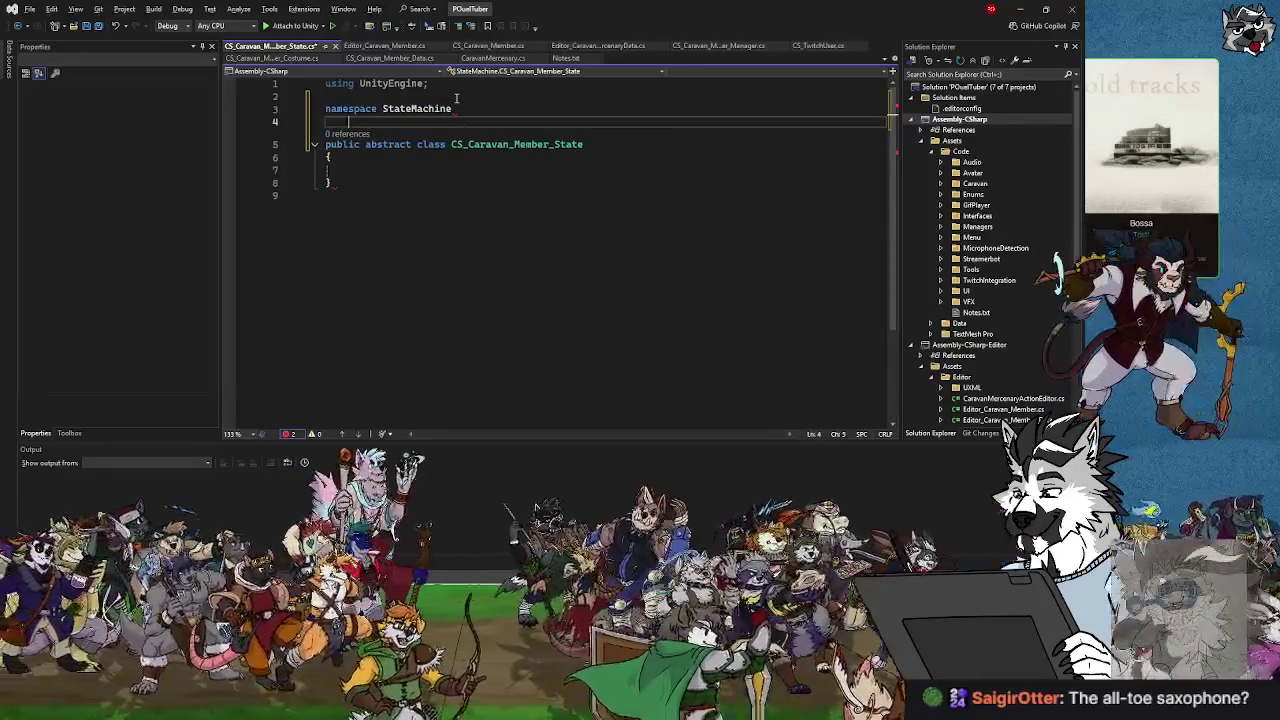
type("{}")
key("Return")
key("Return")
key("Return")
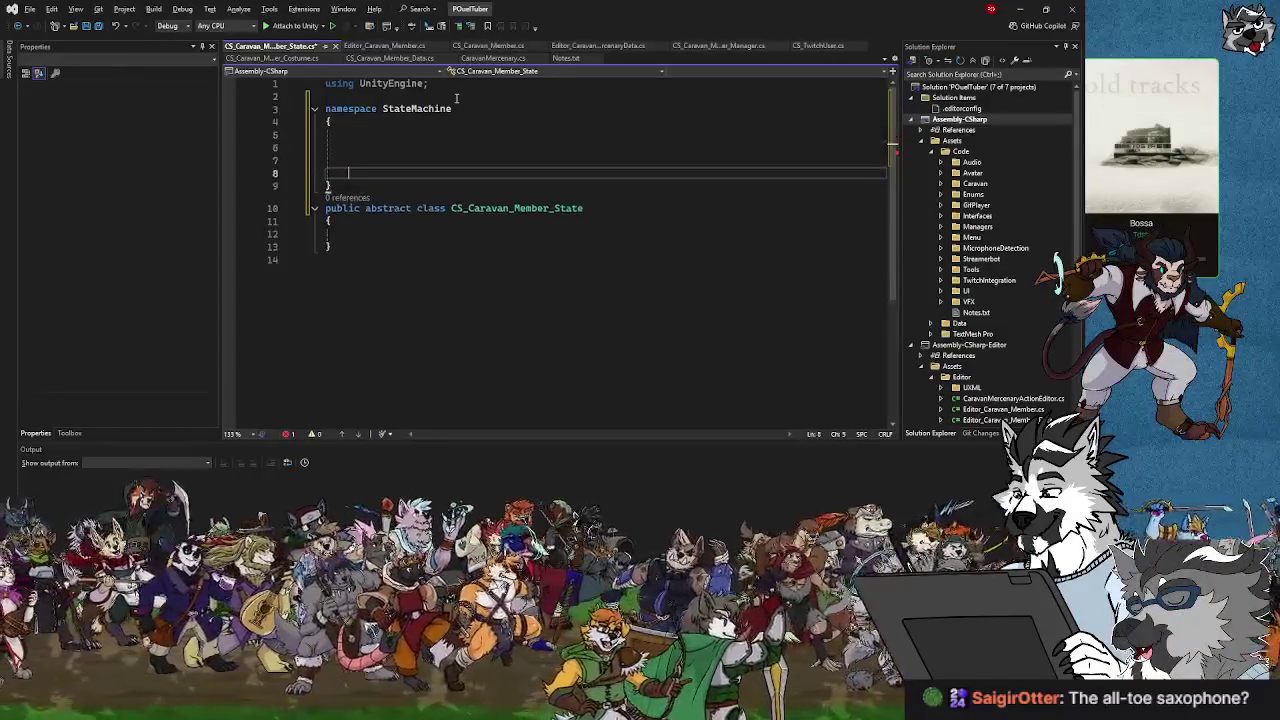
Cut the class block into the namespace braces and remove the leftover blank lines.
left_click_drag(348, 271, 324, 235)
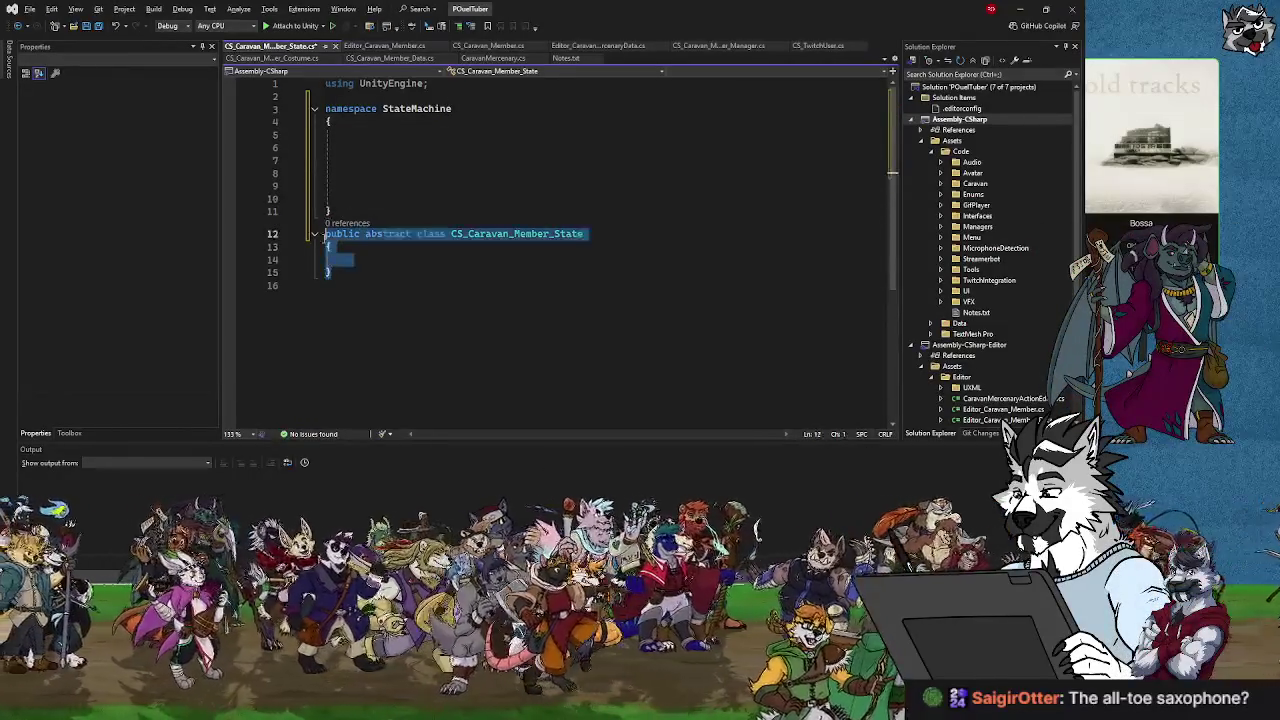
key("ctrl+x")
left_click(358, 134)
key("ctrl+v")
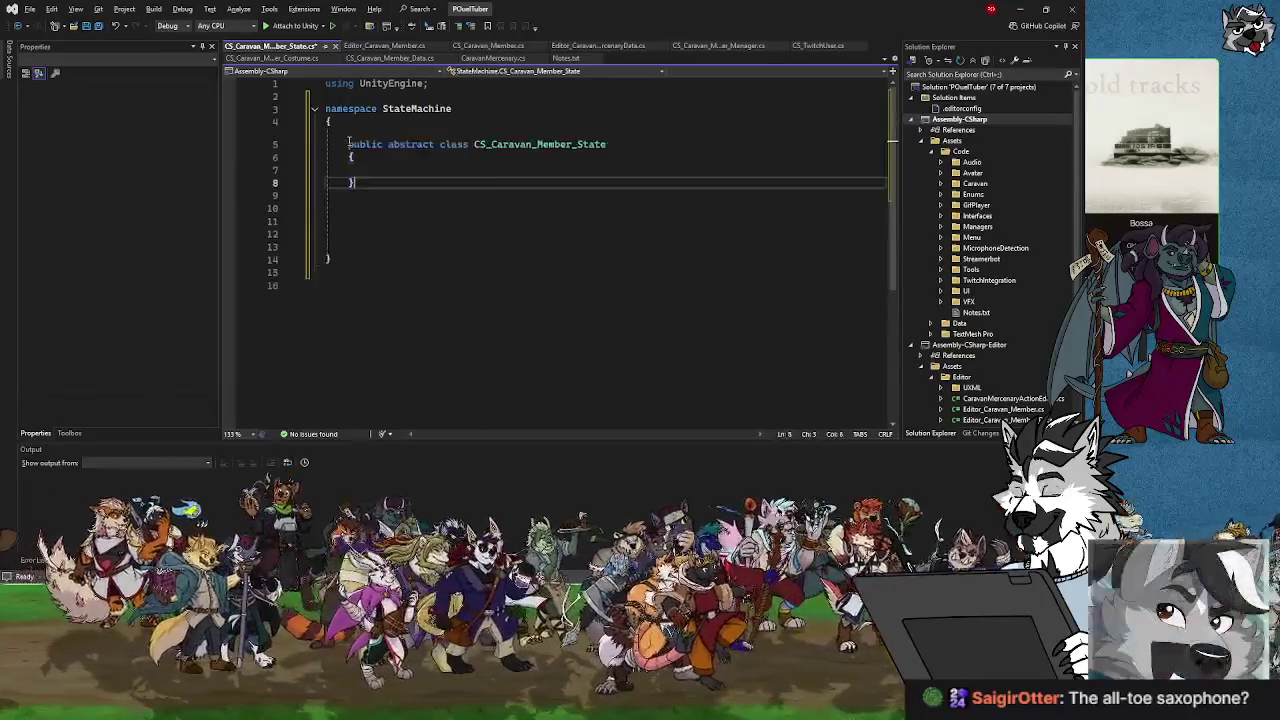
left_click(365, 131)
key("Down")
key("Down")
key("Down")
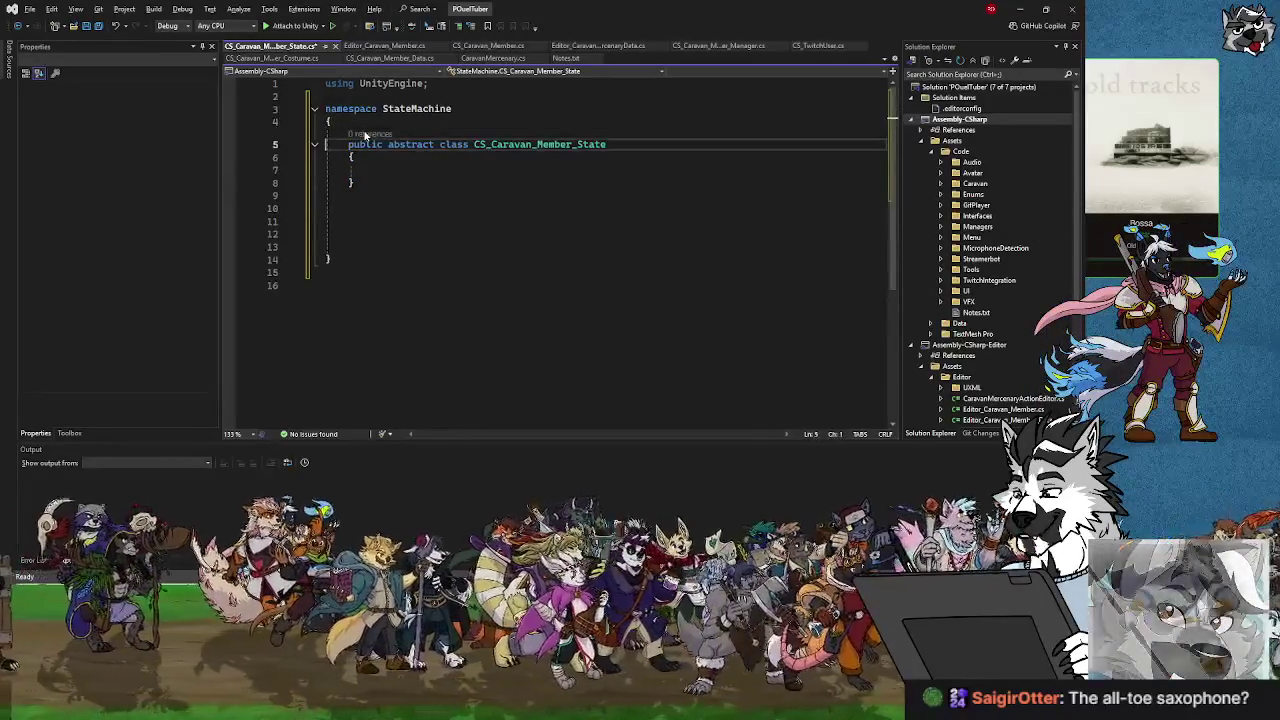
key("Down")
key("Down")
key("BackSpace")
key("BackSpace")
key("BackSpace")
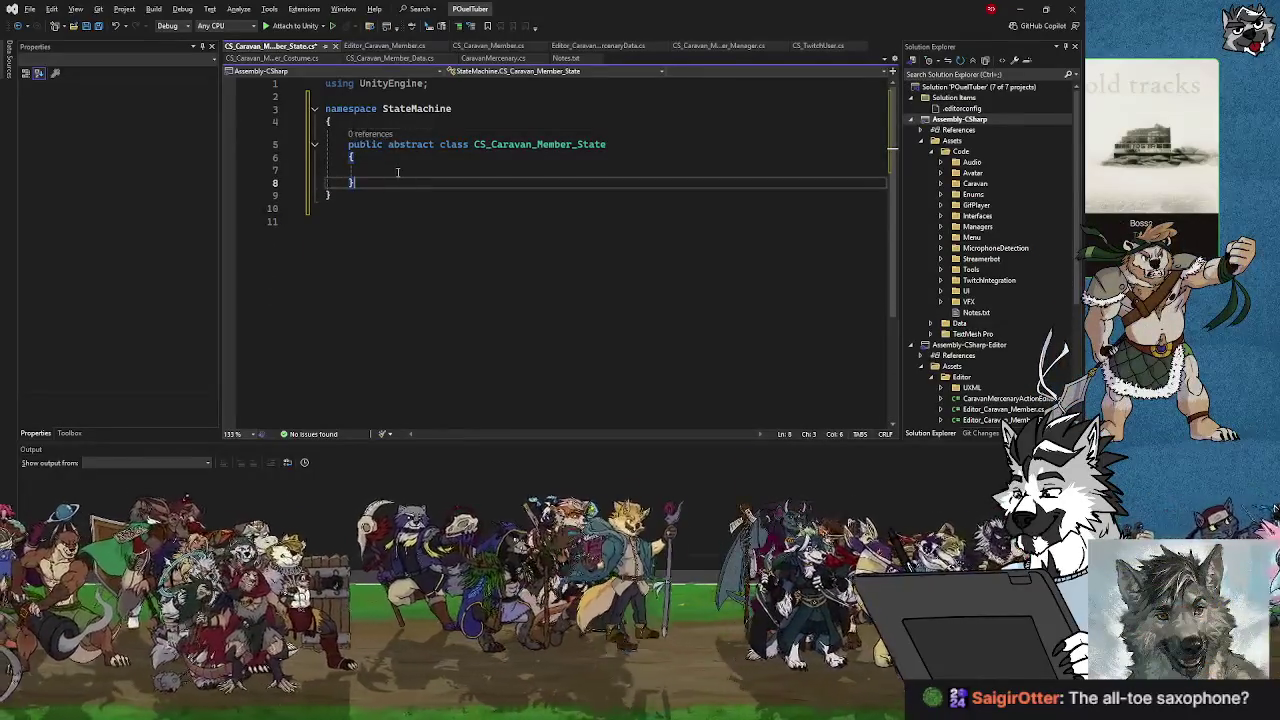
double_click(648, 144)
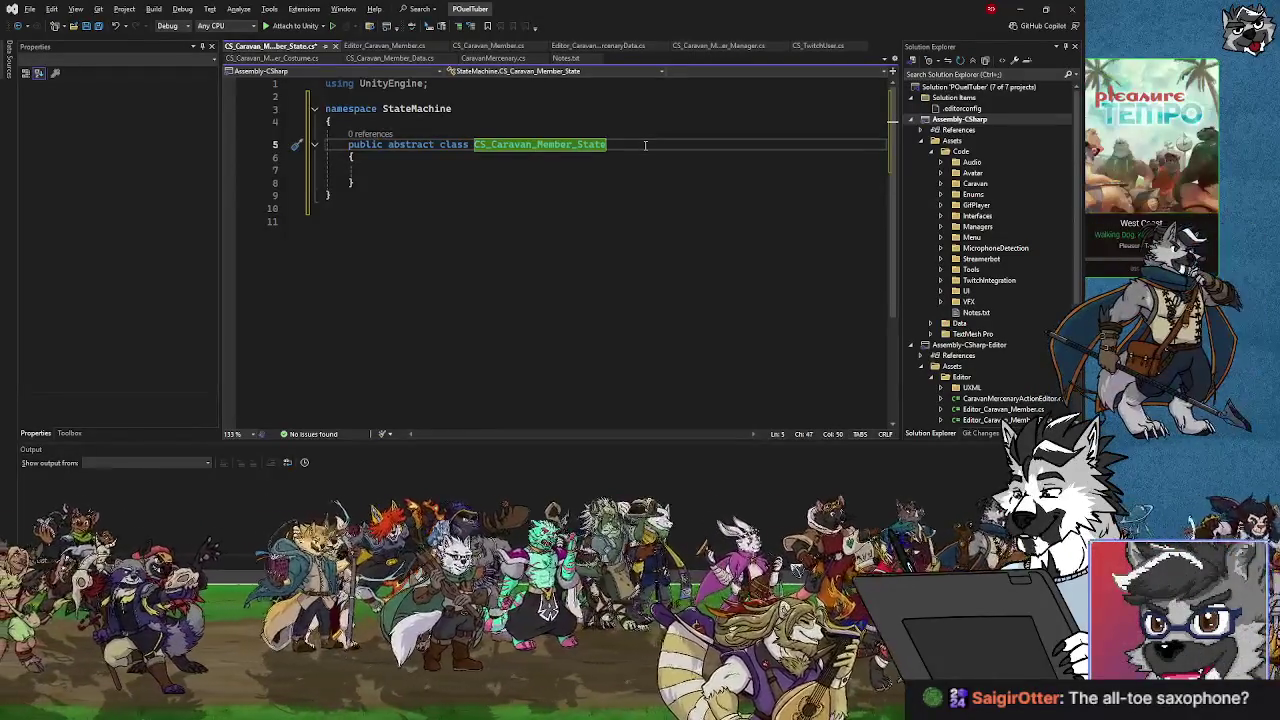
key("Return")
left_click(645, 145)
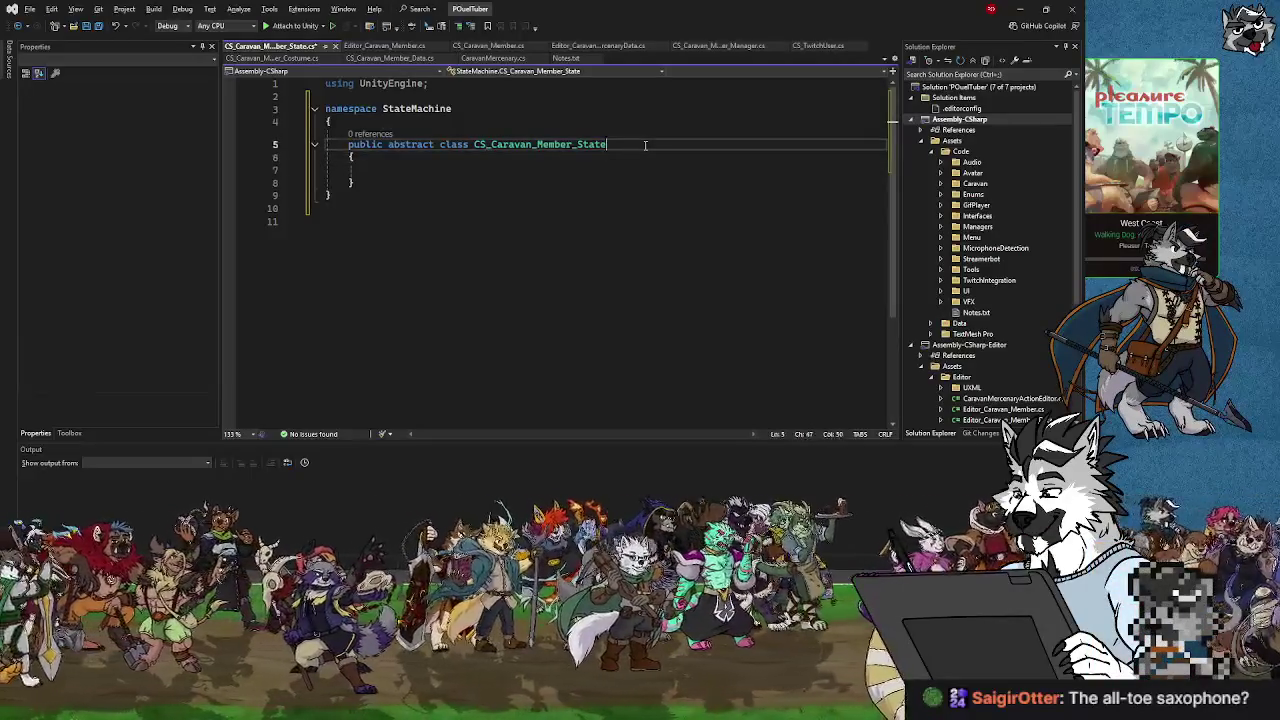
Declare CS_Caravan_Member_State<T> : ScriptableObject where T : MonoBehaviour, then begin a 'protected T _' field.
type("<>")
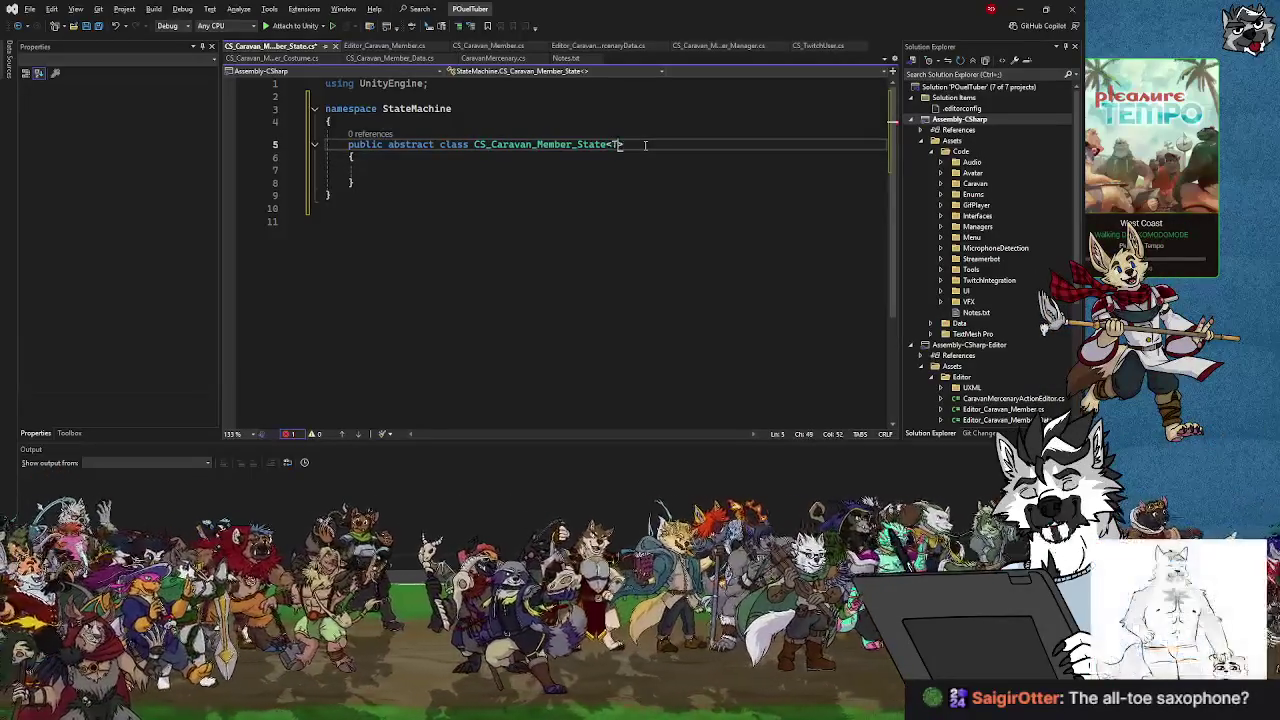
type("T")
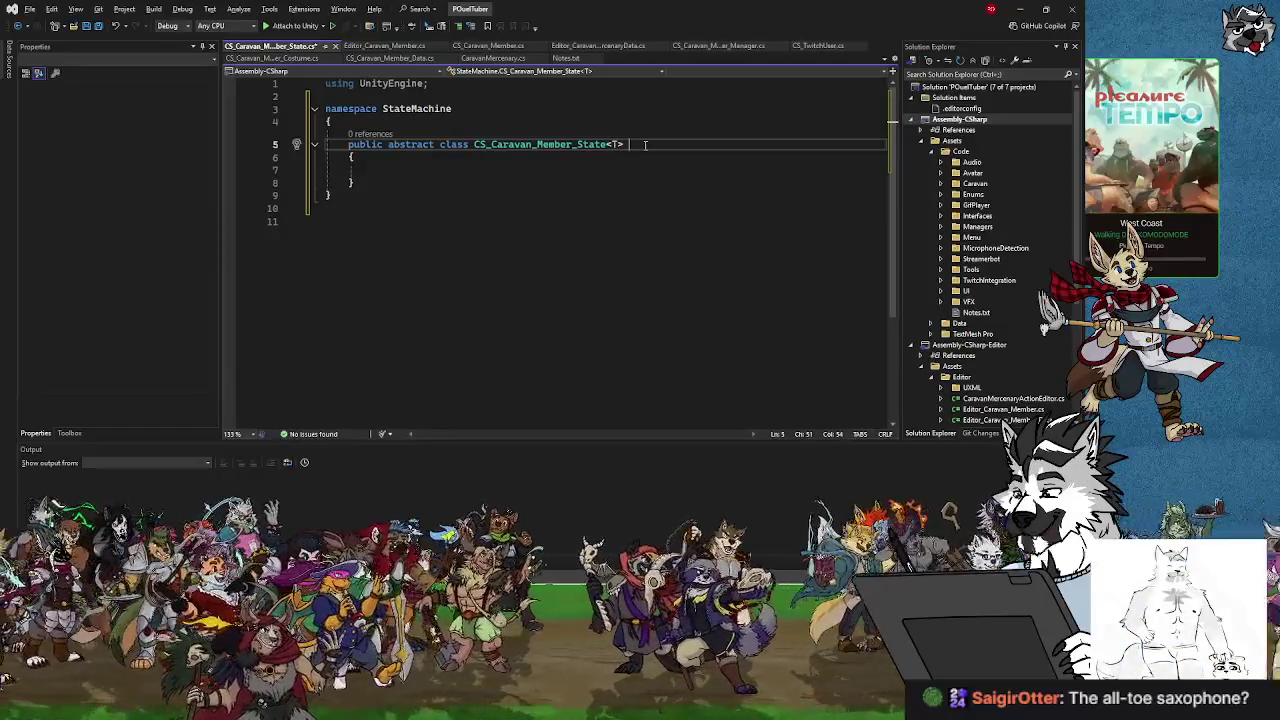
type(": Scriptab")
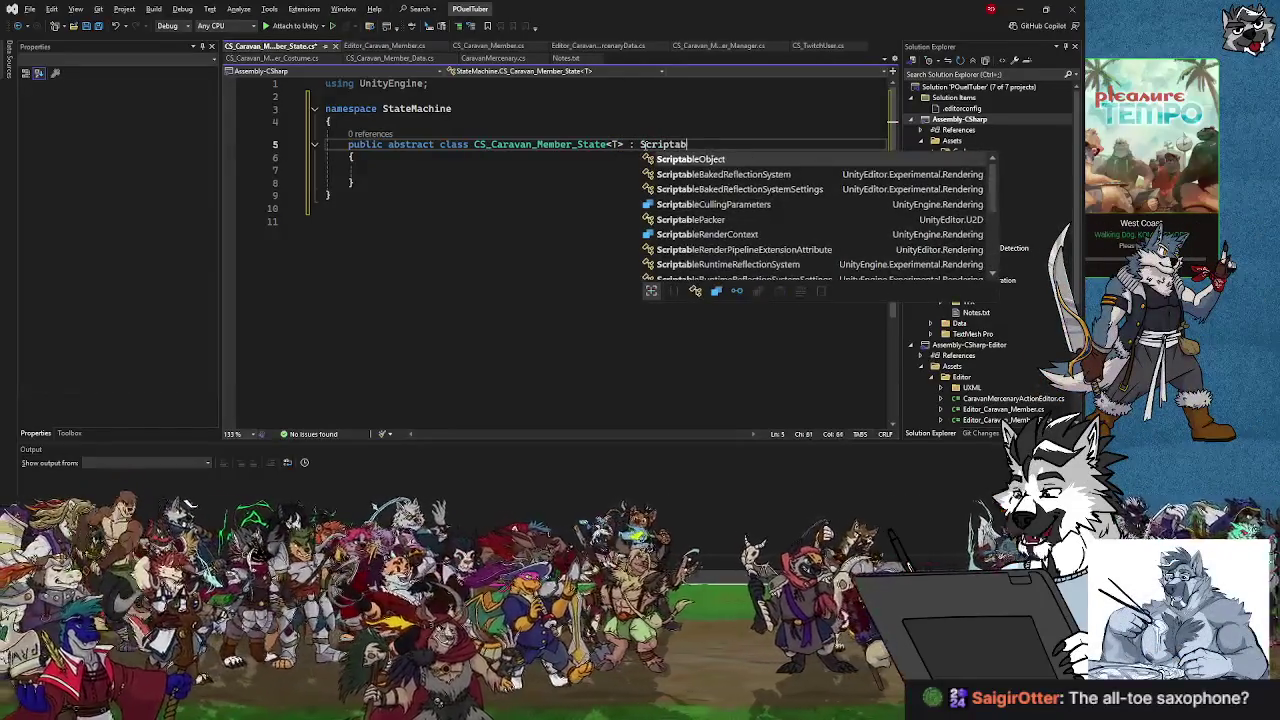
type("leObject")
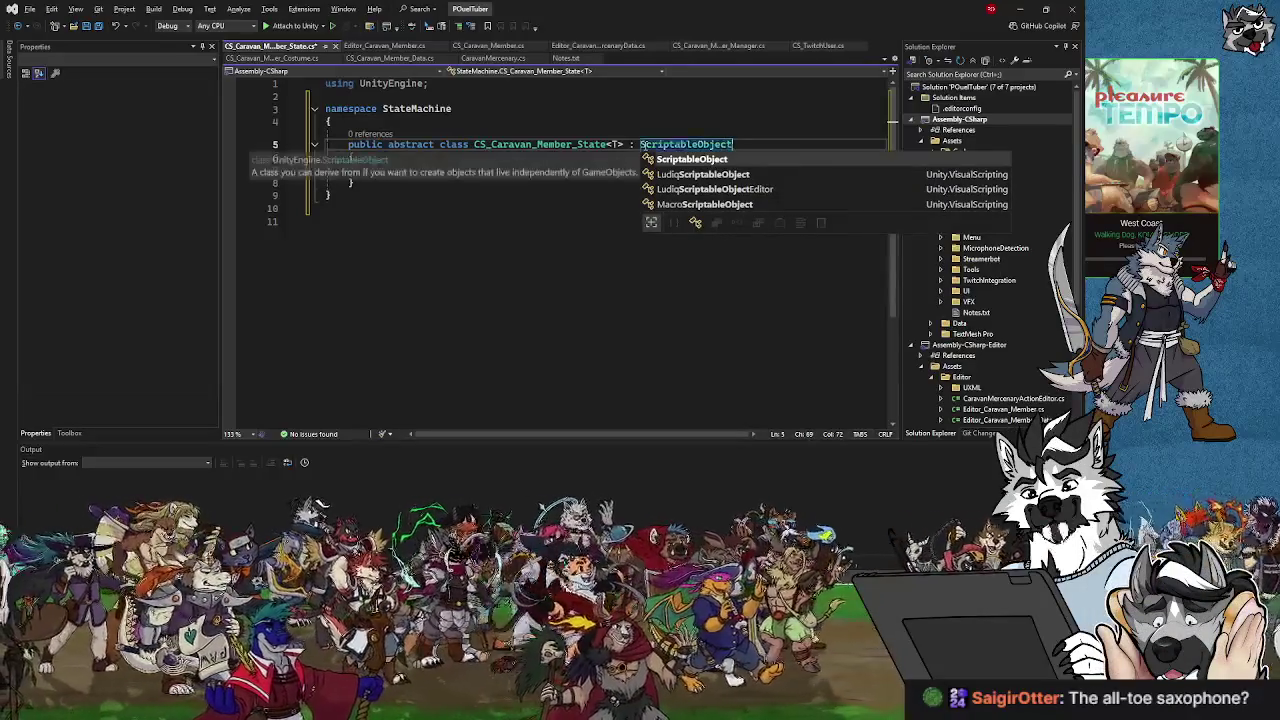
type(" where ")
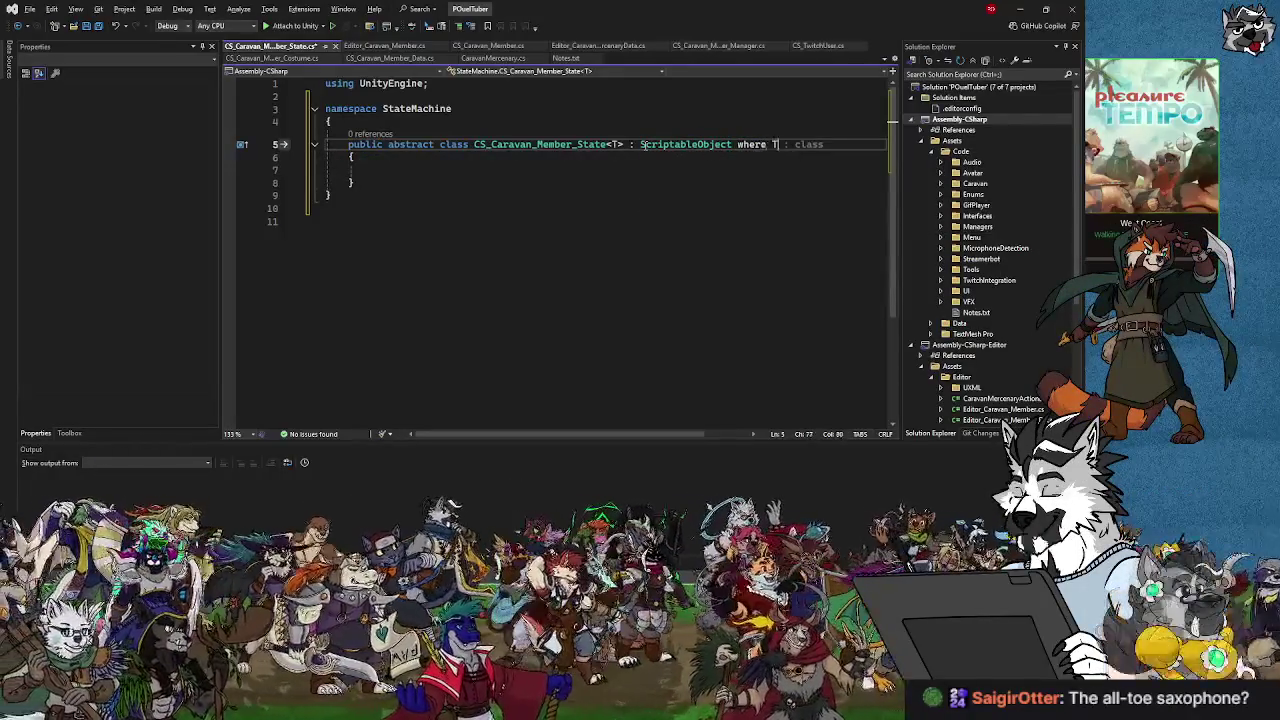
type("T:")
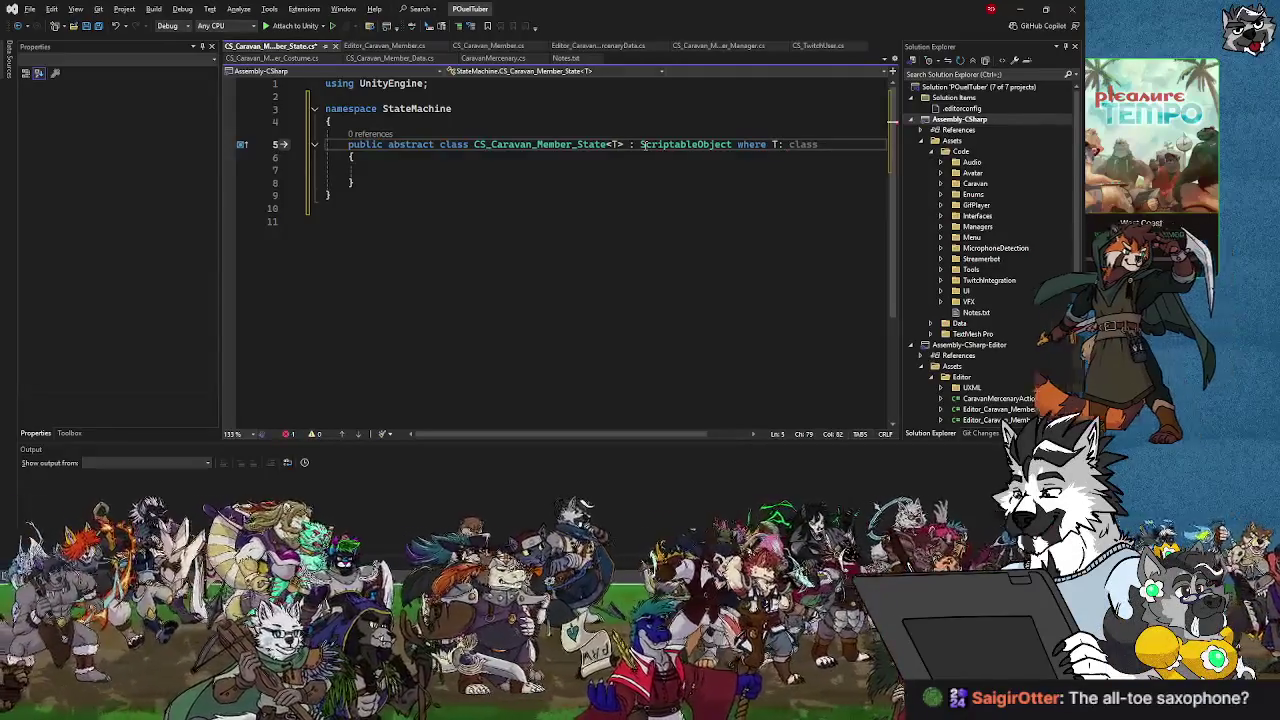
type("Mono")
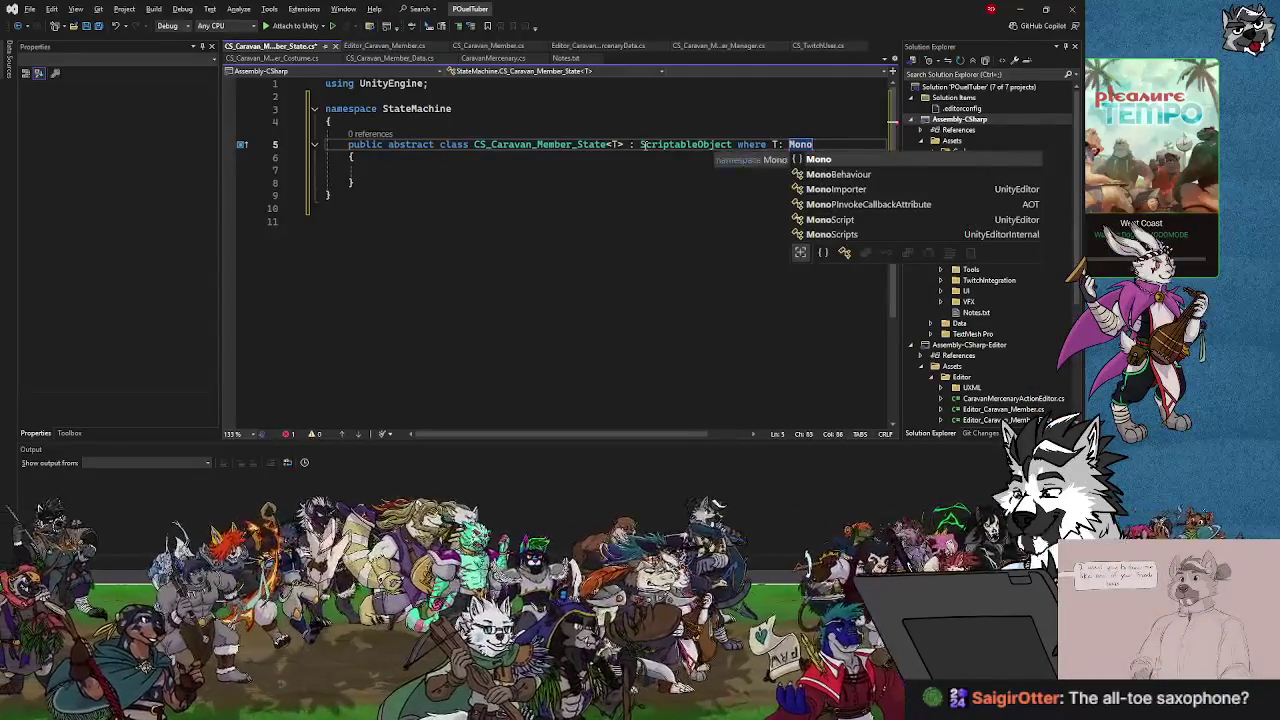
double_click(840, 174)
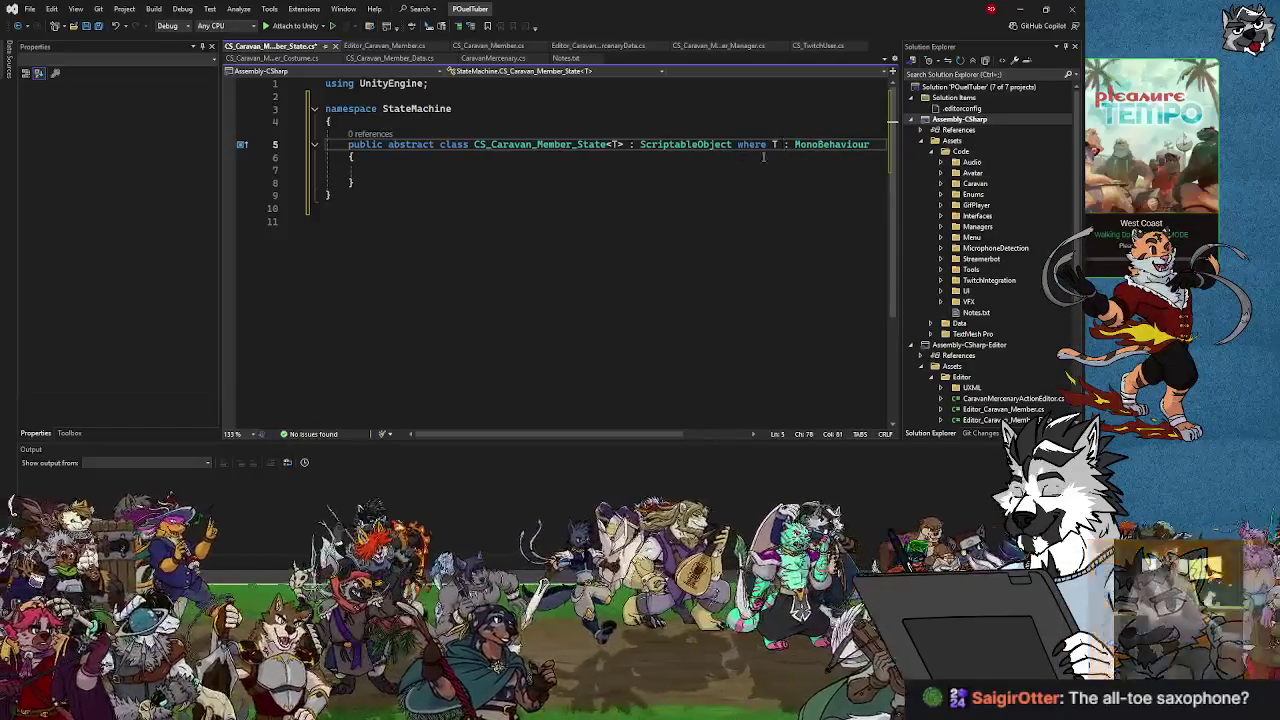
left_click(398, 168)
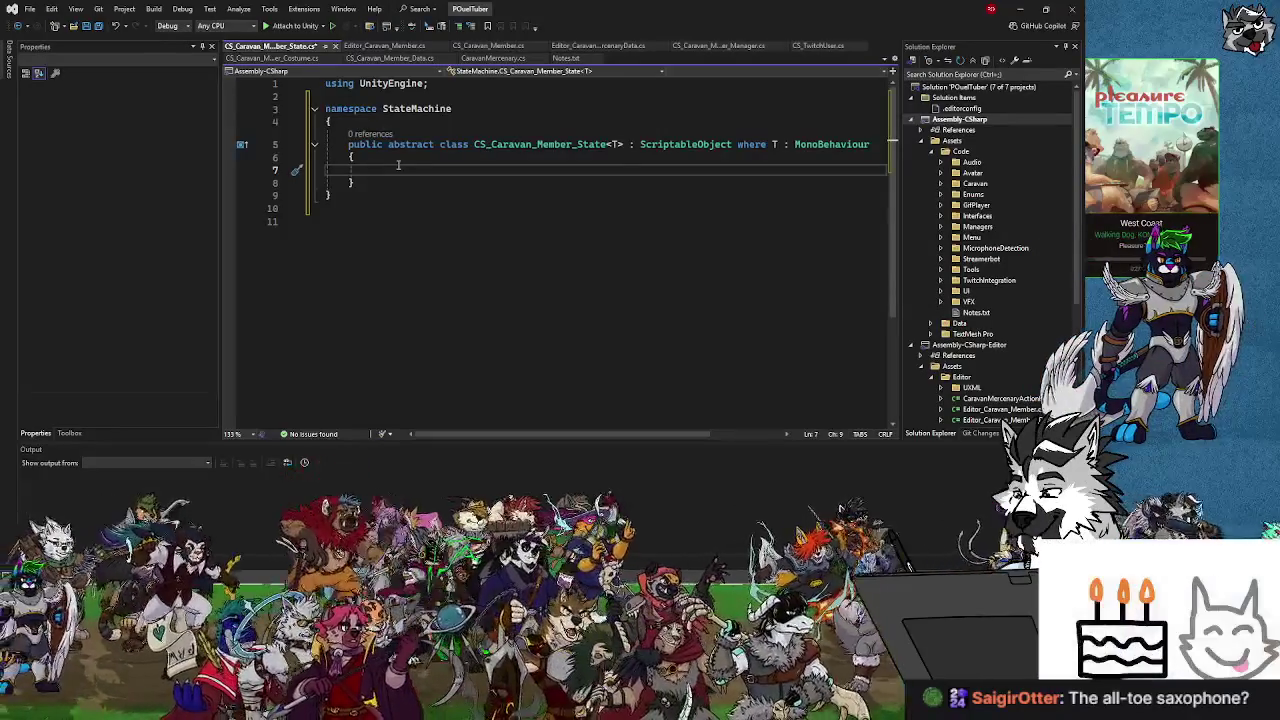
type("protecte")
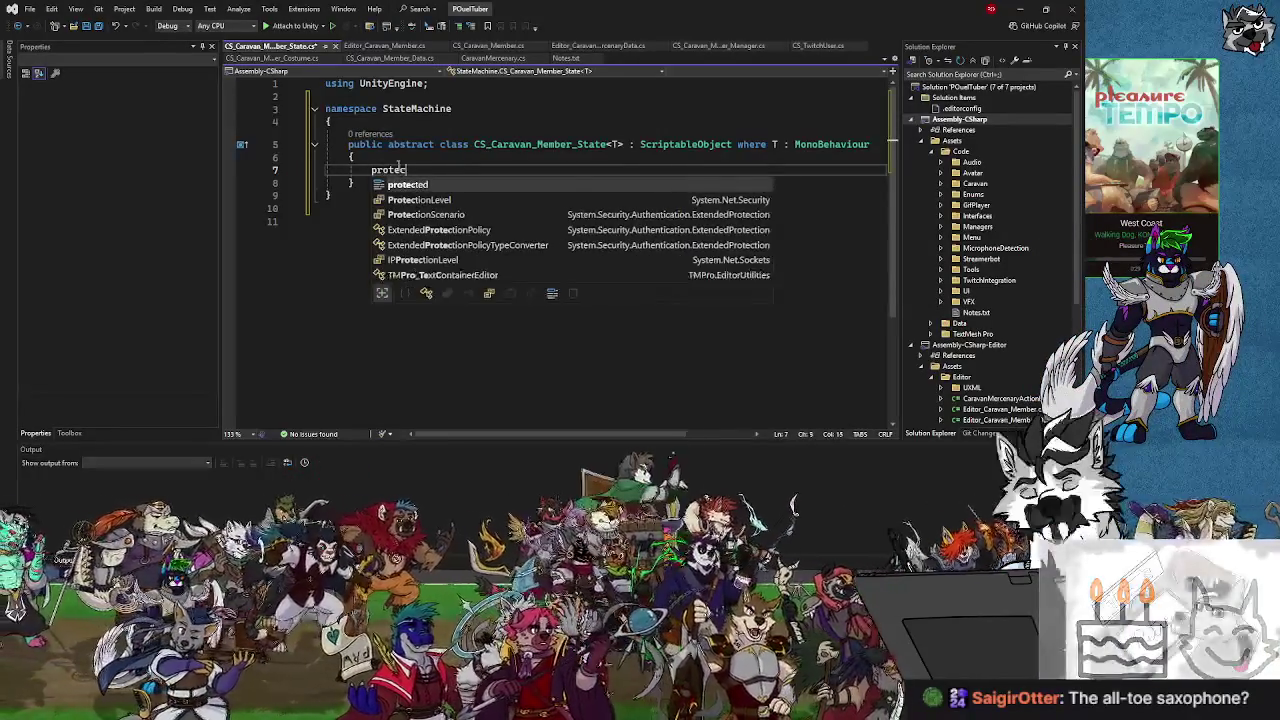
type("d ")
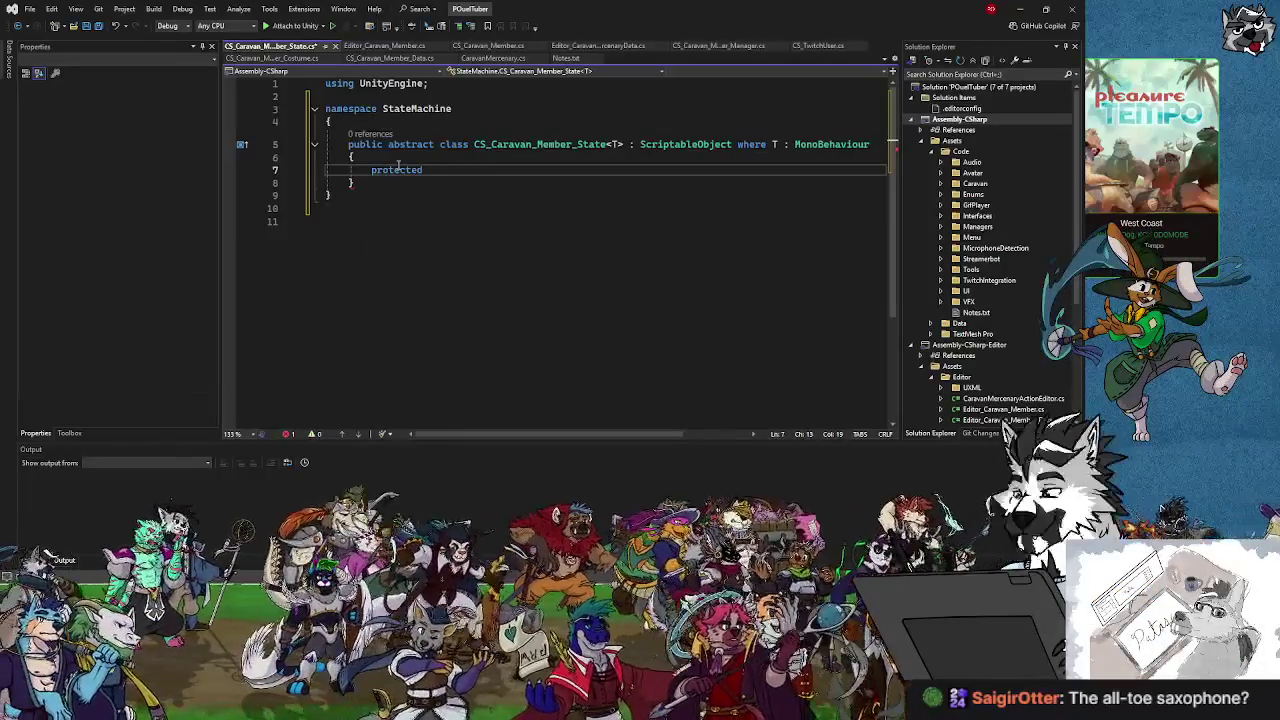
type("T _")
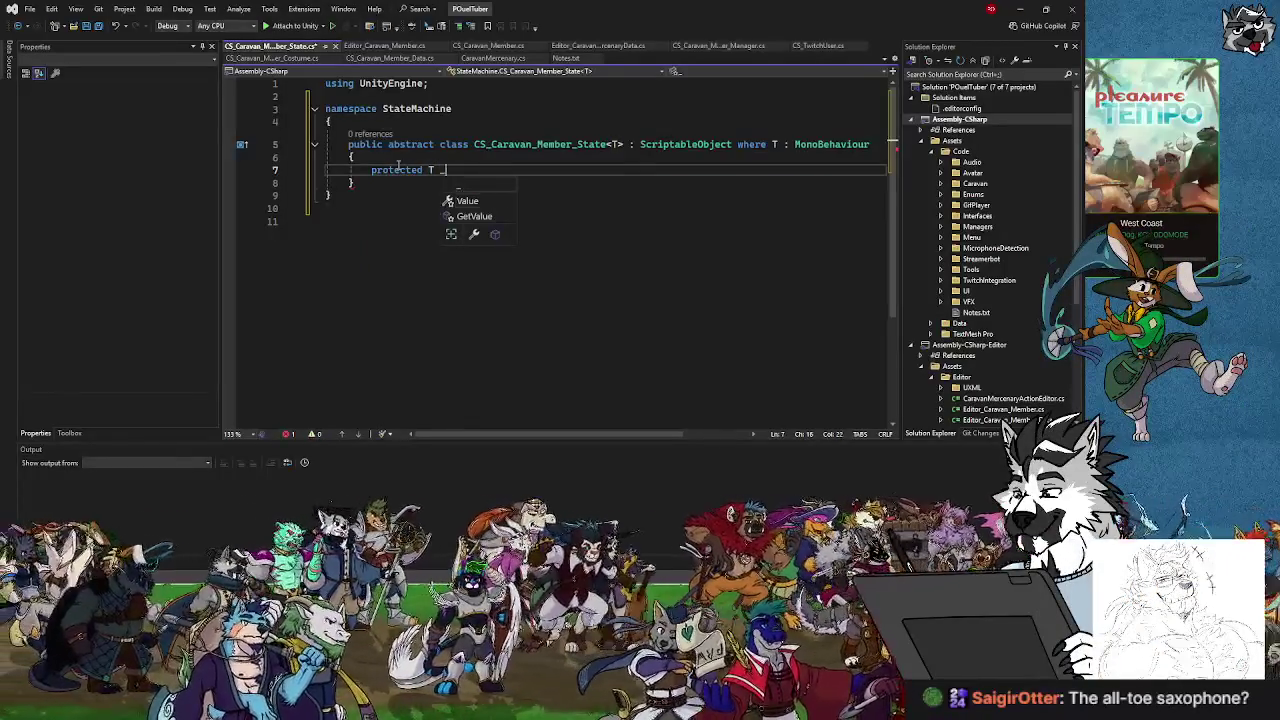
Finish the field declaration as protected T _runner;.
key("BackSpace")
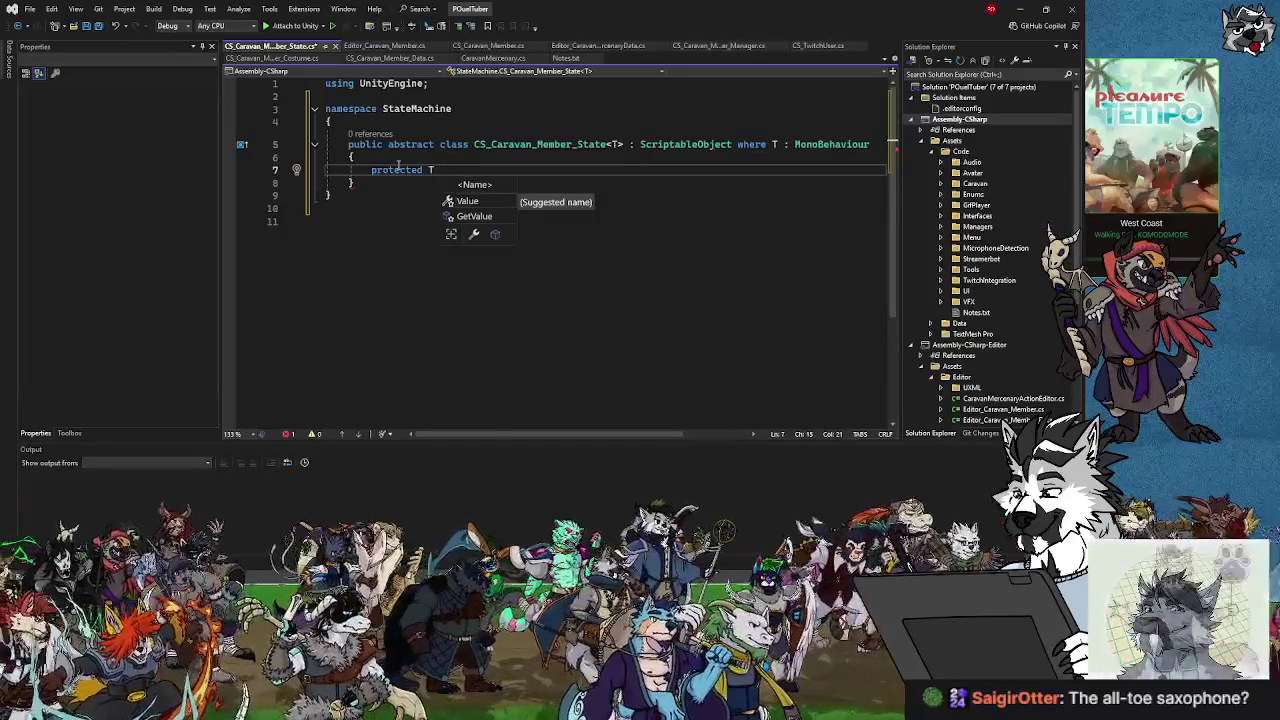
type("_ru")
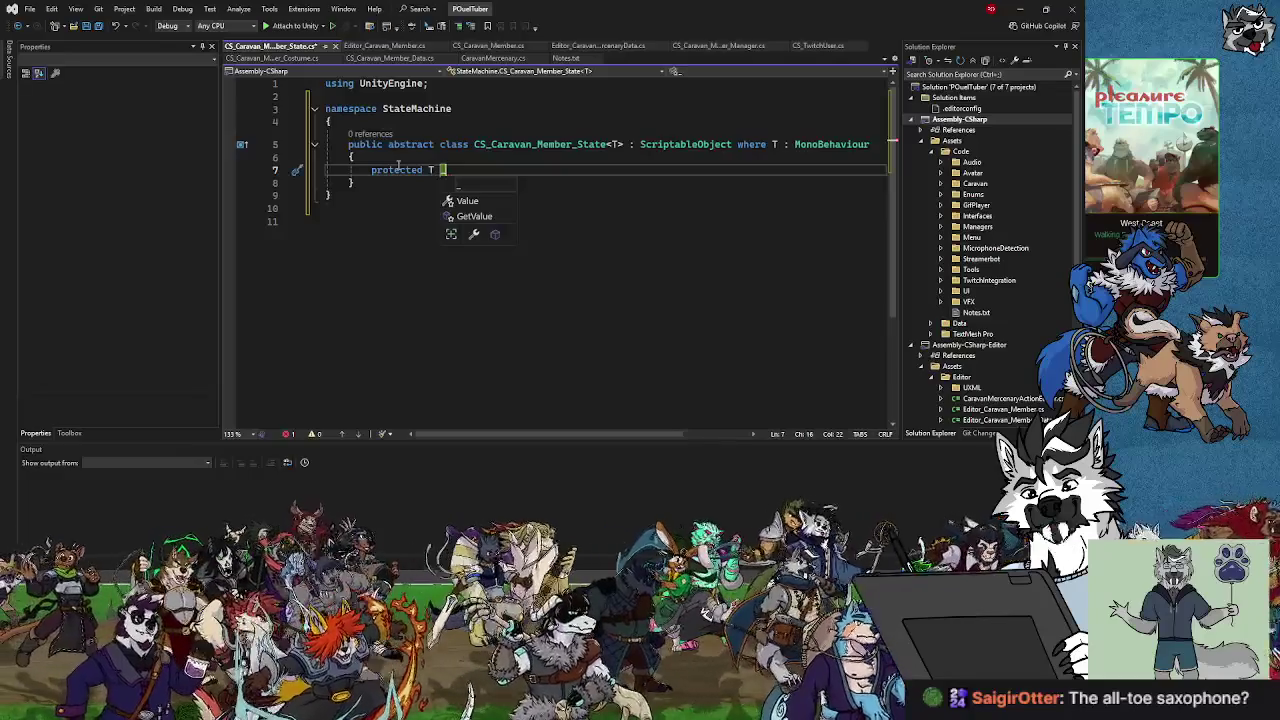
type("nner;")
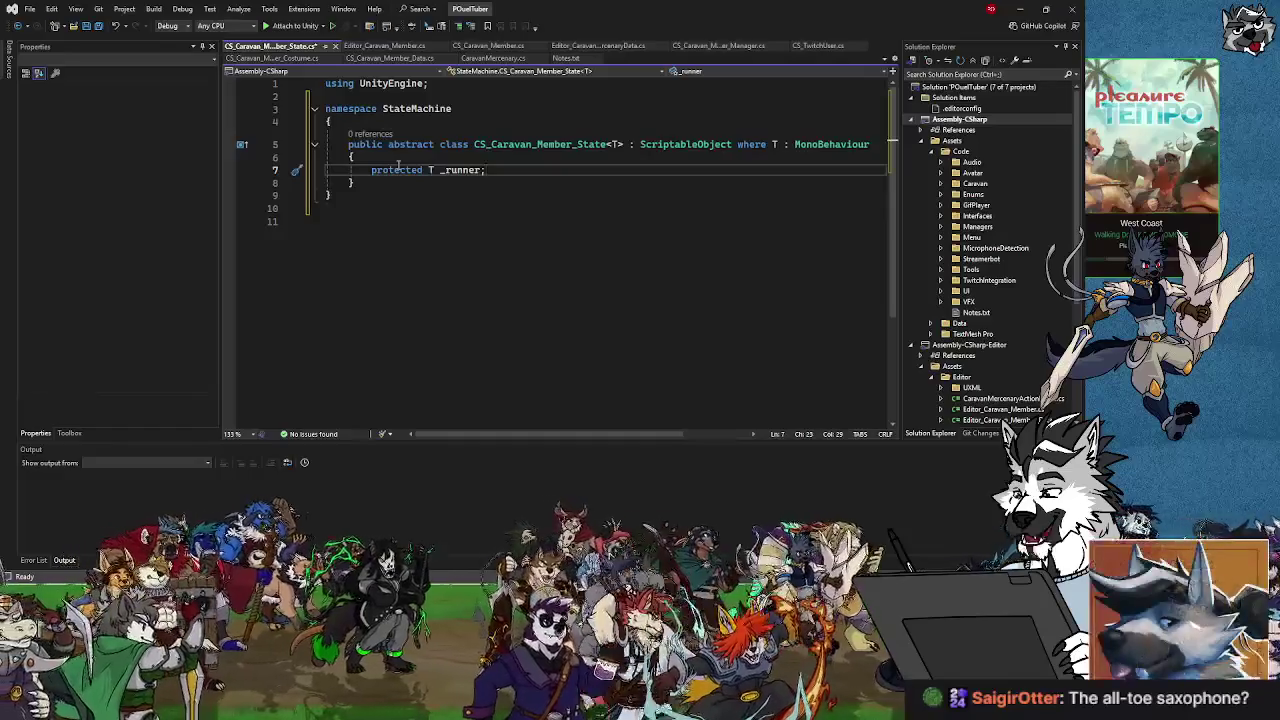
key("Return")
key("Return")
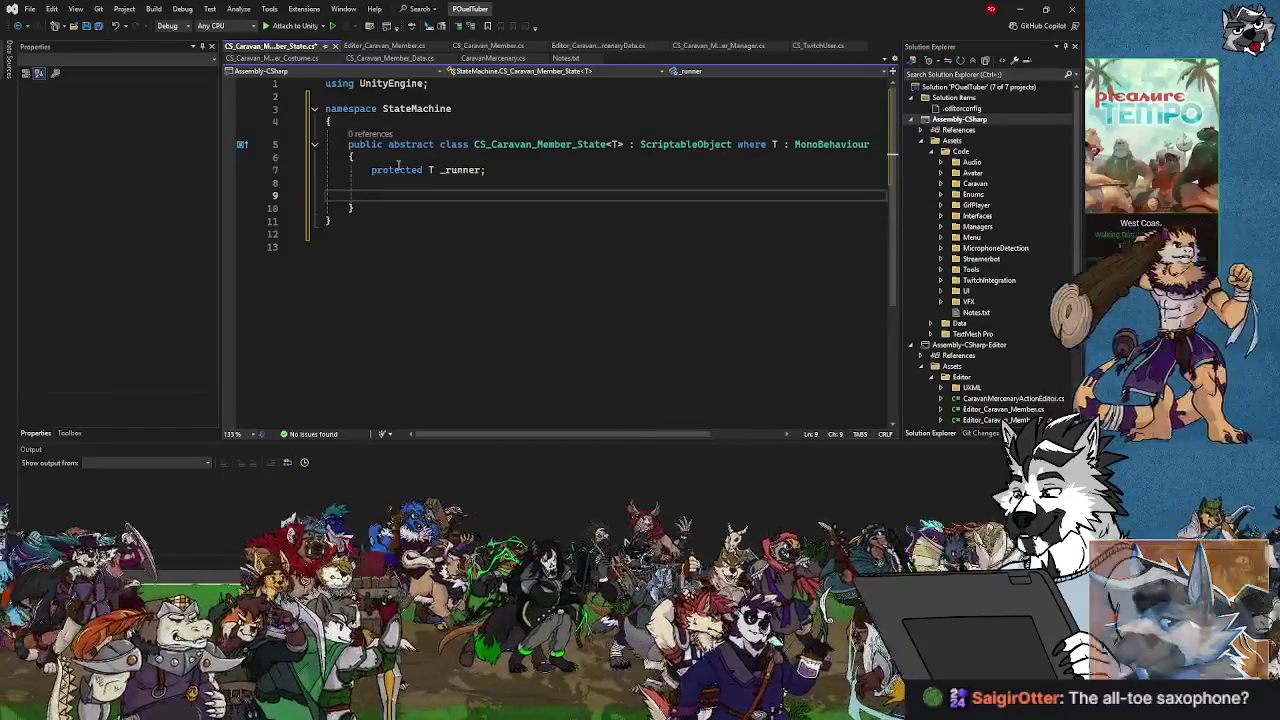
Add a public virtual Init(T parent) method whose body assigns _runner = parent.
type("public virtual ")
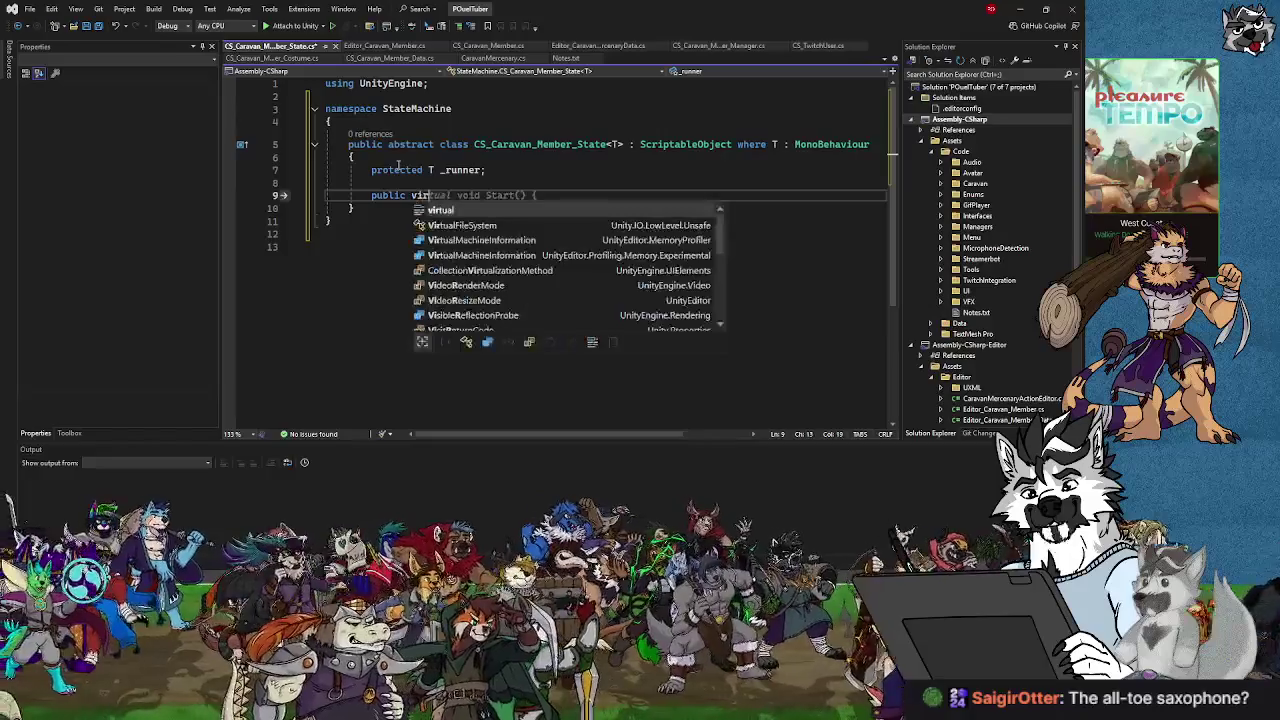
type("void Init")
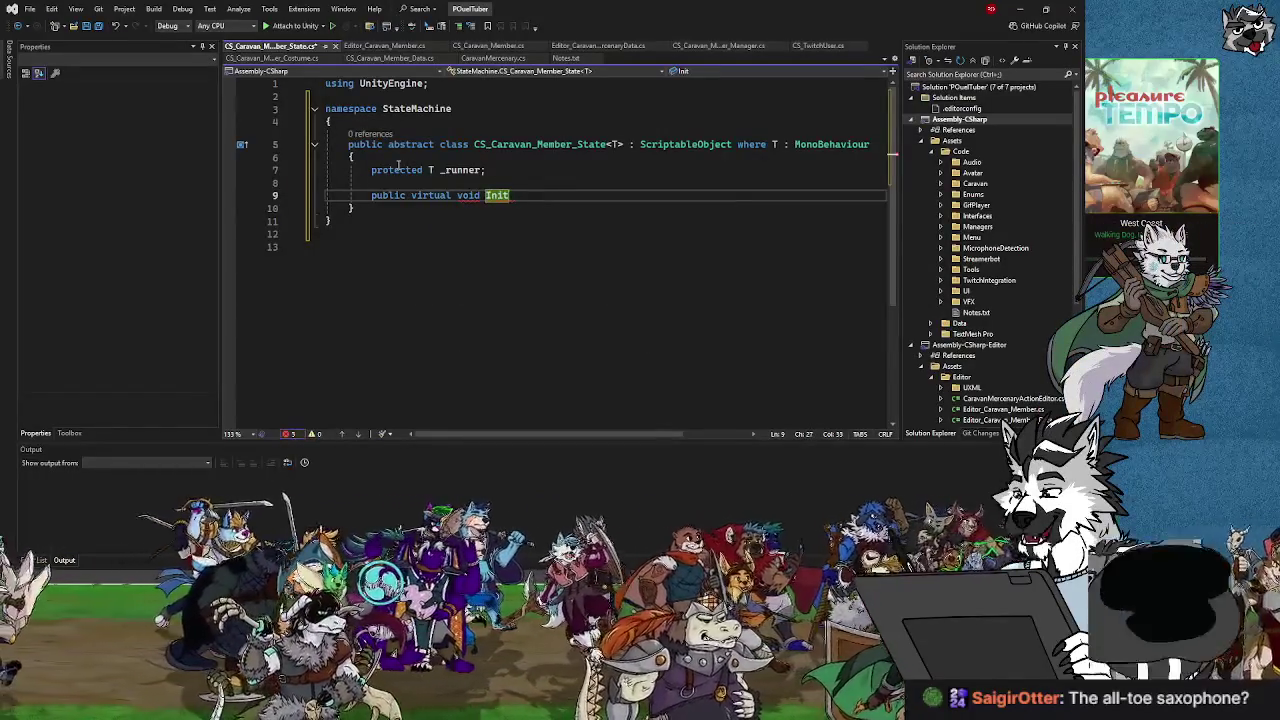
type("(T parent")
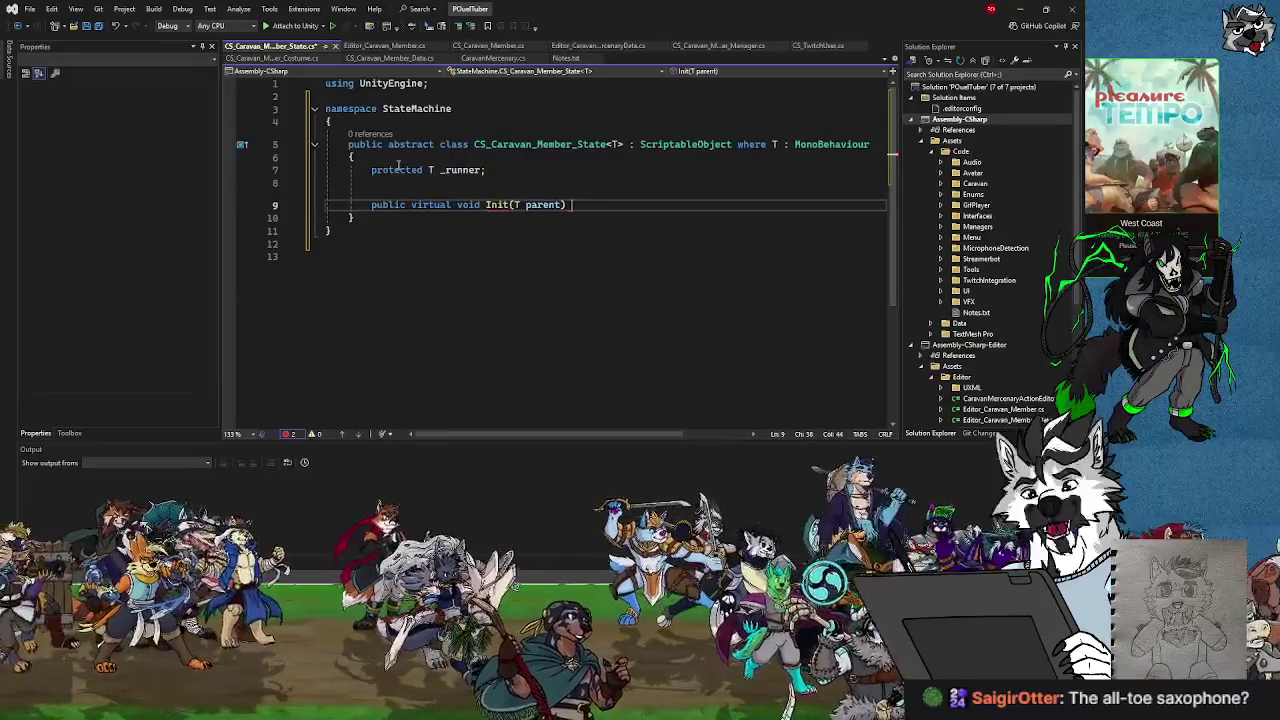
type(" {")
key("Return")
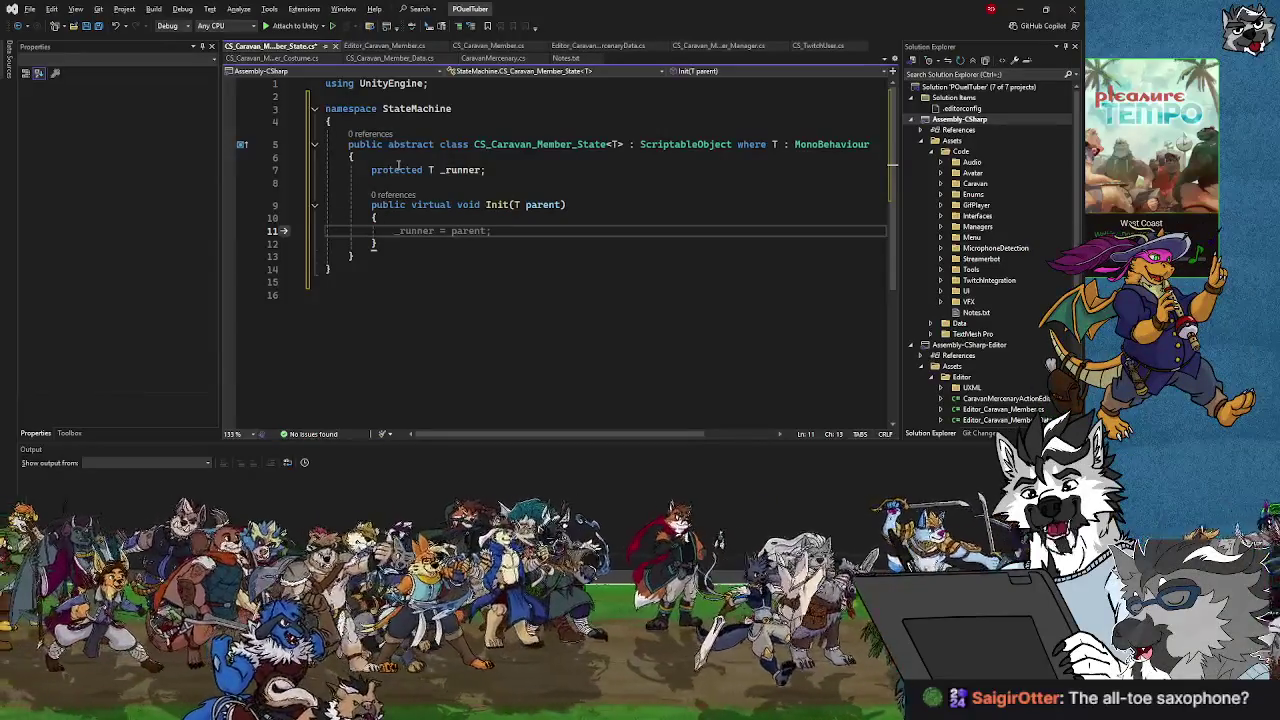
key("Tab")
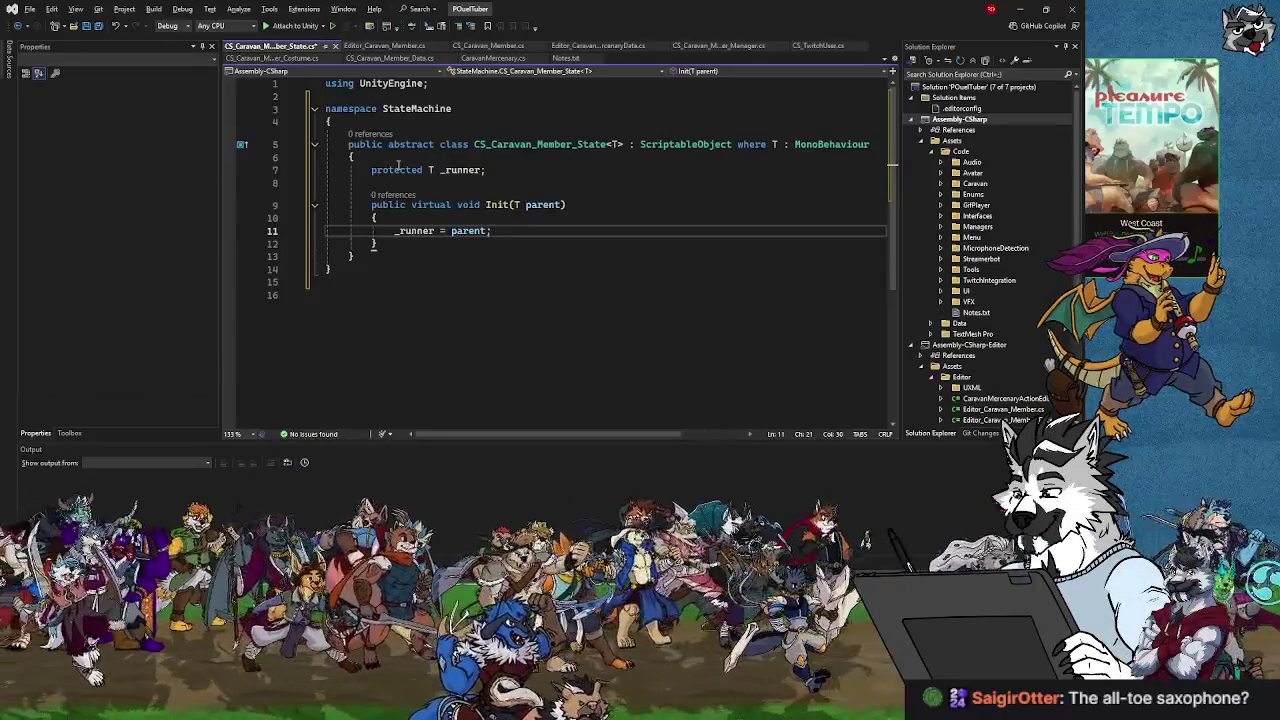
key("Down")
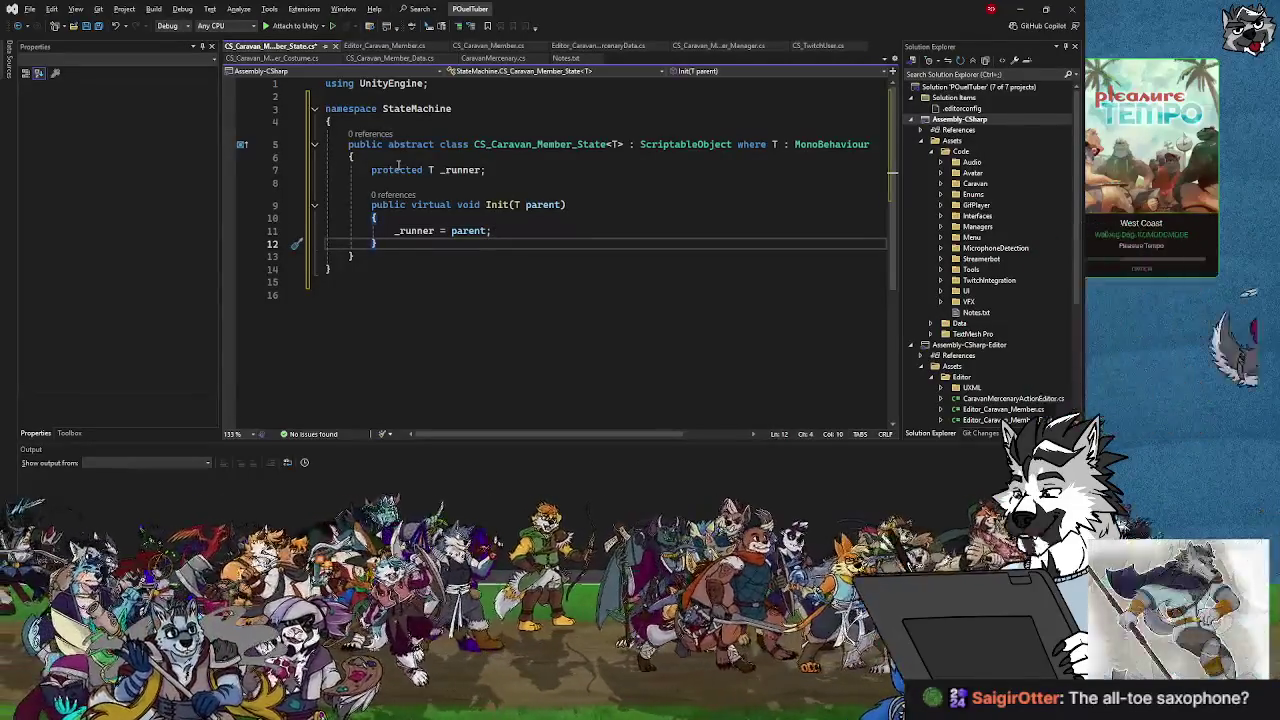
key("Return")
key("Return")
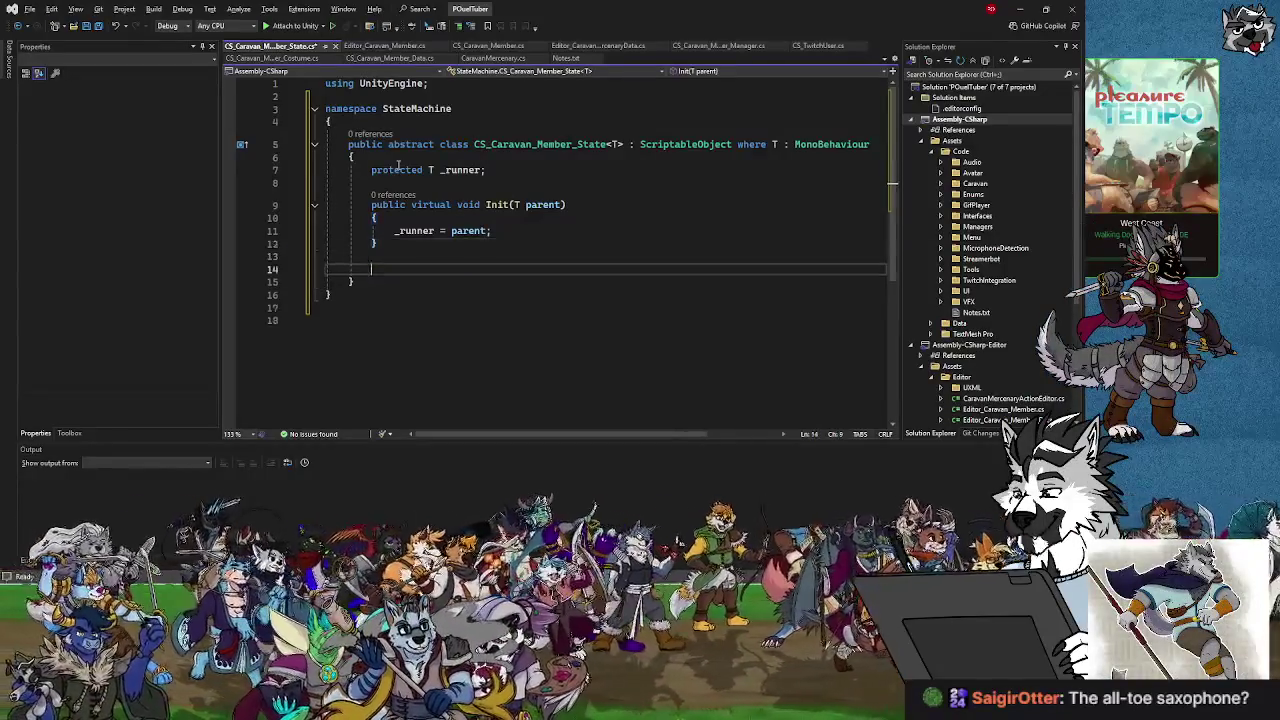
Write the public abstract void Update() declaration below Init.
type("public abstract")
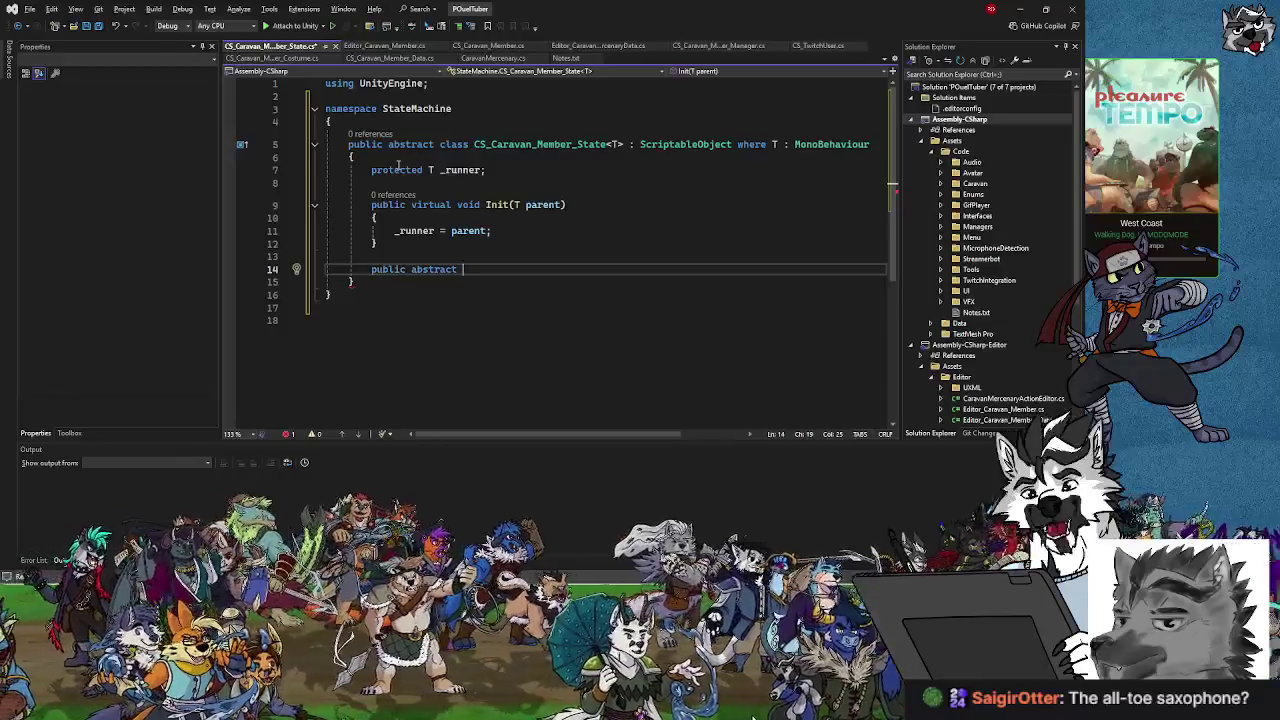
key("BackSpace")
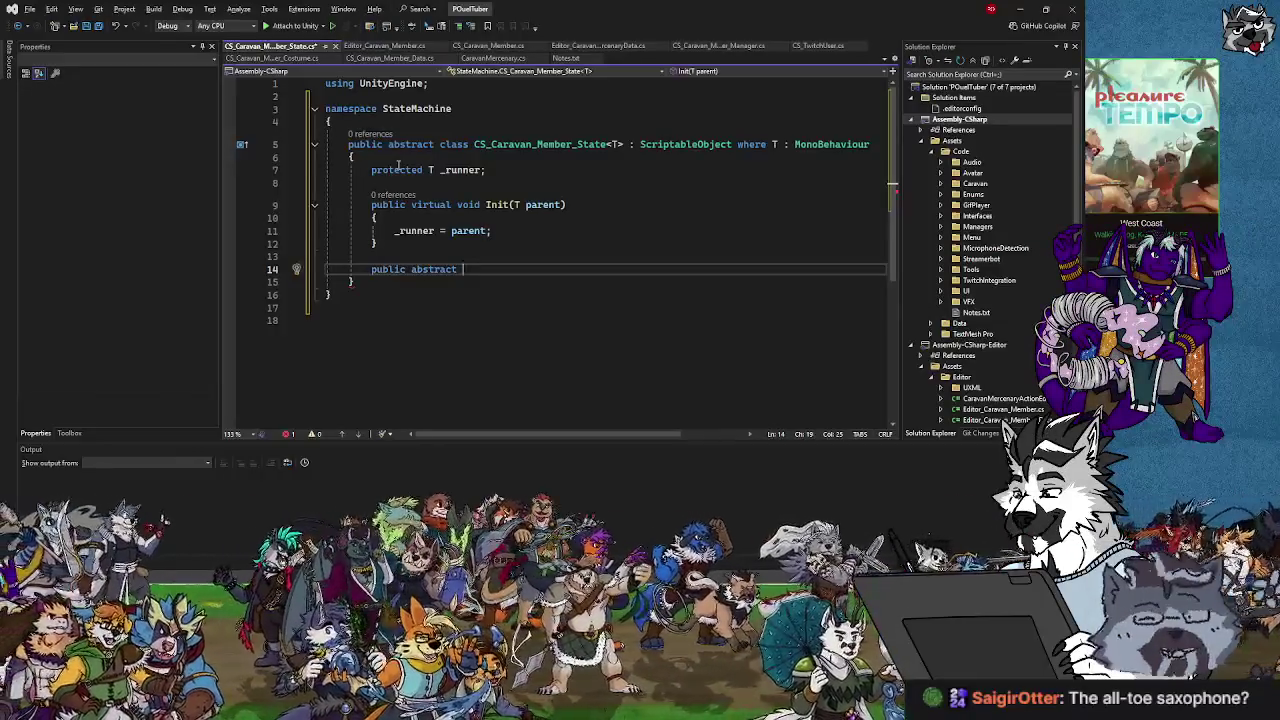
key("BackSpace")
type("vo")
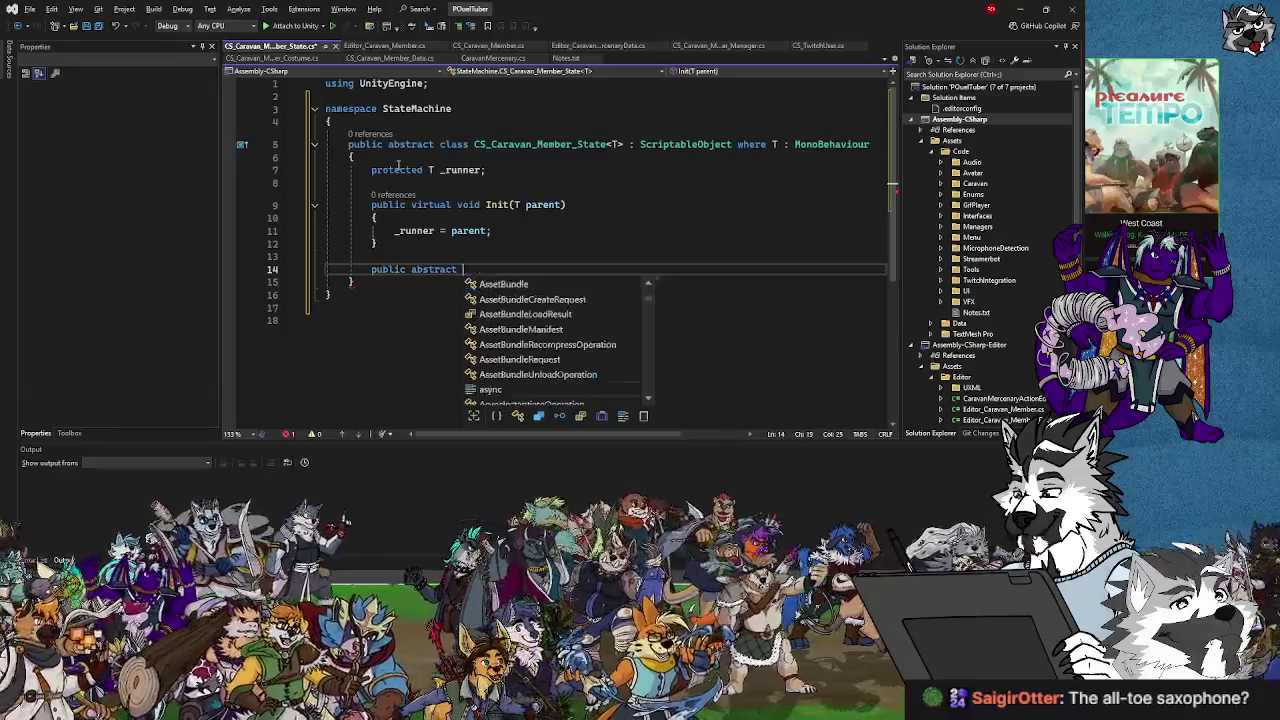
key("BackSpace")
key("BackSpace")
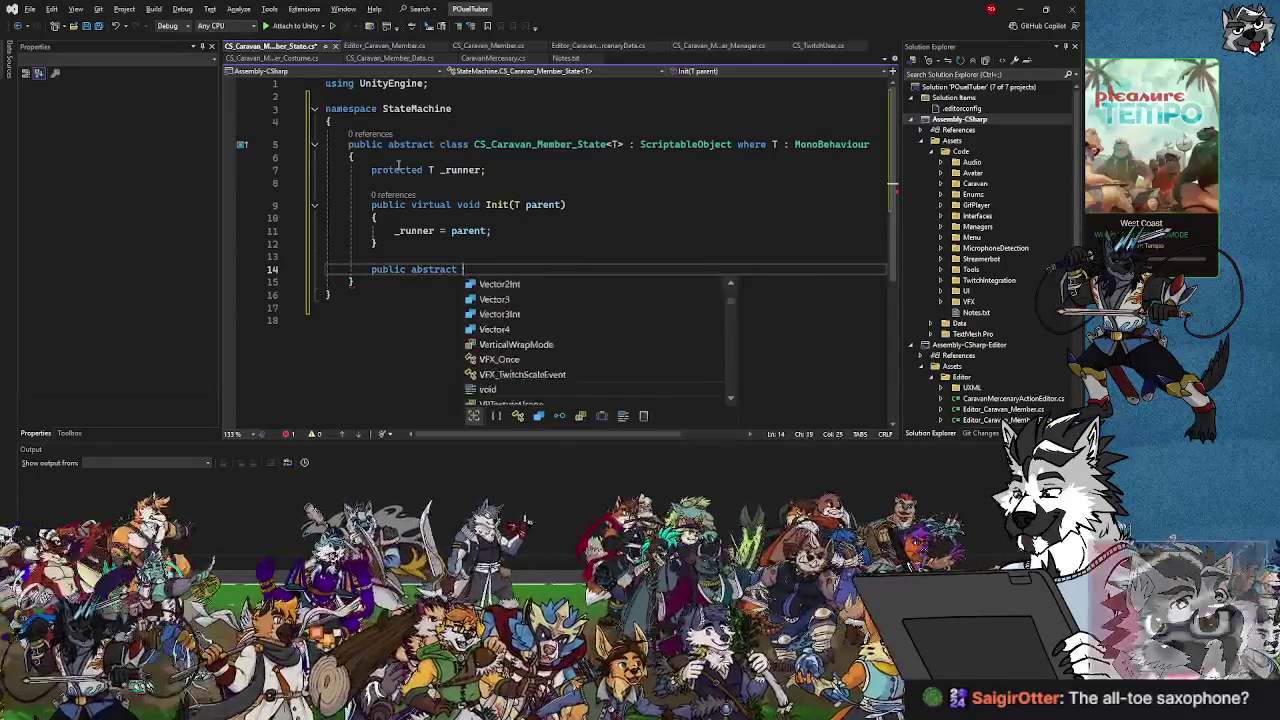
type("void")
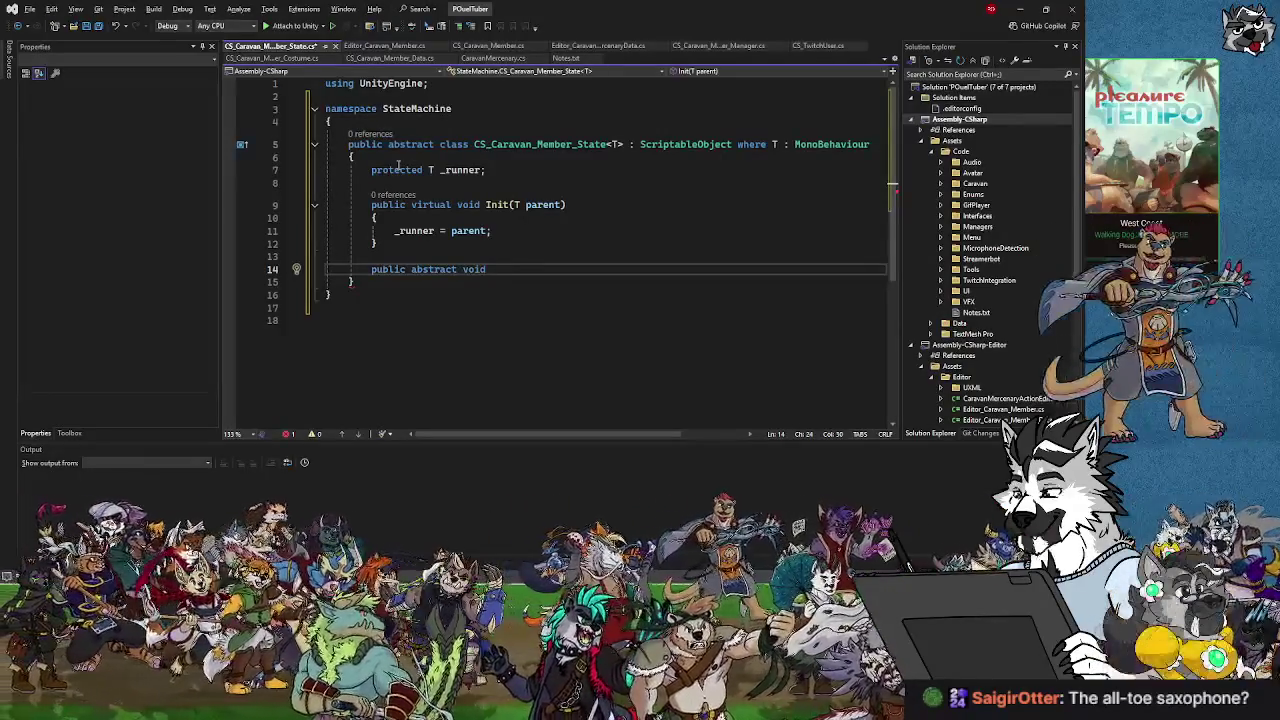
type("Update")
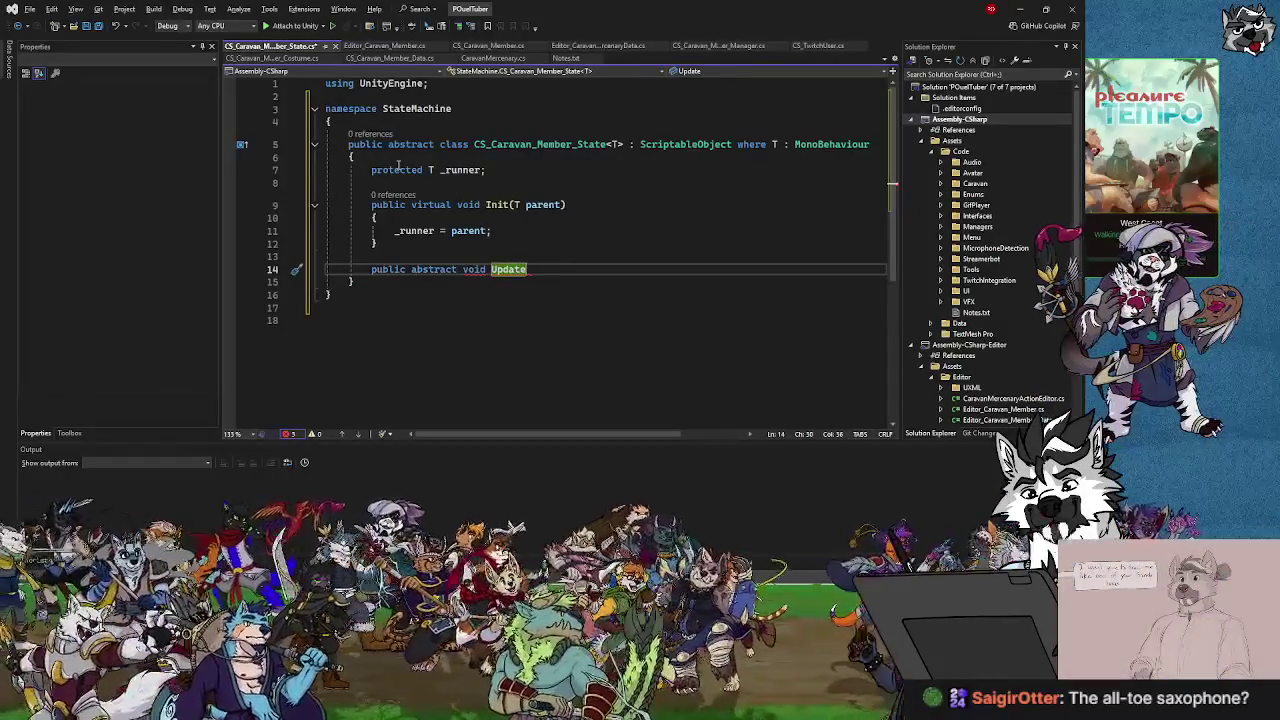
type("()")
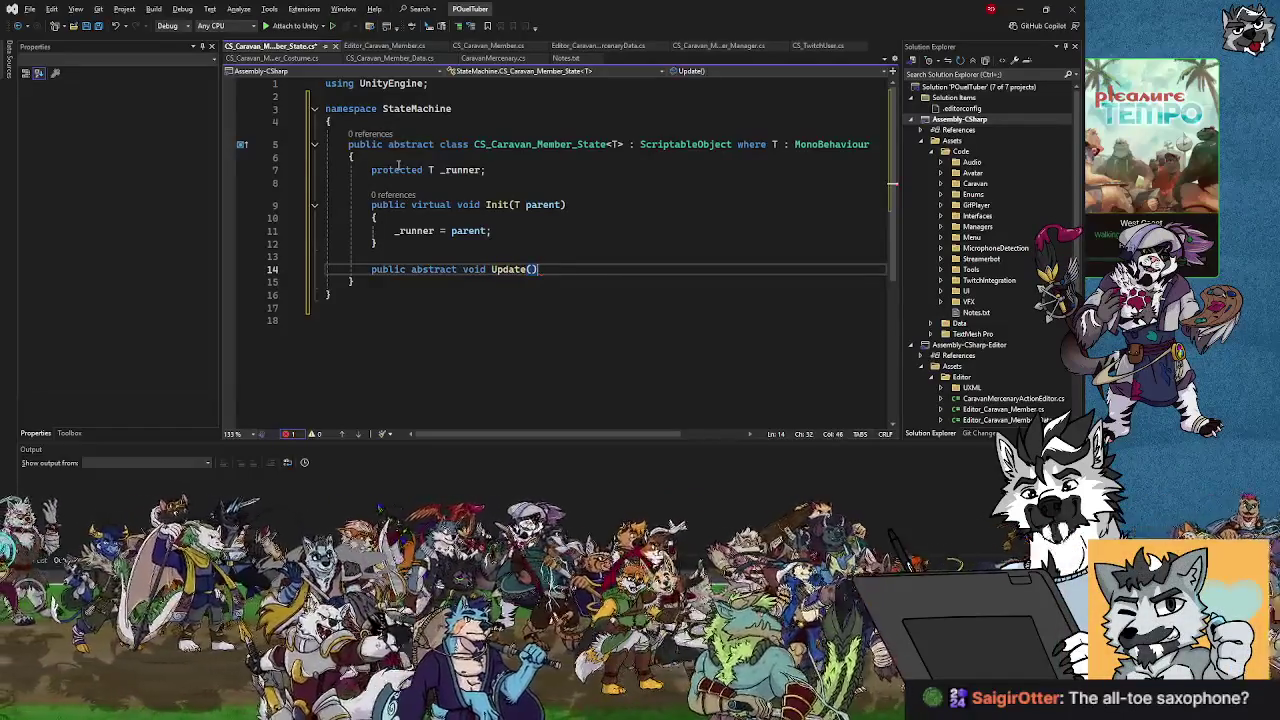
type(" {")
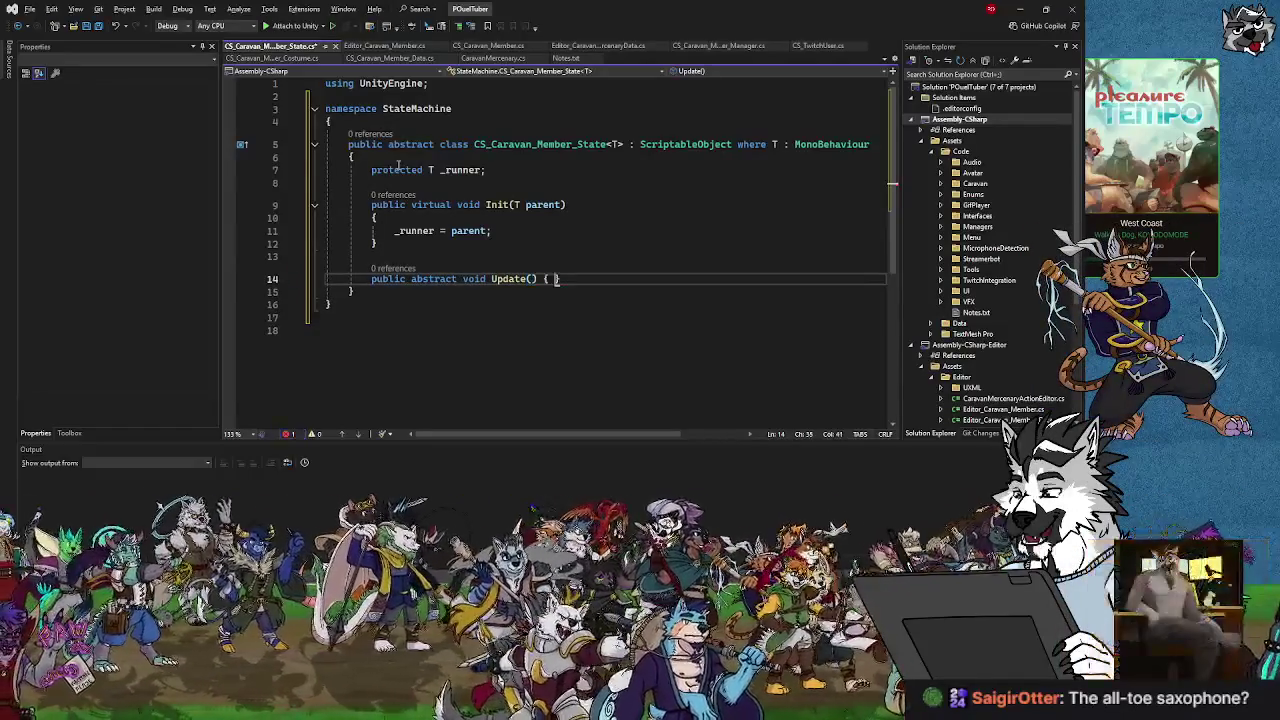
Remove Update's empty body so it stays bodiless, and begin a new public declaration below.
key("Return")
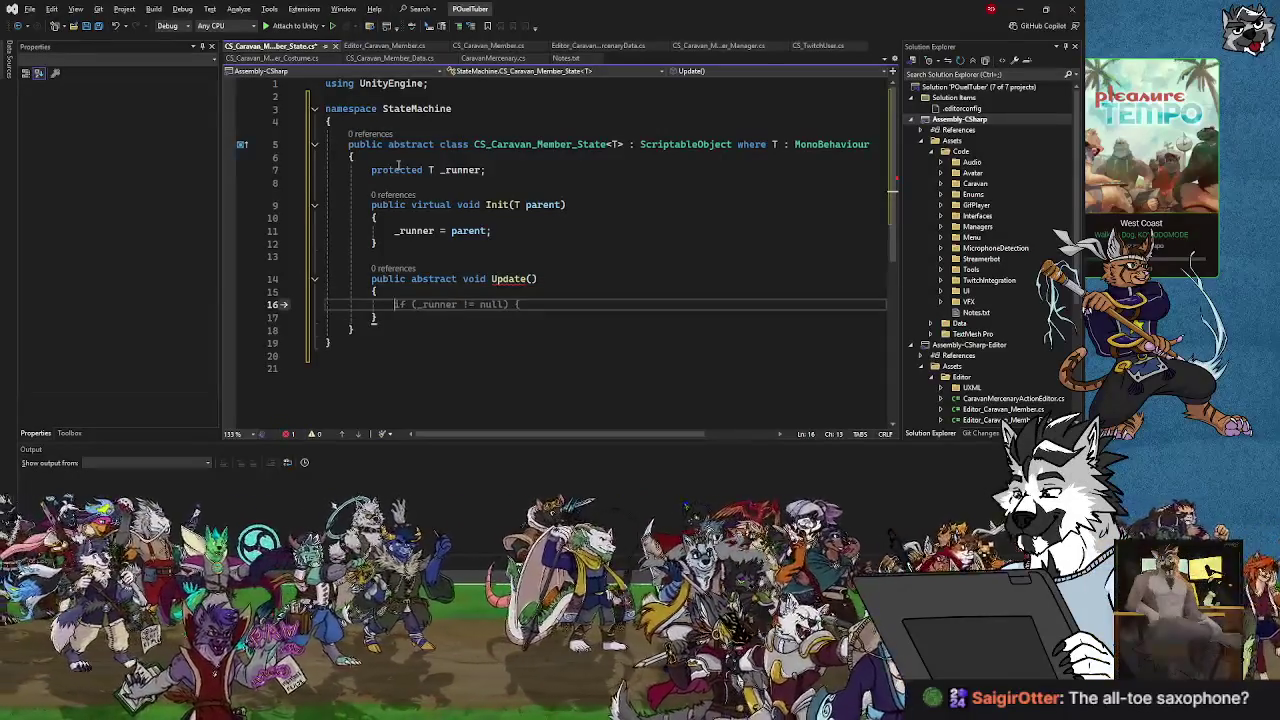
key("BackSpace")
key("BackSpace")
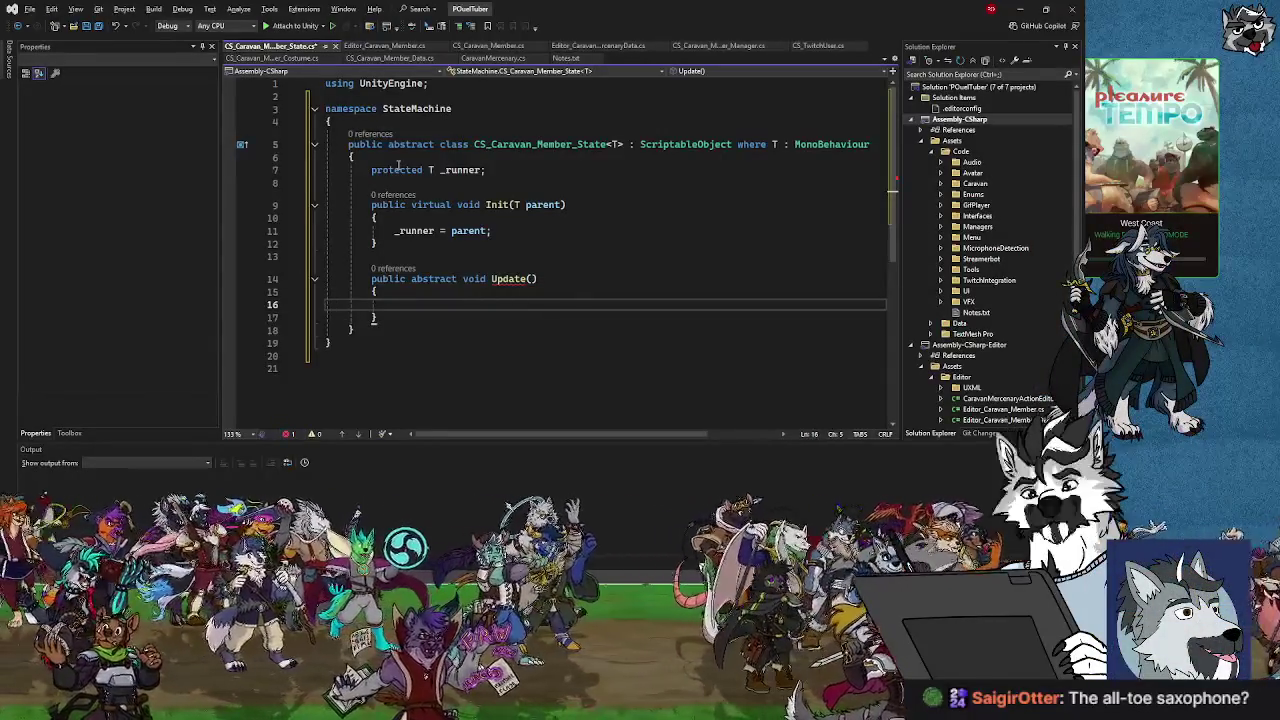
key("Down")
key("BackSpace")
key("BackSpace")
key("BackSpace")
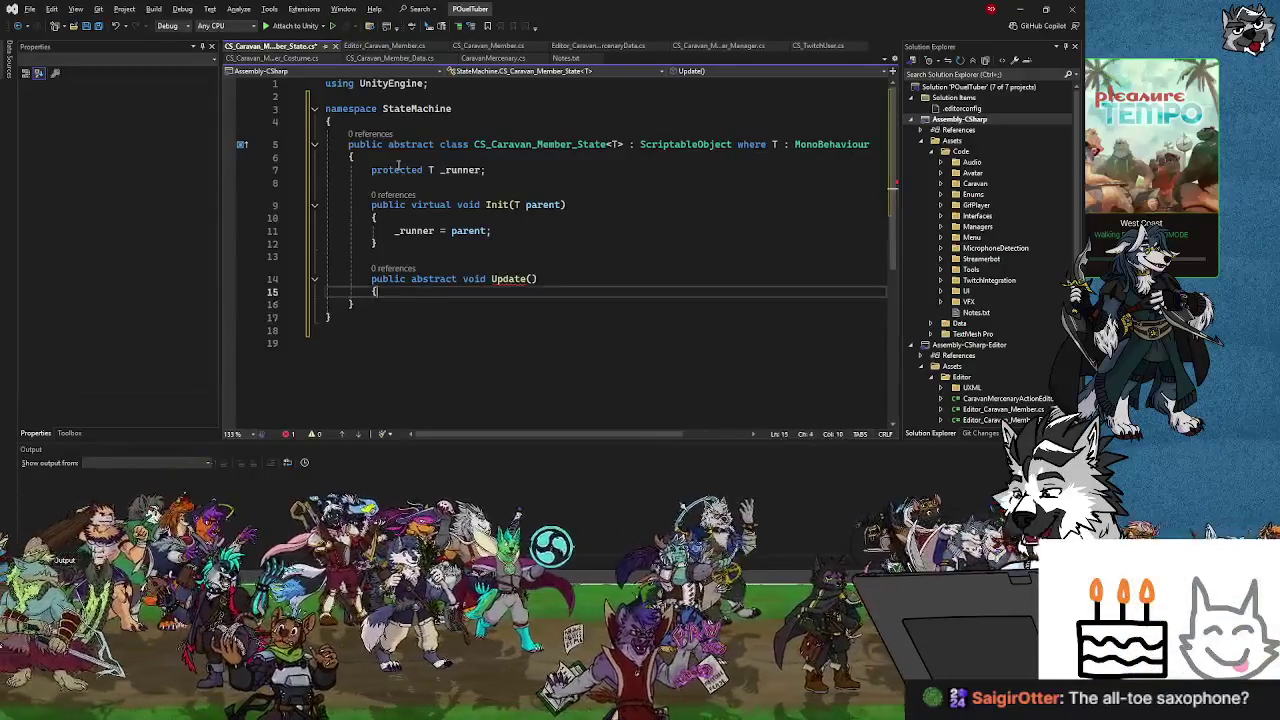
key("Up")
key("End")
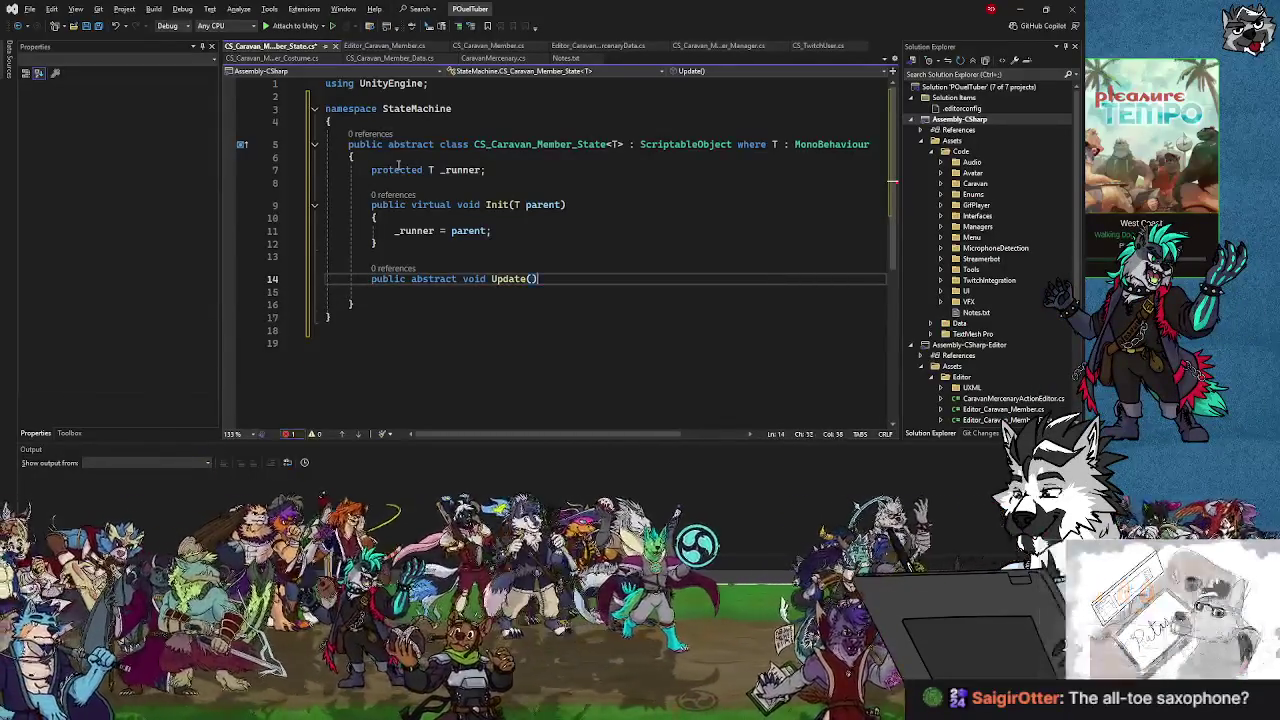
type(";")
key("Return")
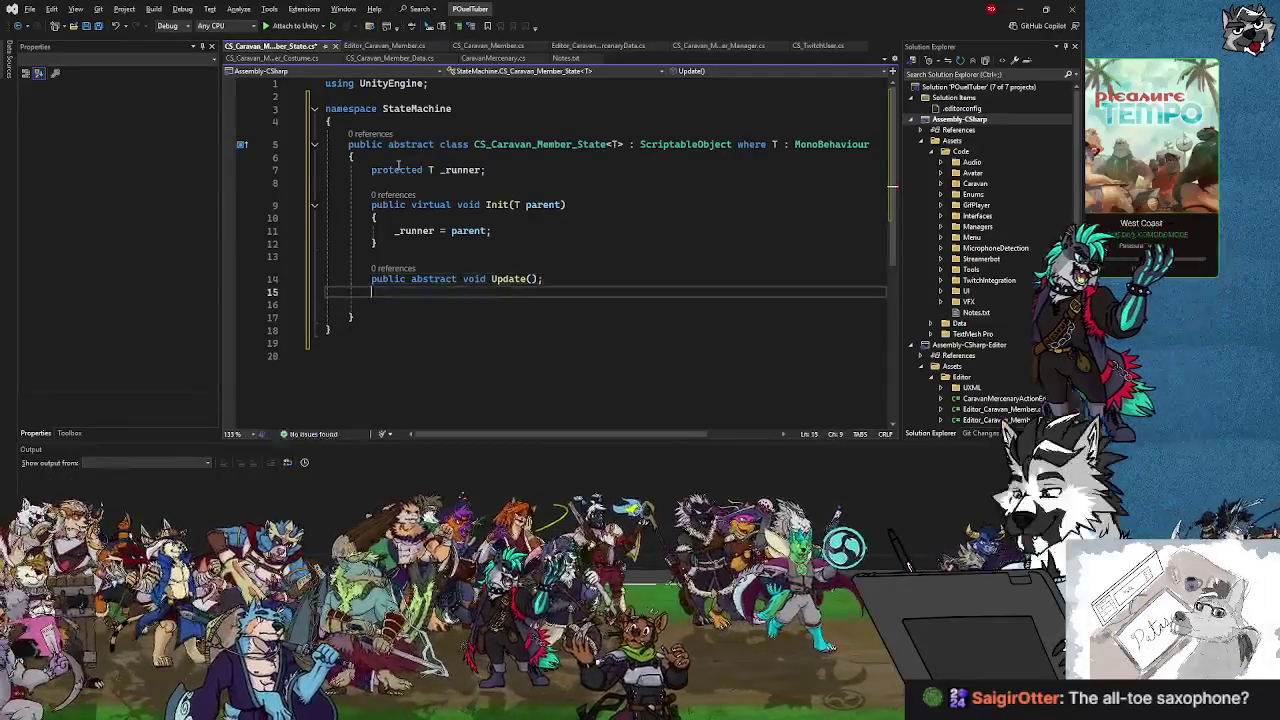
type("pub")
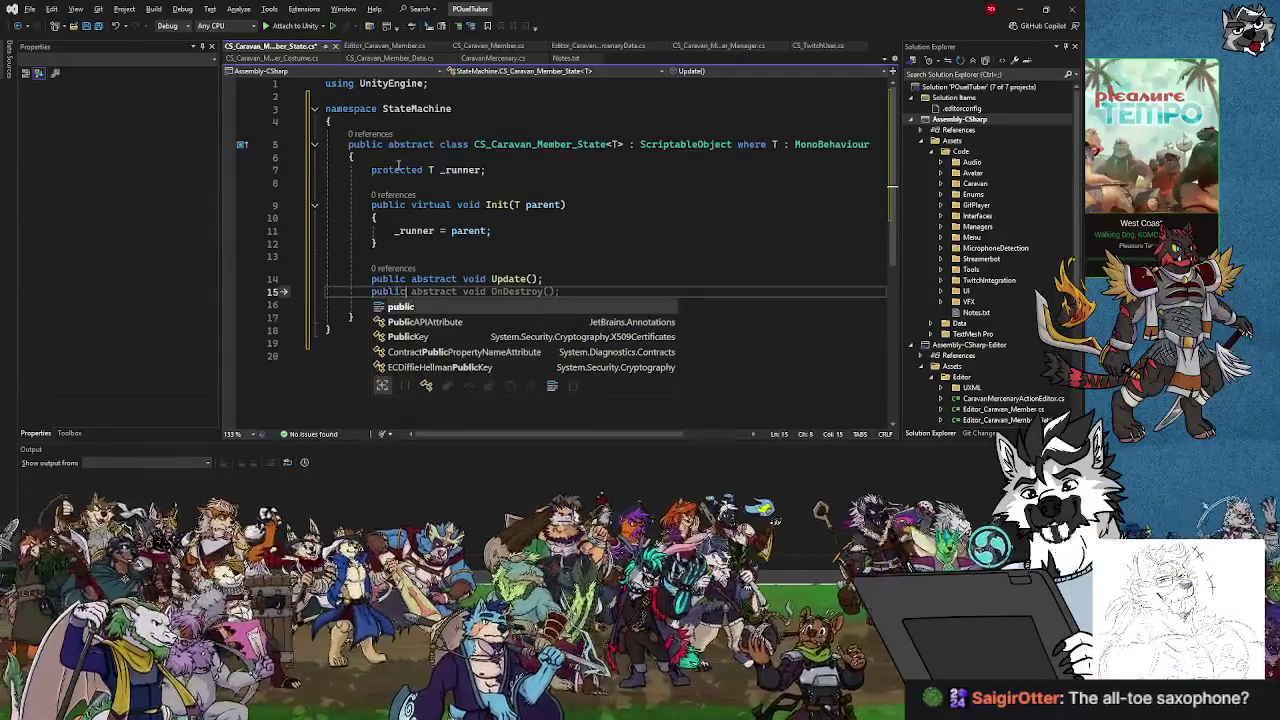
type("lic s")
Declare public abstract void FixedUpdate(), ChangeState() and Exit() on successive lines below Update.
key("BackSpace")
type("abstract vo")
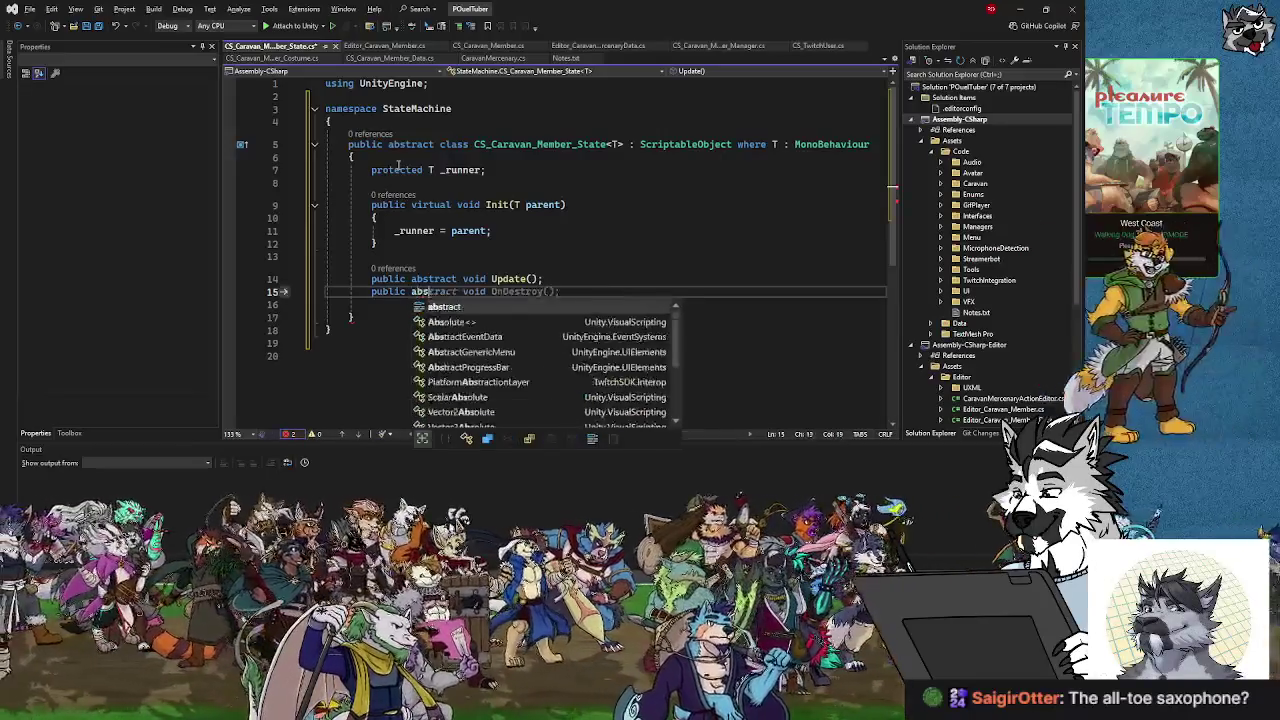
type("id")
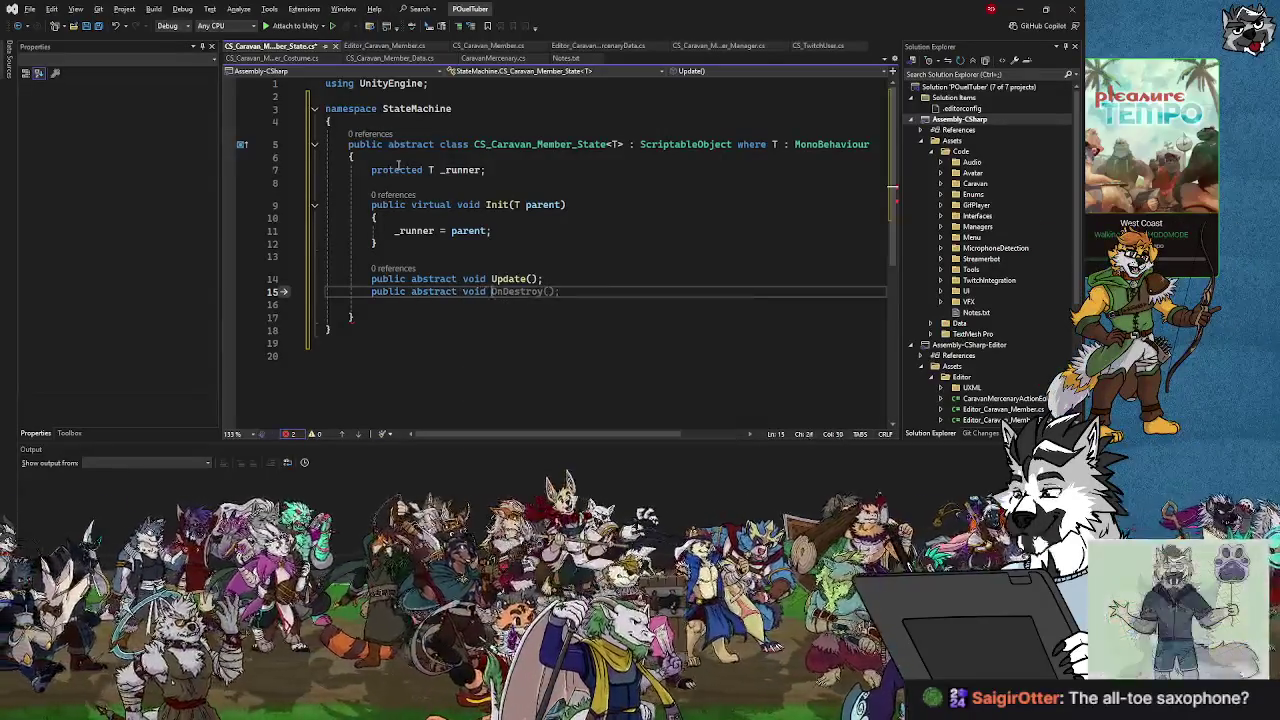
type("P")
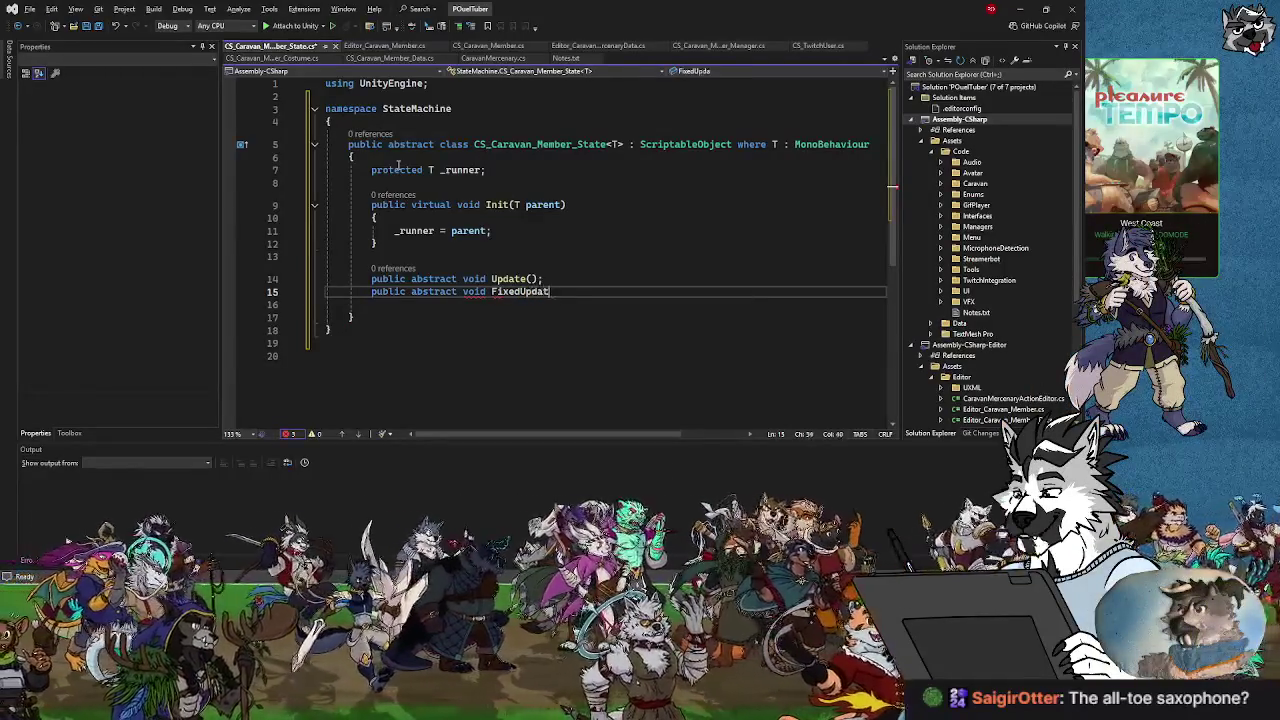
type(";")
key("Return")
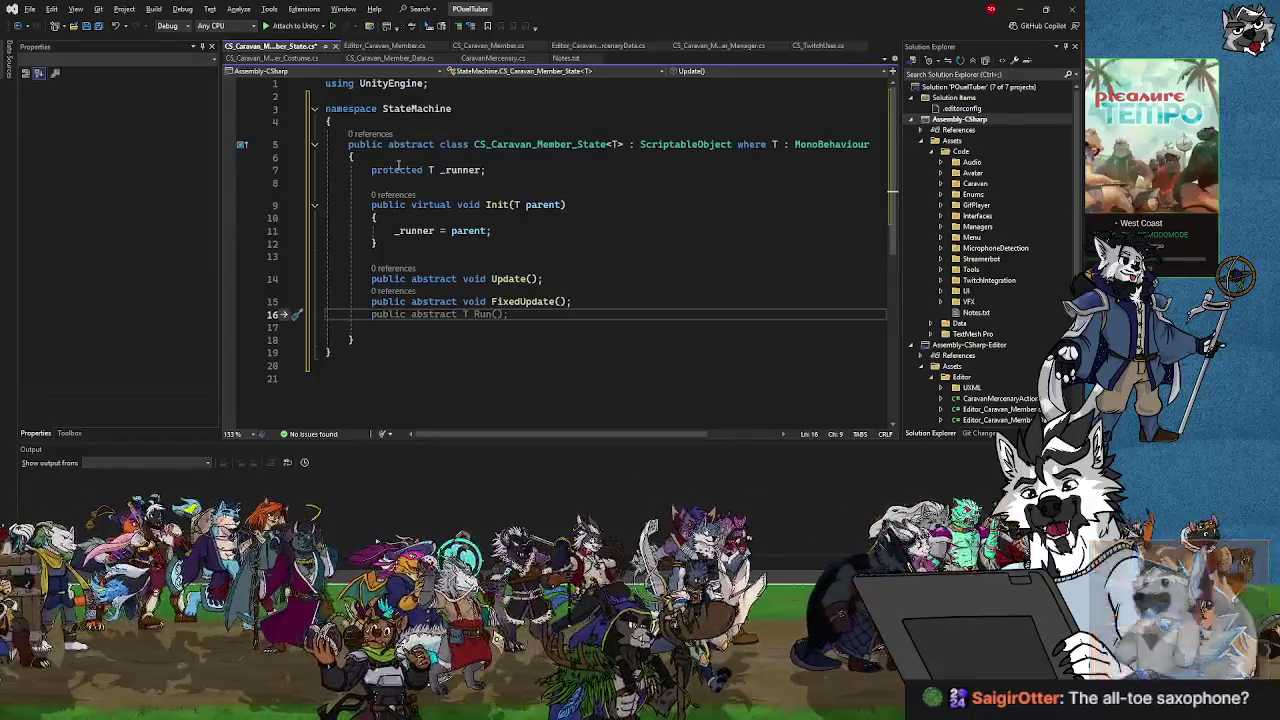
type("publ")
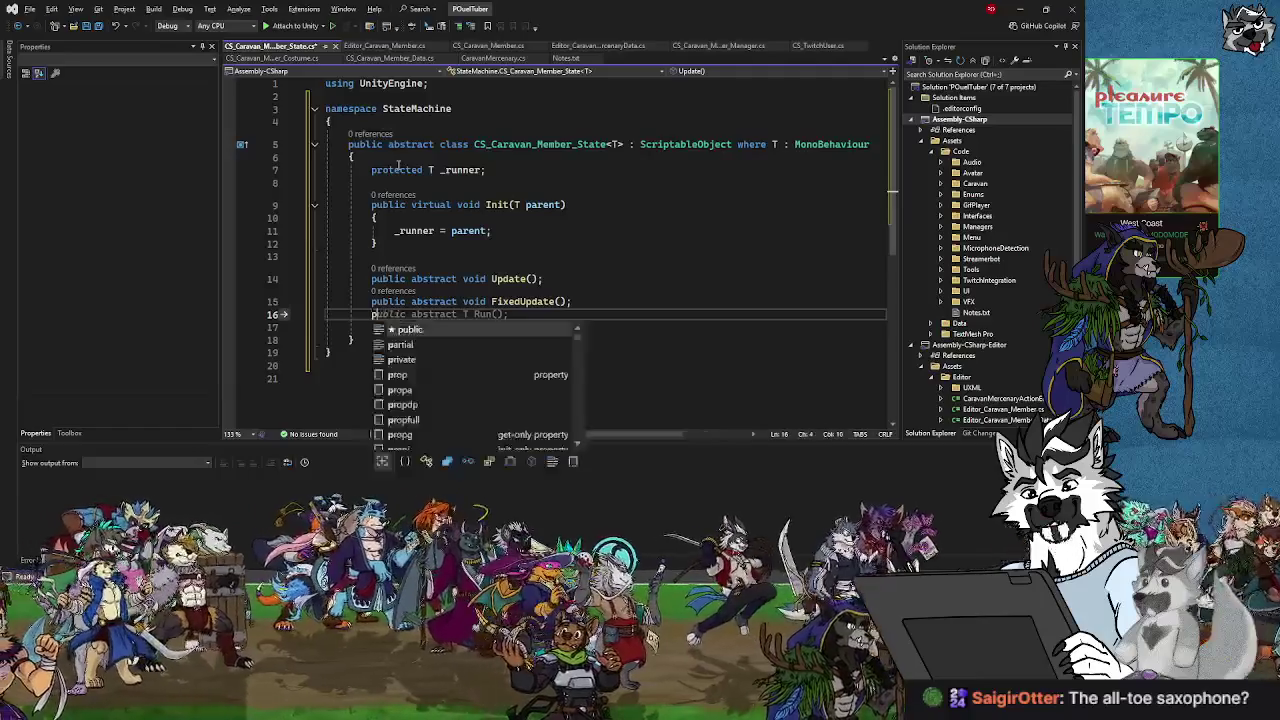
type("ic abstrac")
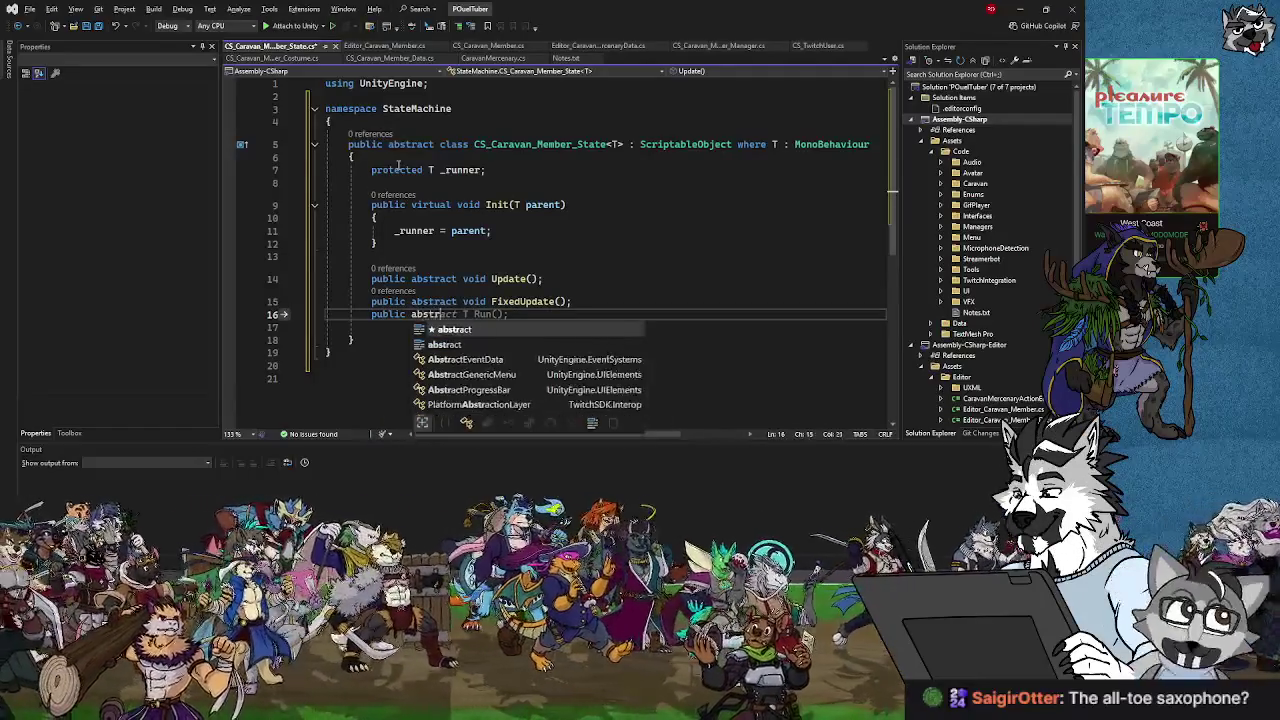
type("t void Change")
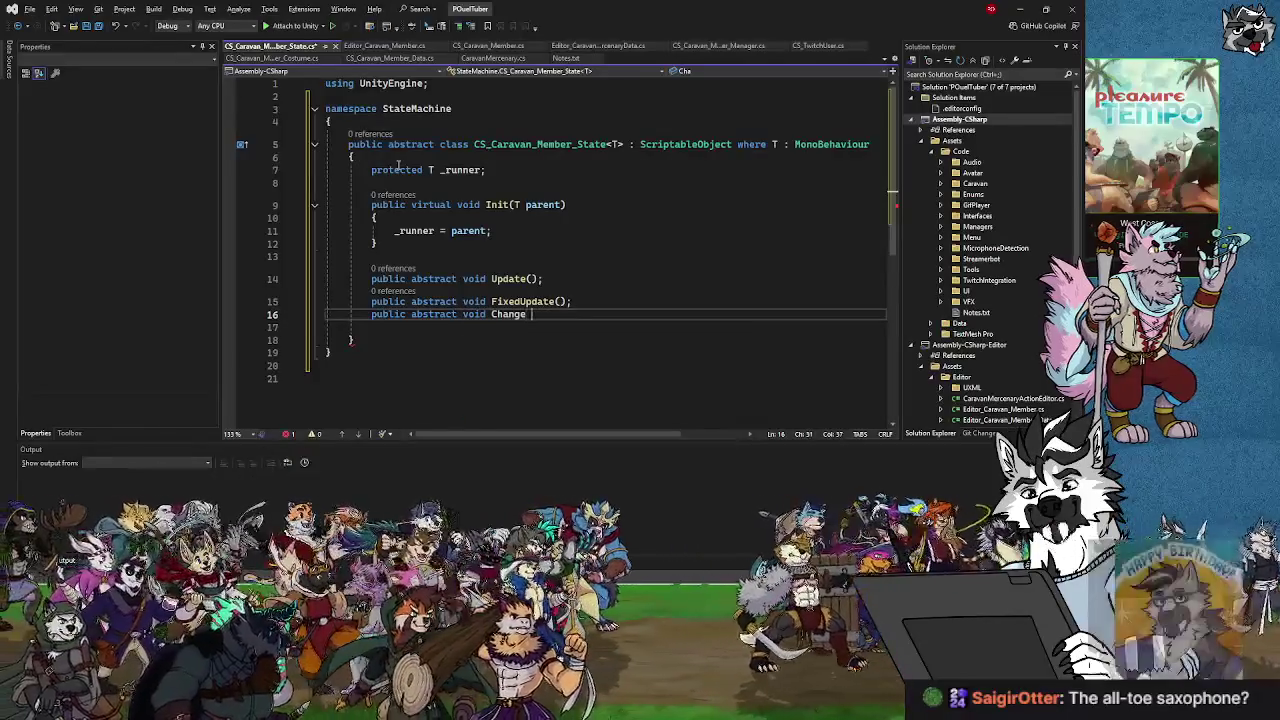
type("State")
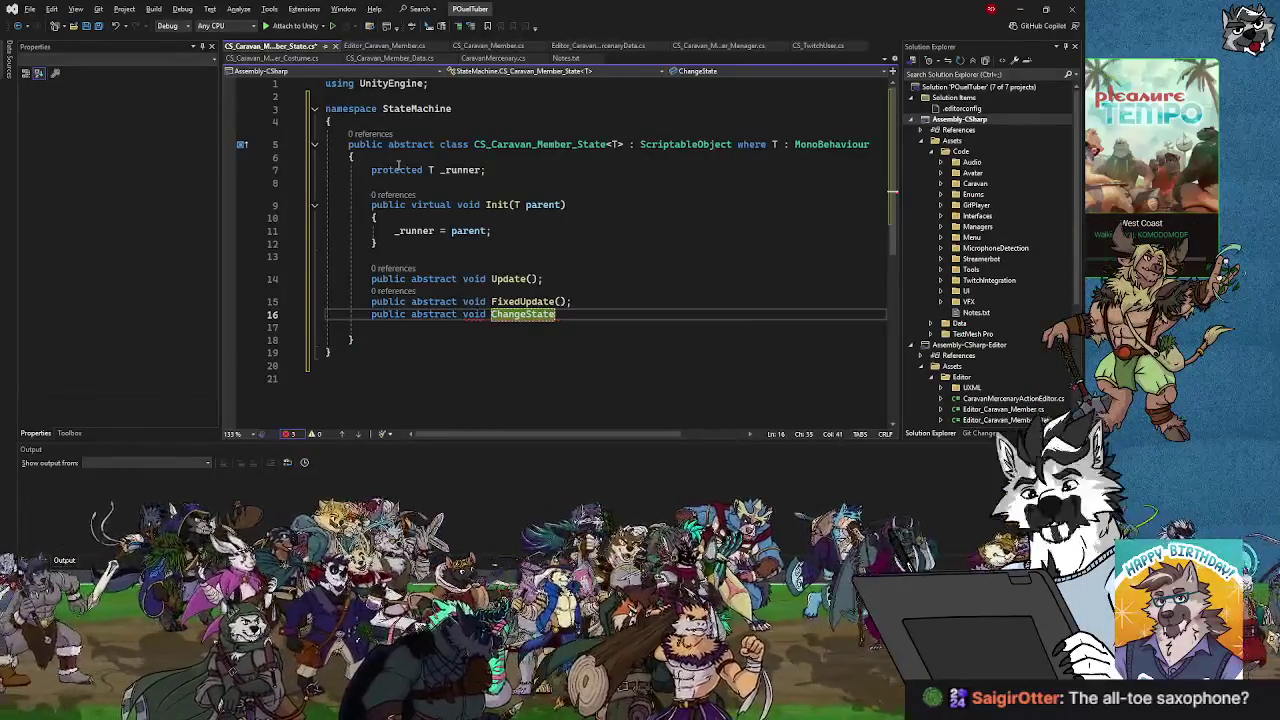
type("();")
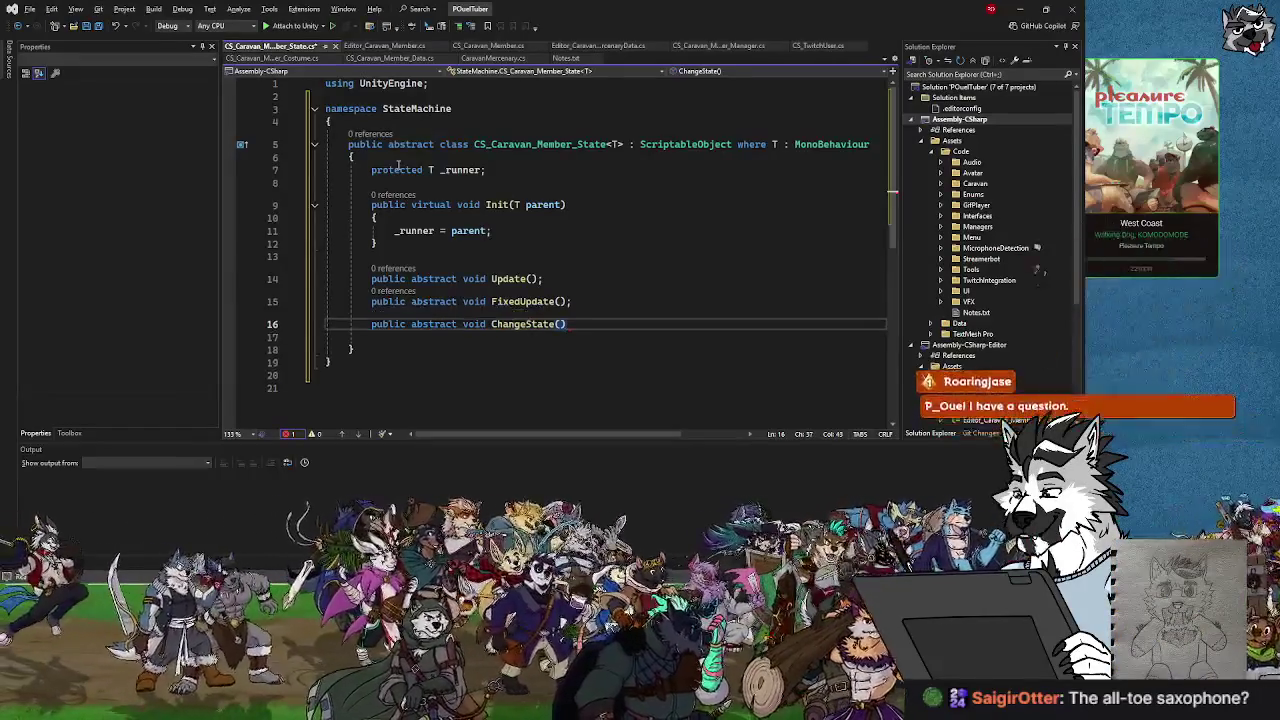
key("Return")
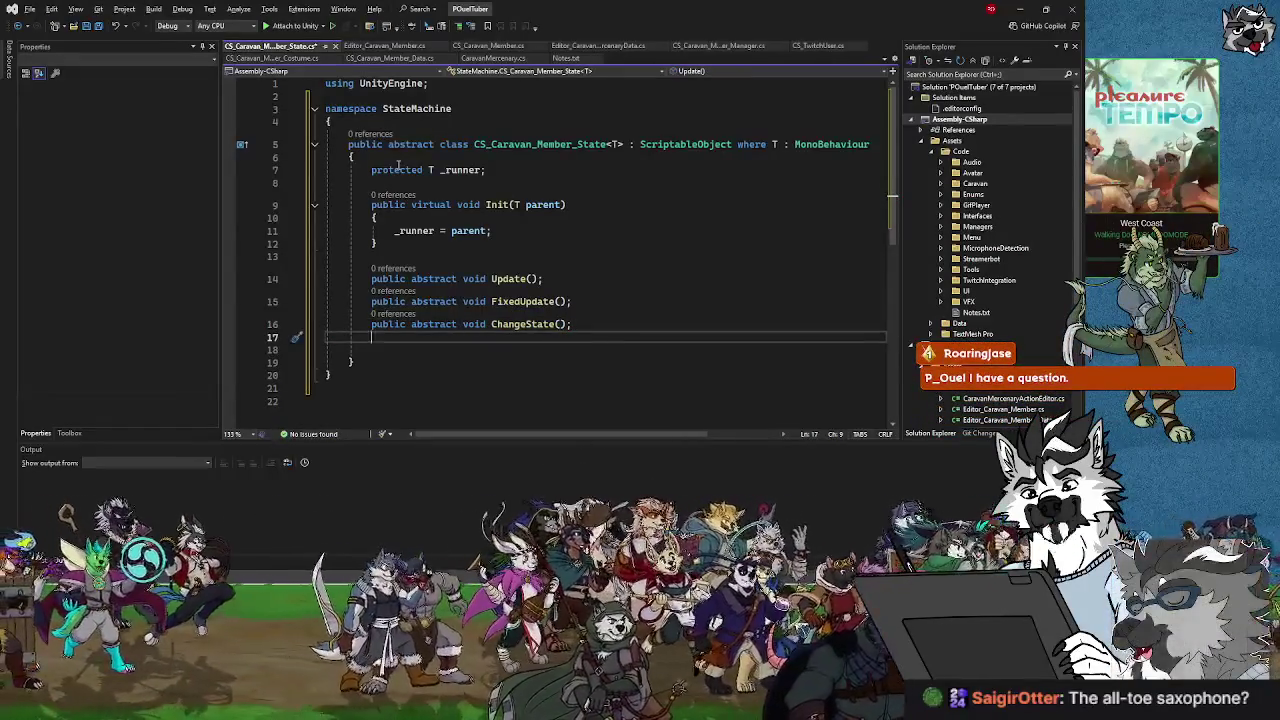
type("public ")
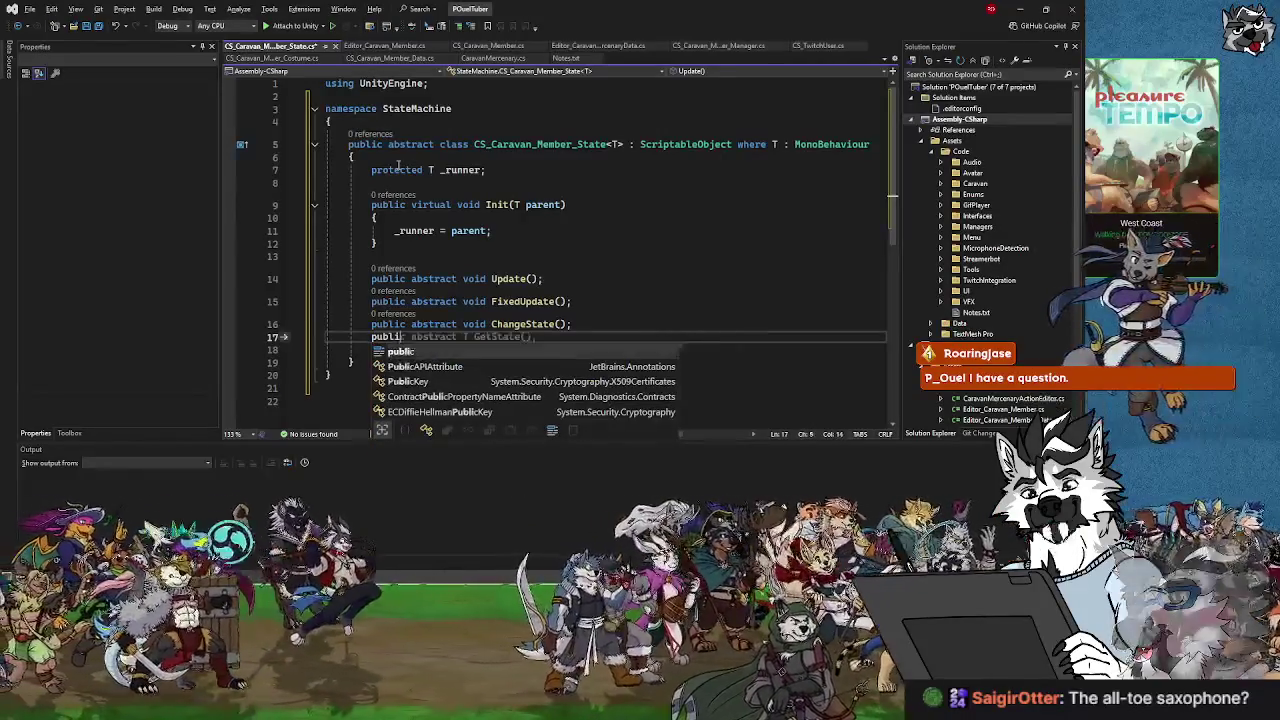
type("abstract ")
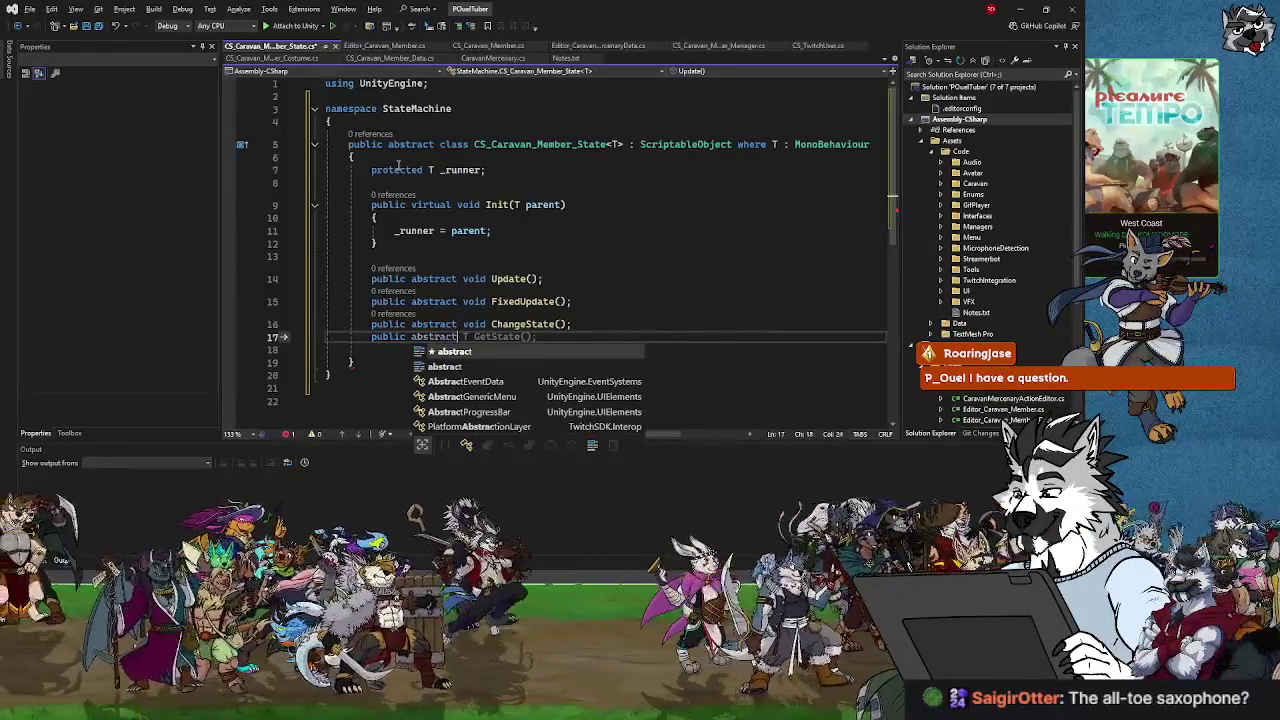
type("void Exit")
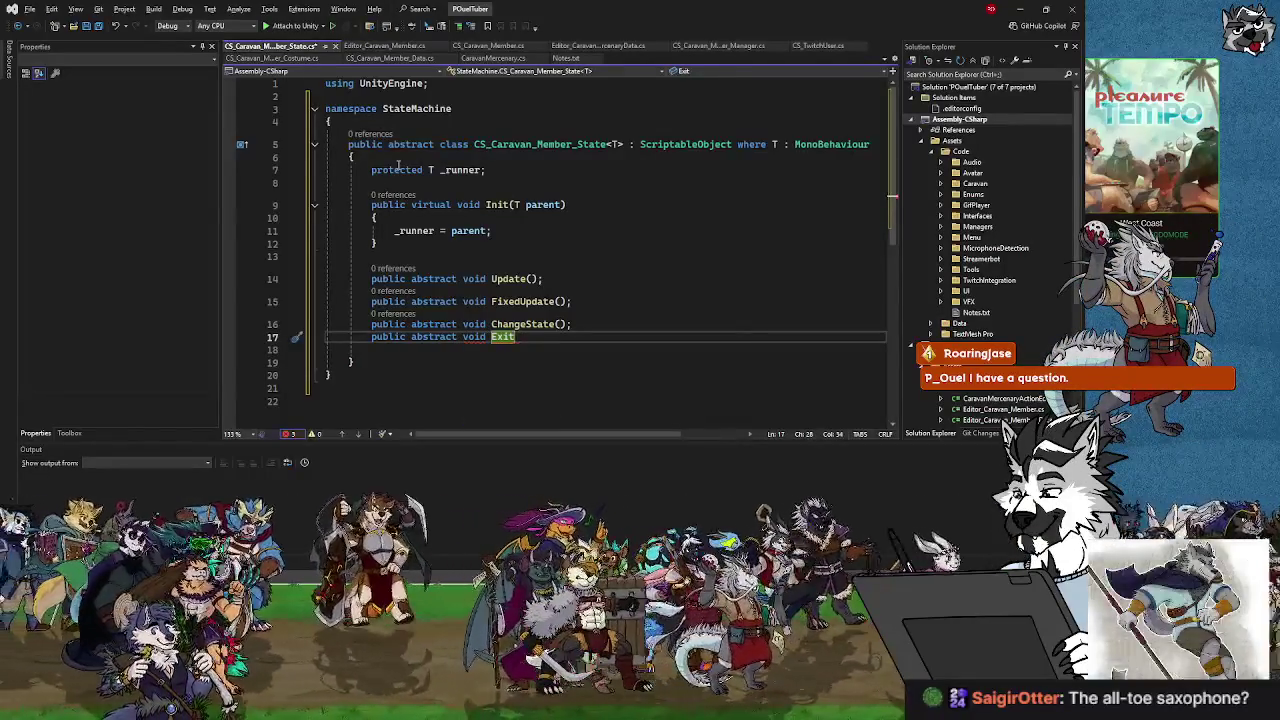
type("();")
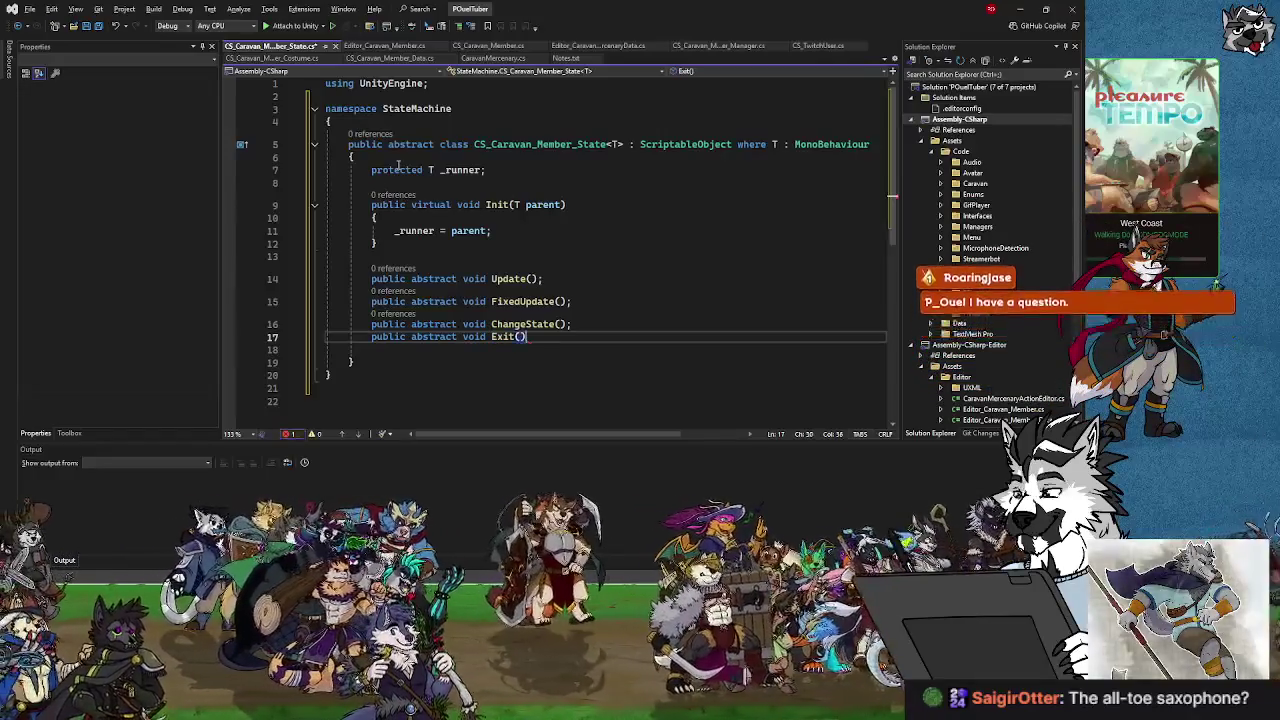
Save all changes to the CS_Caravan_Member_State script.
left_click(98, 27)
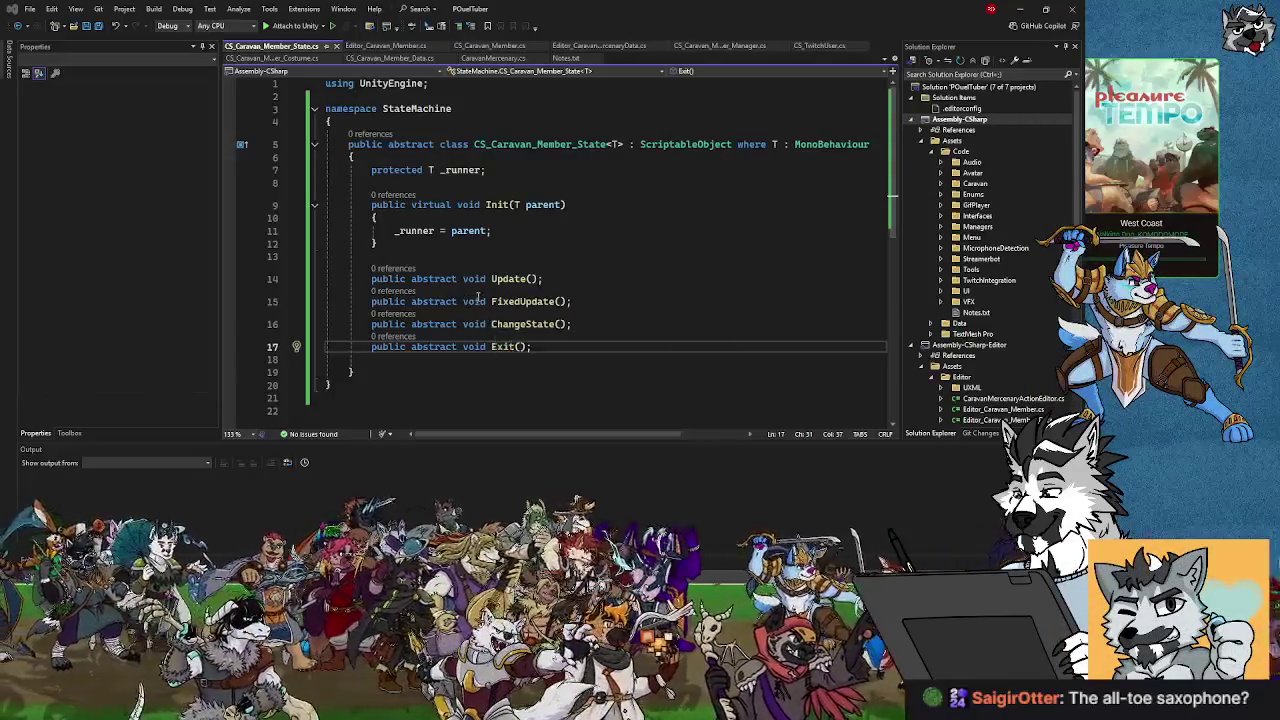
Zoom the code editor to 161%, place the cursor on empty line 18, then switch to YouTube.
scroll(478, 297, "up", 1)
scroll(478, 297, "up", 1)
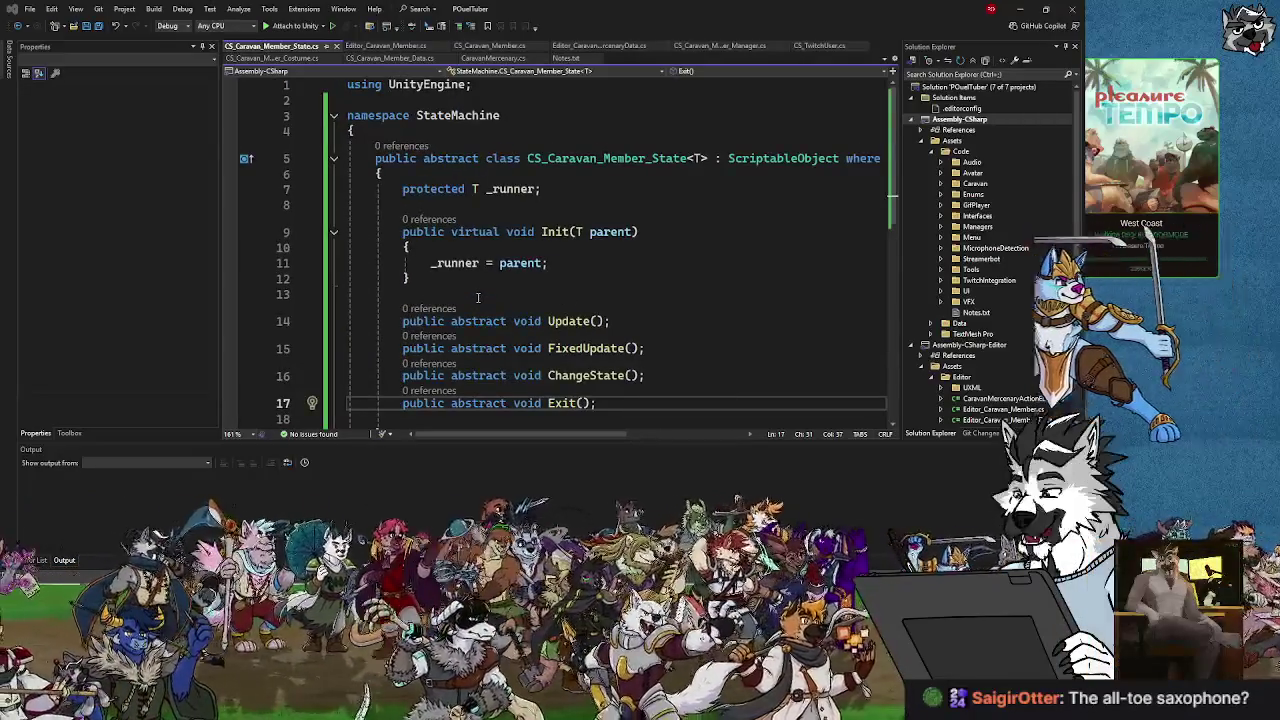
scroll(581, 342, "down", 2)
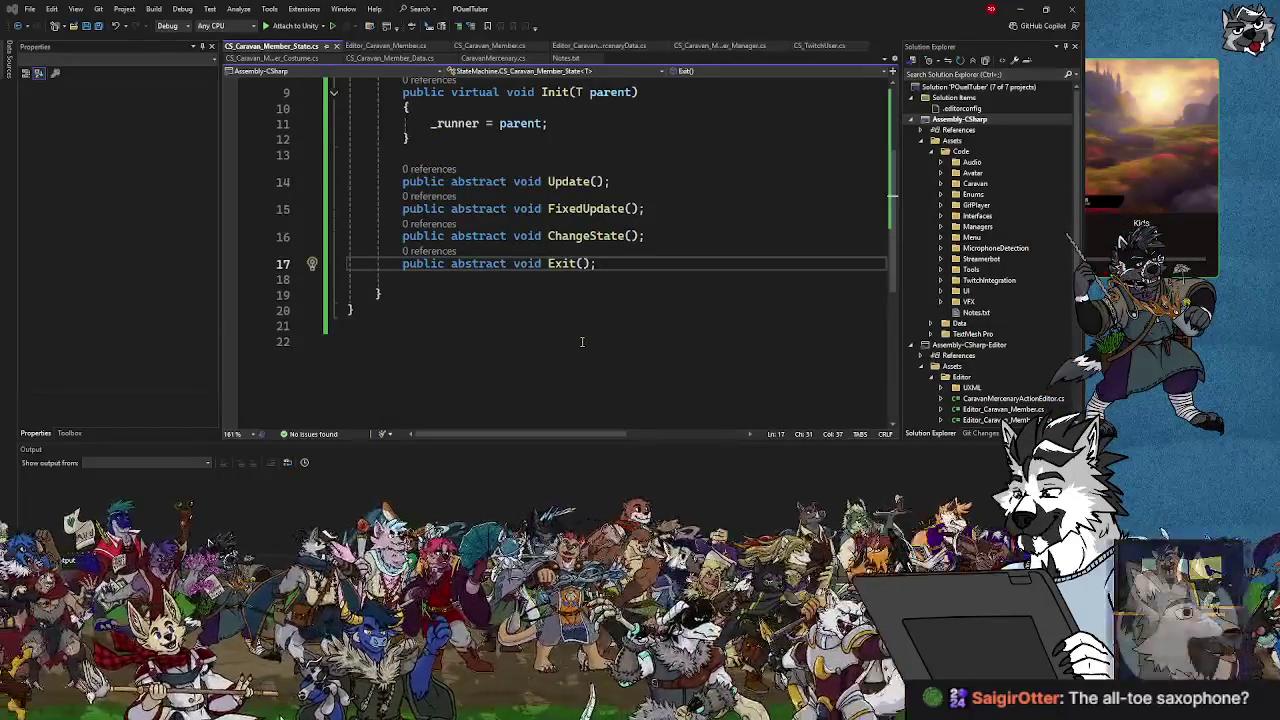
left_click(414, 326)
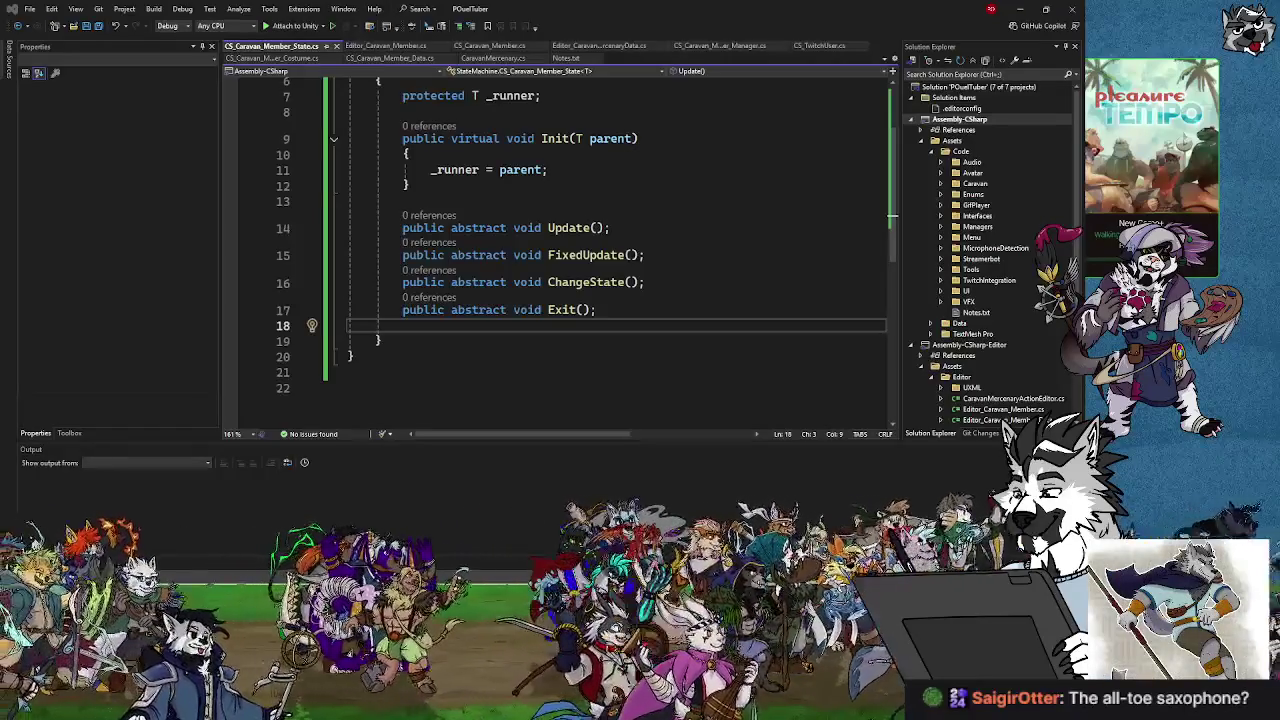
key("alt+Tab")
left_click_drag(608, 129, 486, 49)
mouse_move(597, 335)
left_mouse_down()
mouse_move(877, 335)
mouse_move(800, 335)
left_mouse_up()
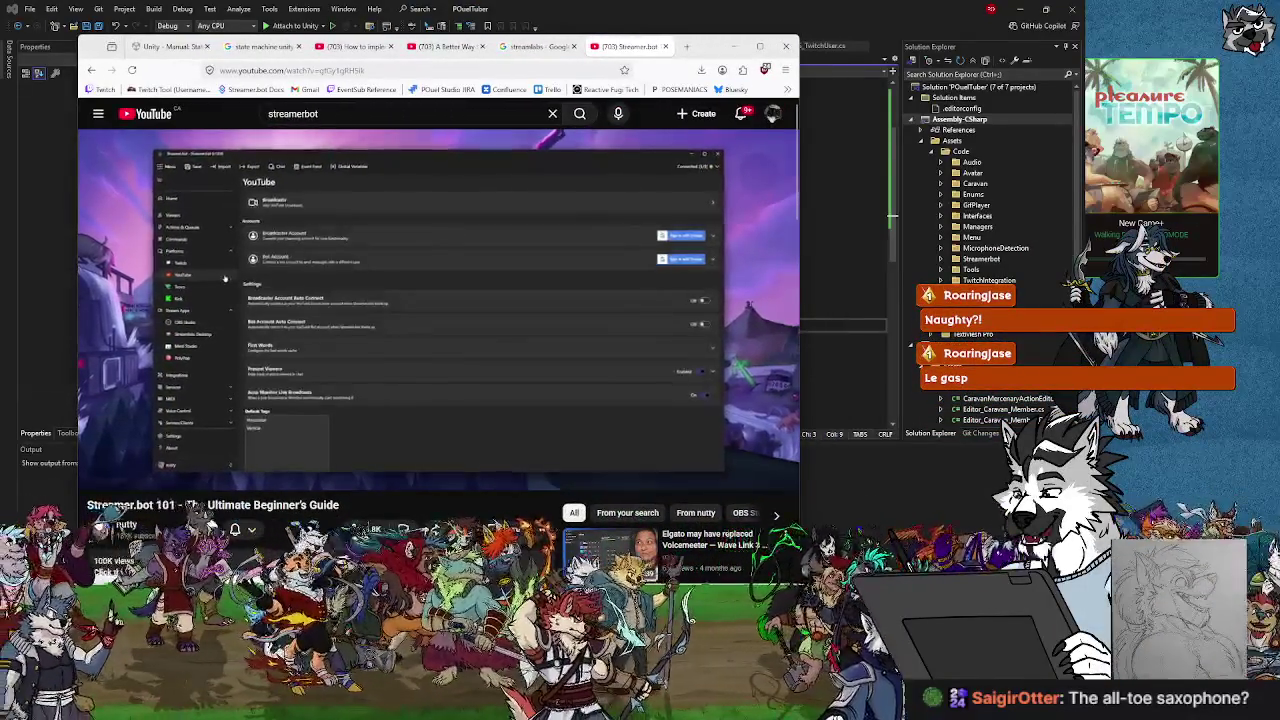
left_click_drag(712, 54, 663, 25)
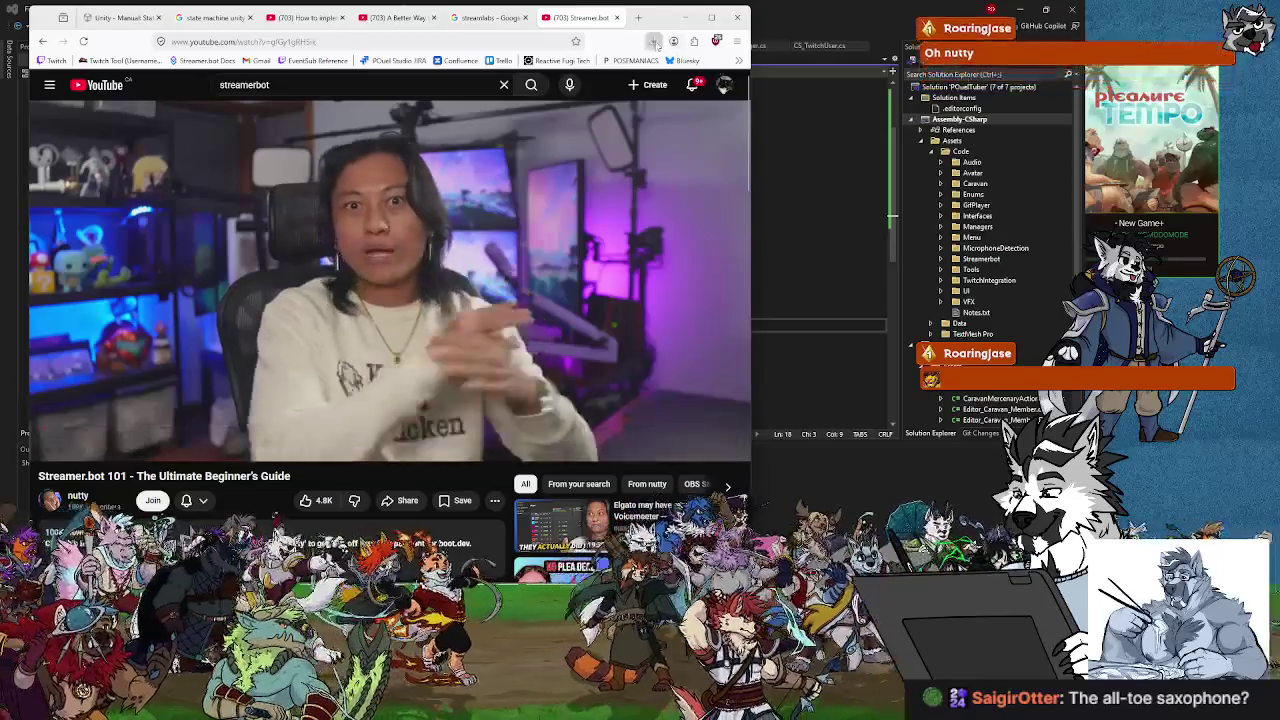
left_click(685, 17)
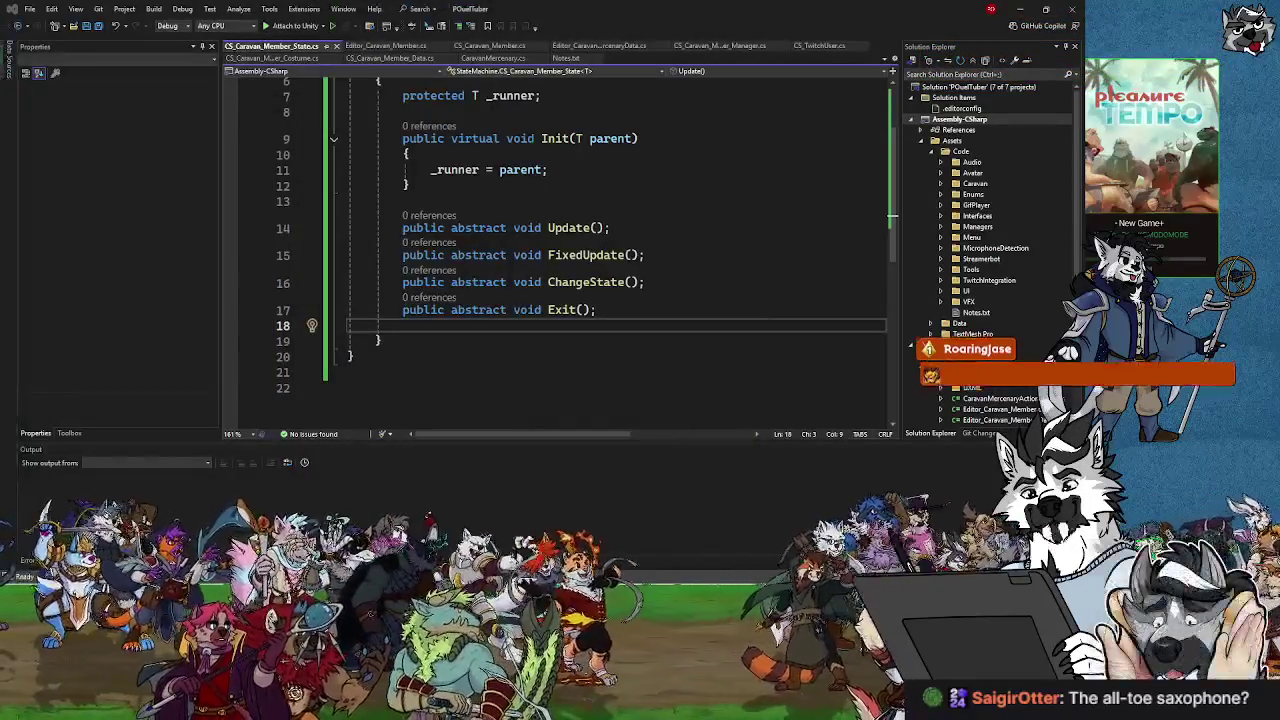
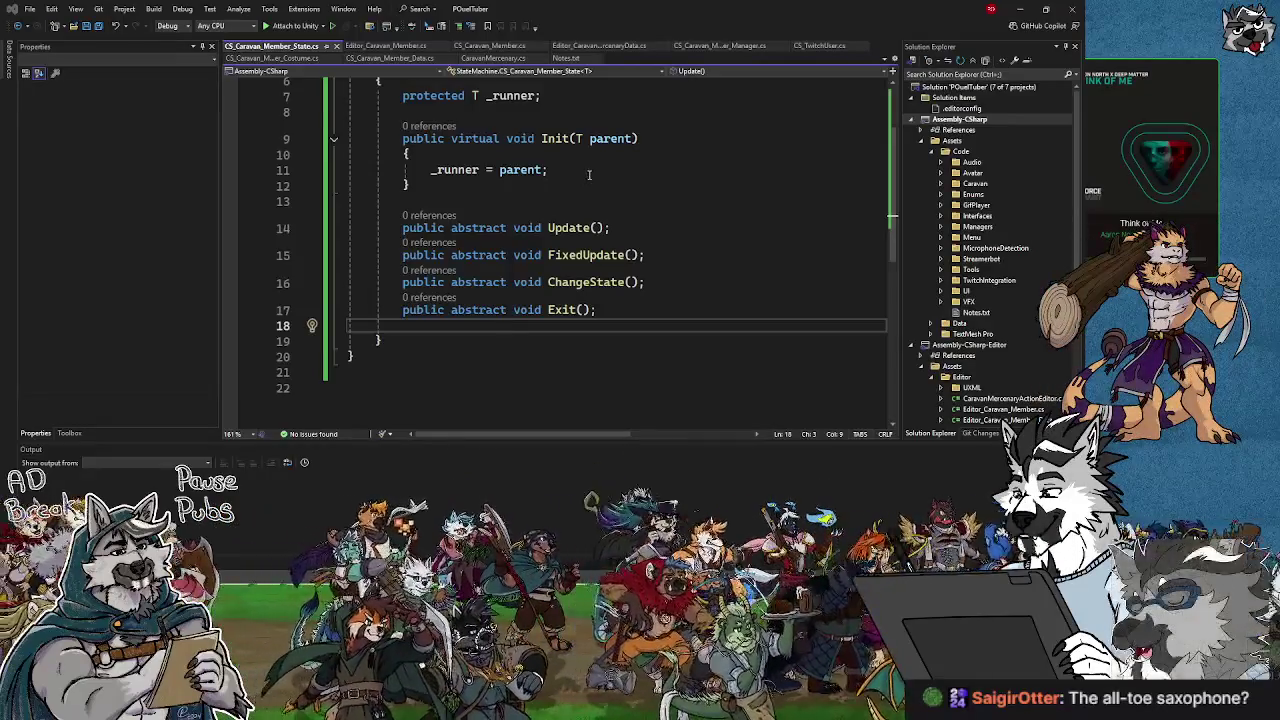
Review the abstract Update declaration in CS_Caravan_Member_State.cs, then return to the Unity editor.
scroll(586, 254, "up", 2)
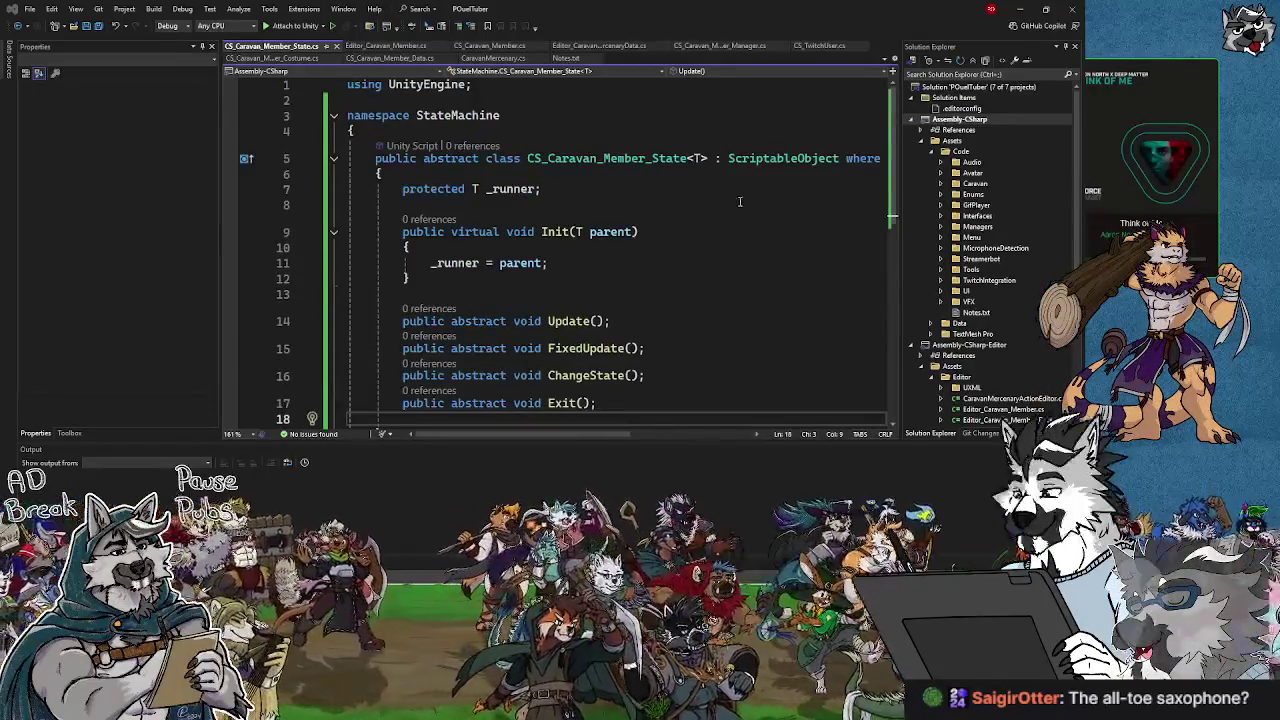
left_click(478, 321)
scroll(478, 320, "down", 2)
scroll(478, 318, "up", 3)
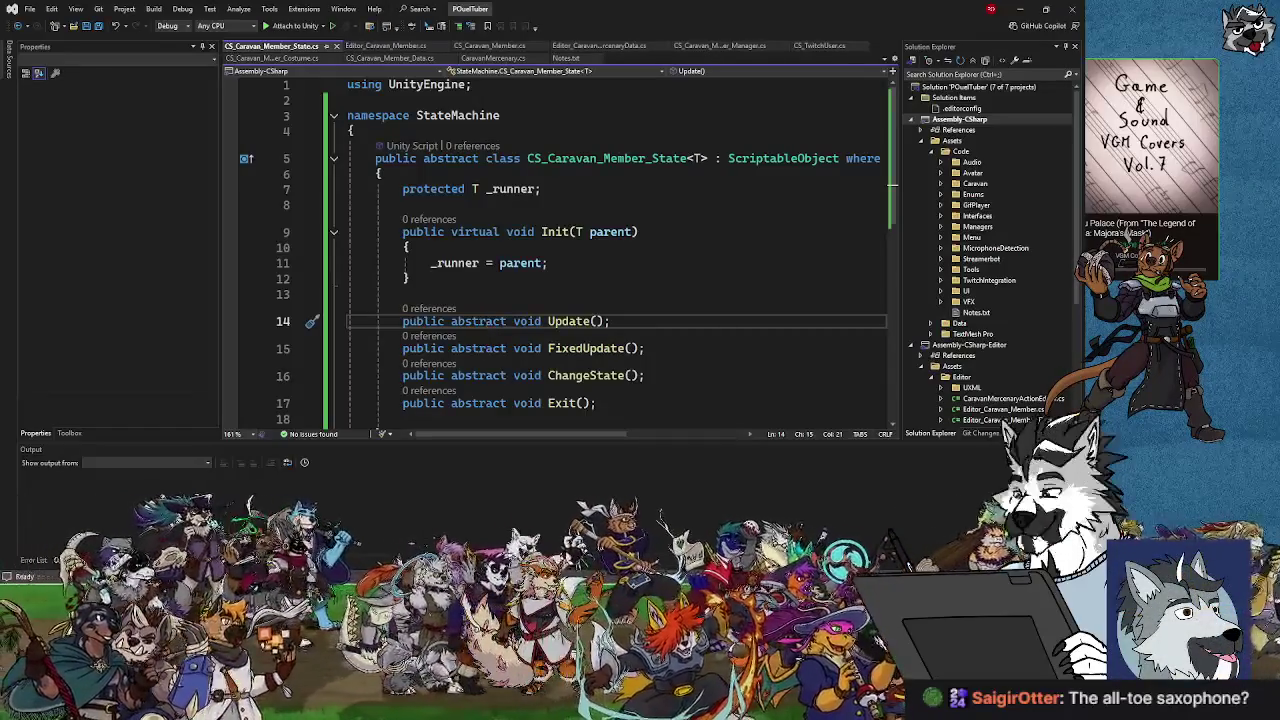
key("alt+Tab")
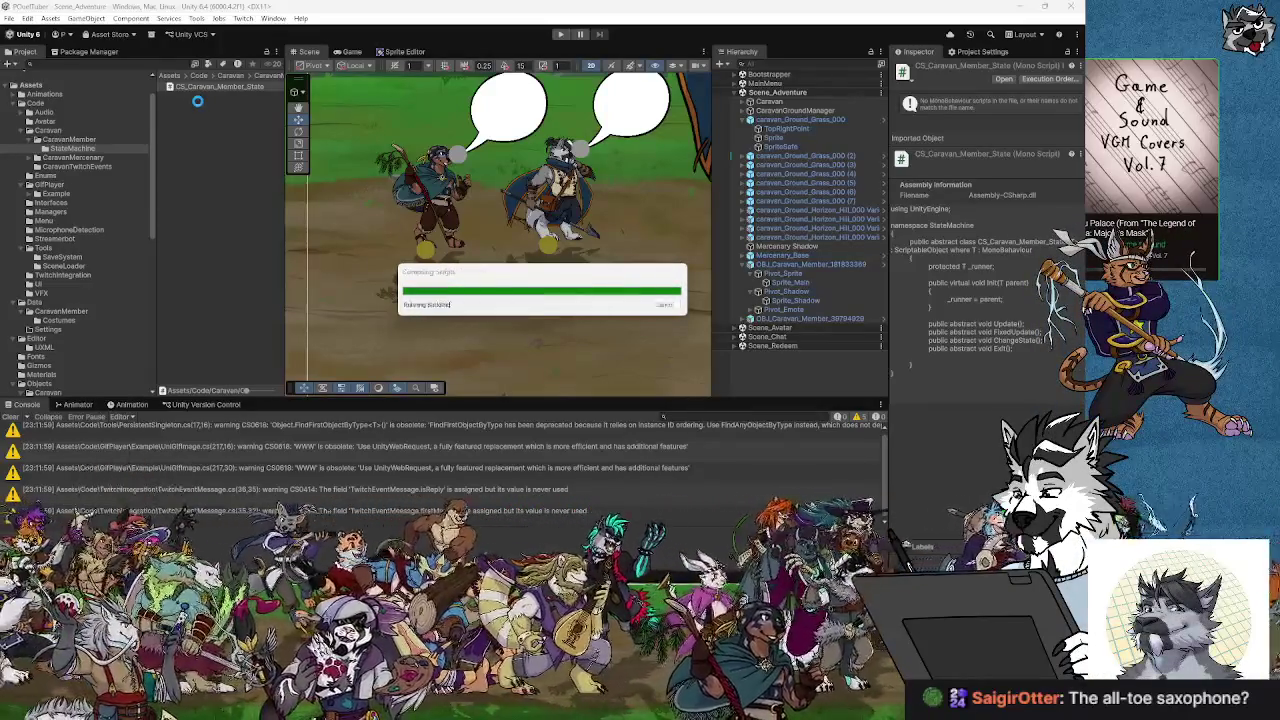
Add an Empty C# Script named CS_Caravan_Member_State_Idle to StateMachine and open it for editing.
right_click(198, 102)
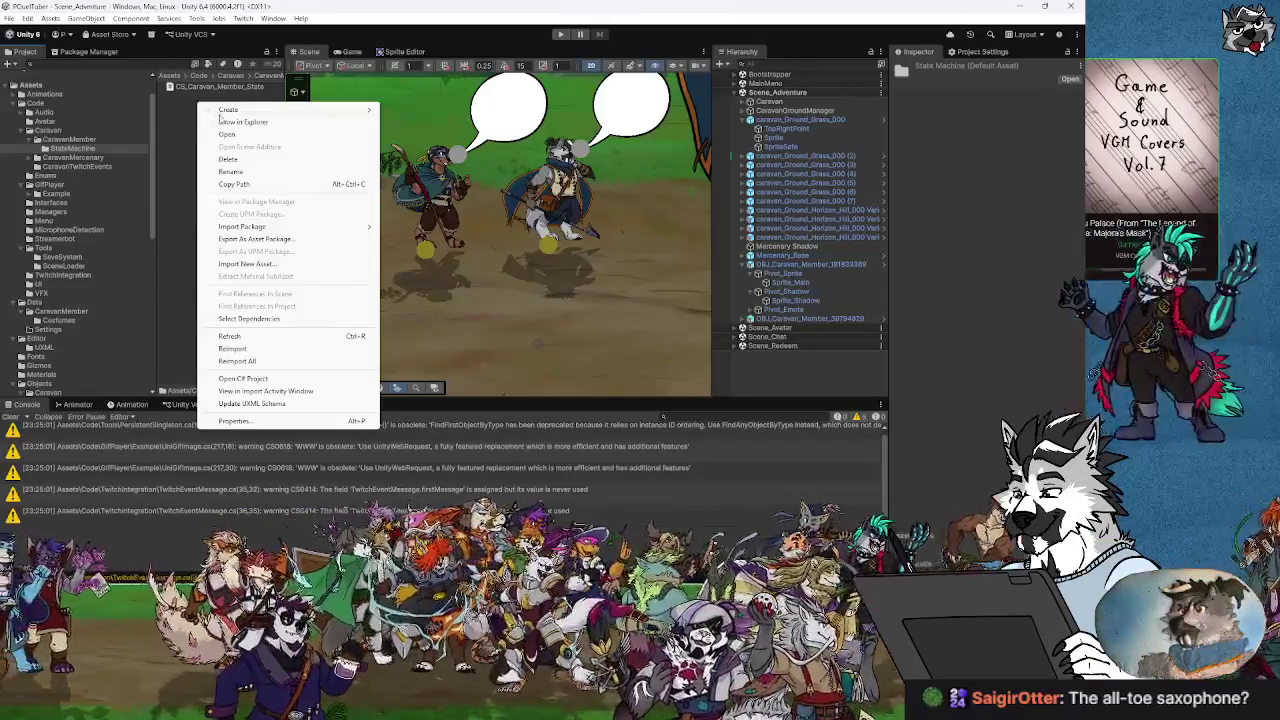
right_click(168, 102)
mouse_move(199, 109)
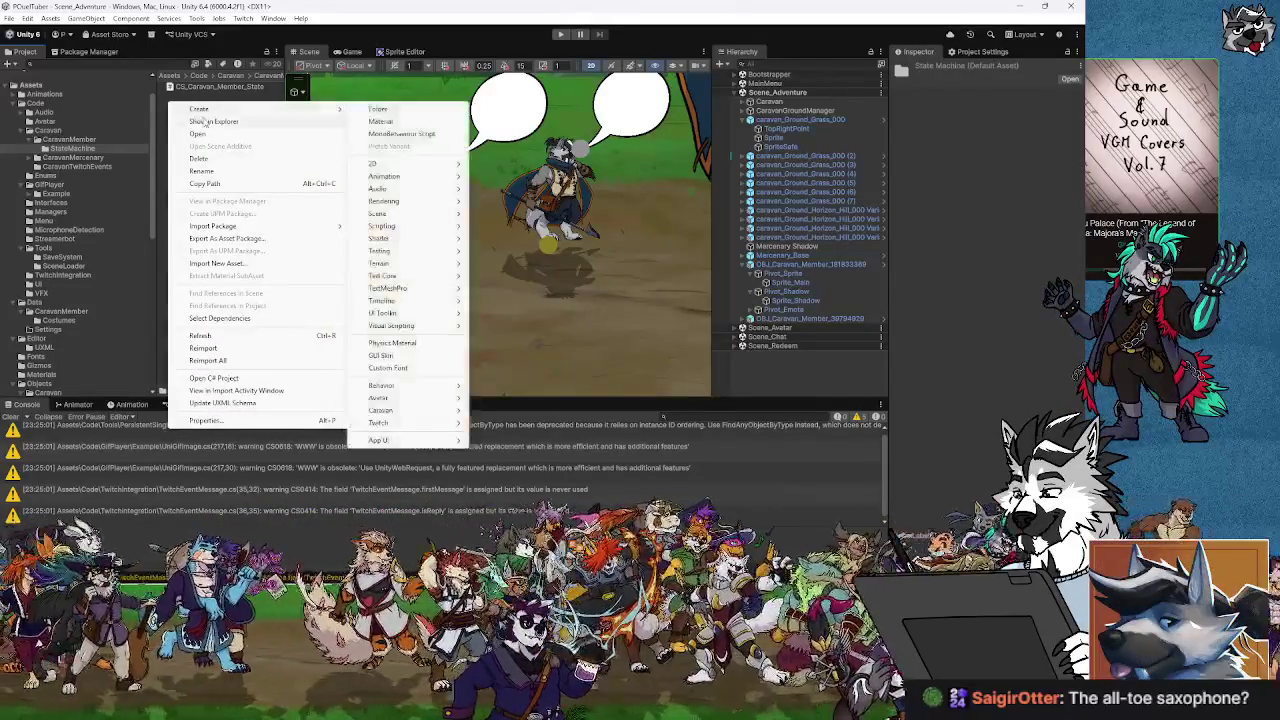
mouse_move(382, 226)
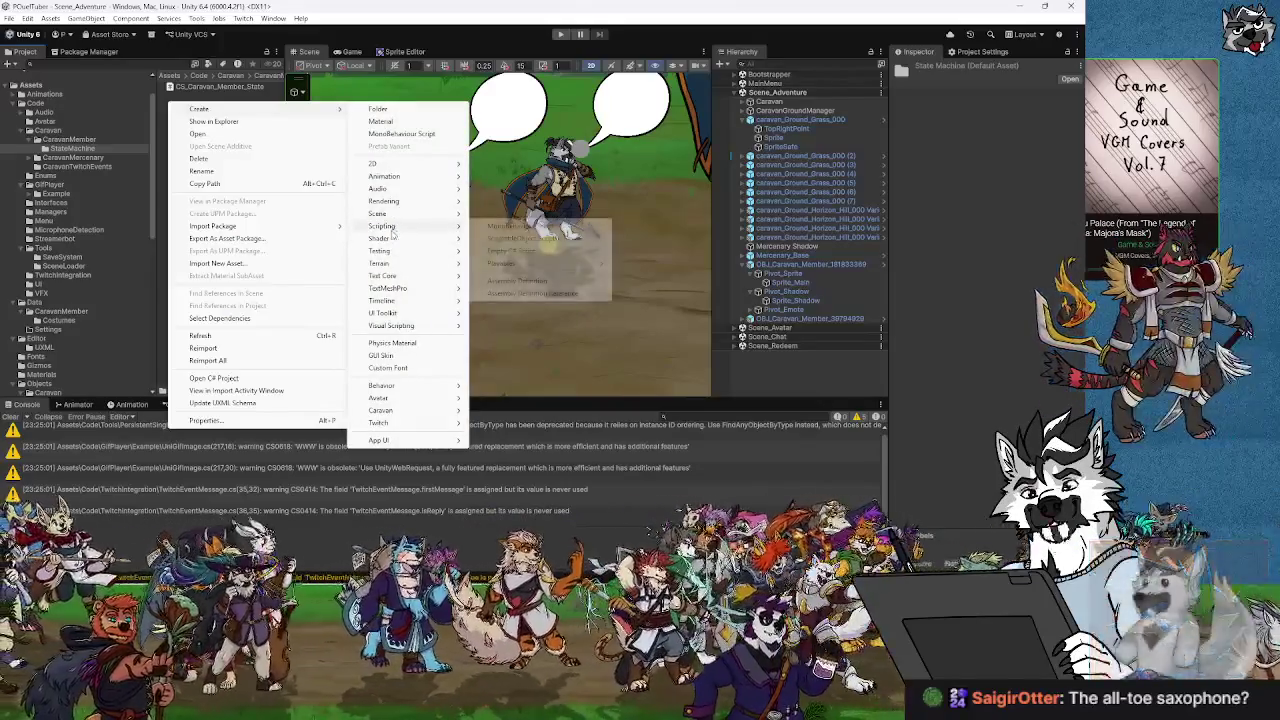
left_click(516, 252)
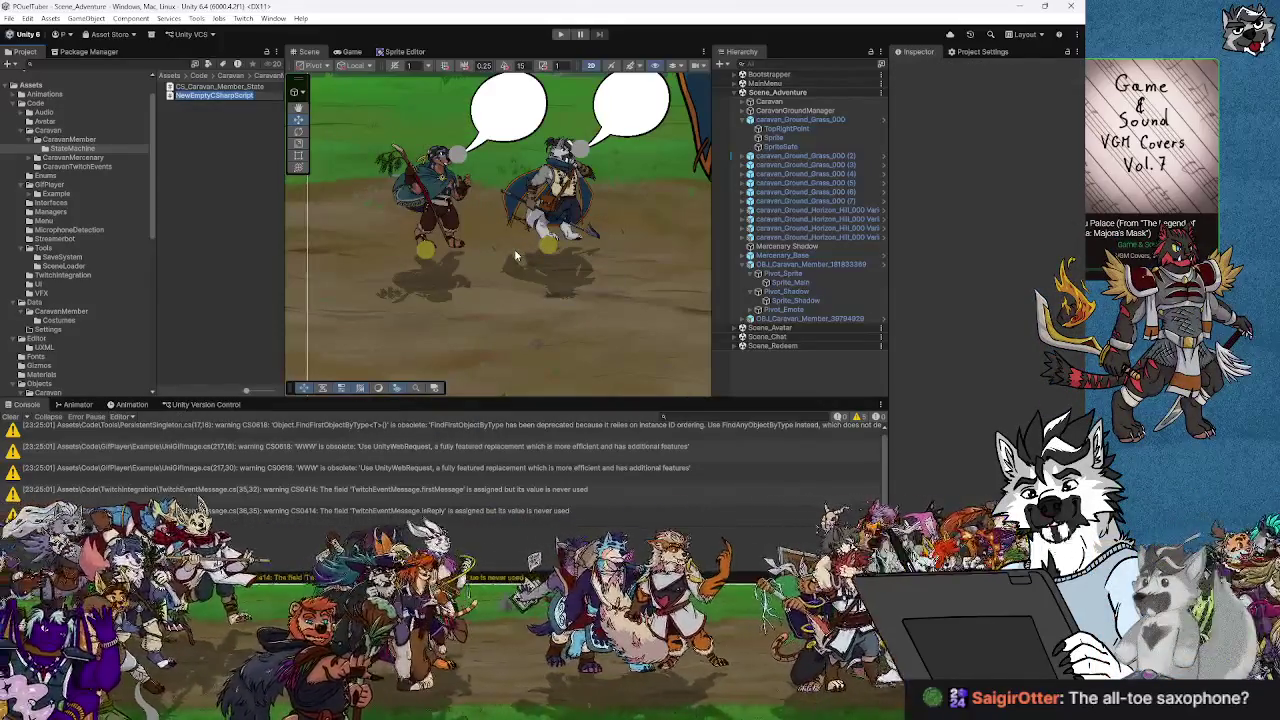
key("BackSpace")
type("CS_Caravan_")
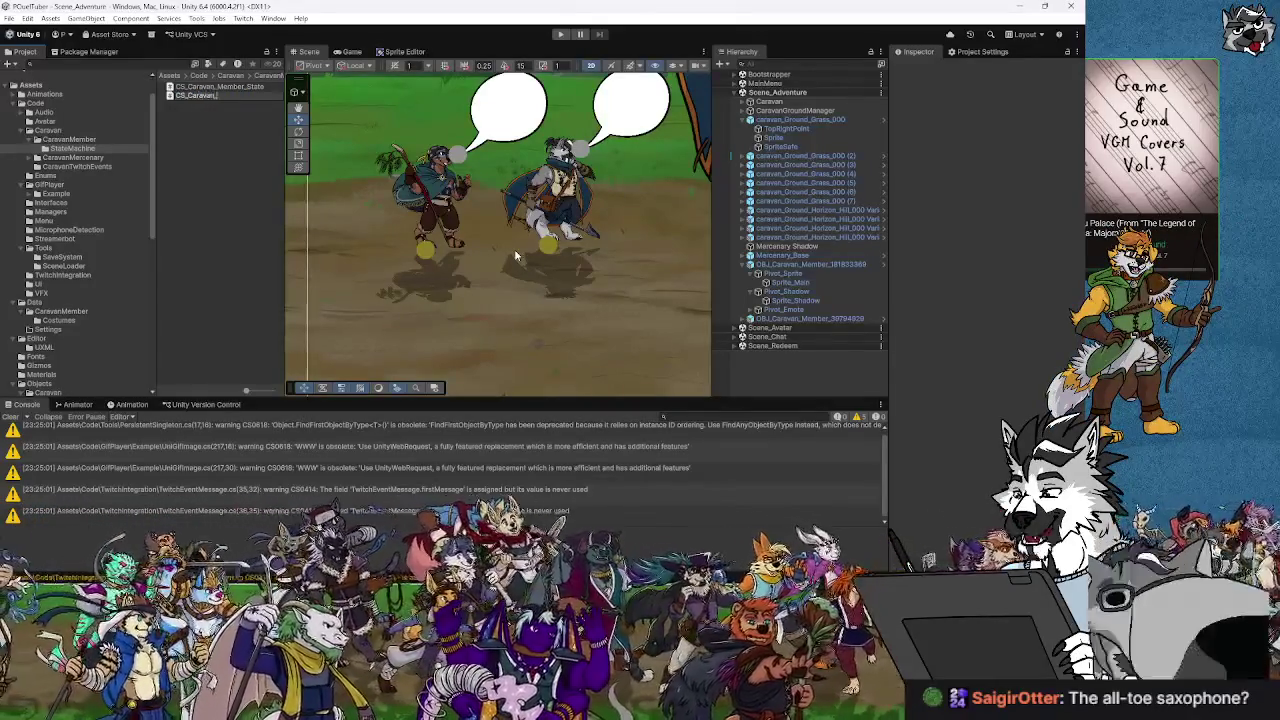
type("Member_S")
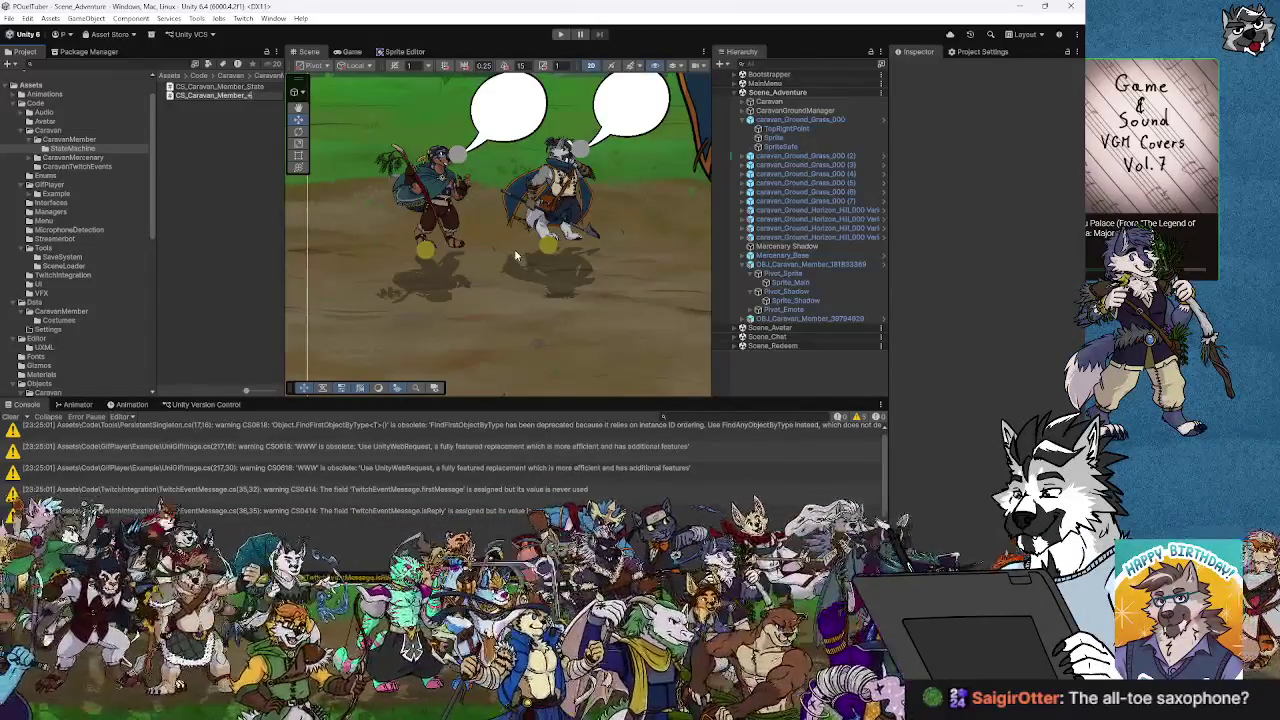
type("tate_Idle")
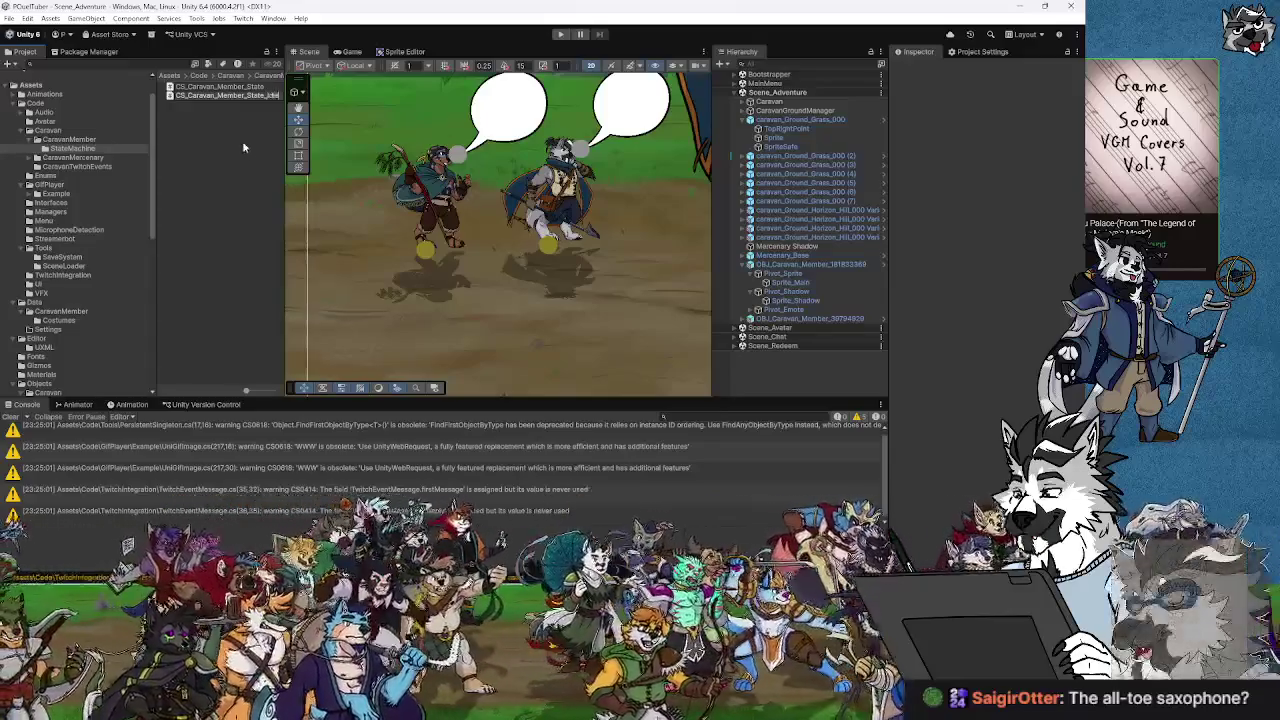
key("Return")
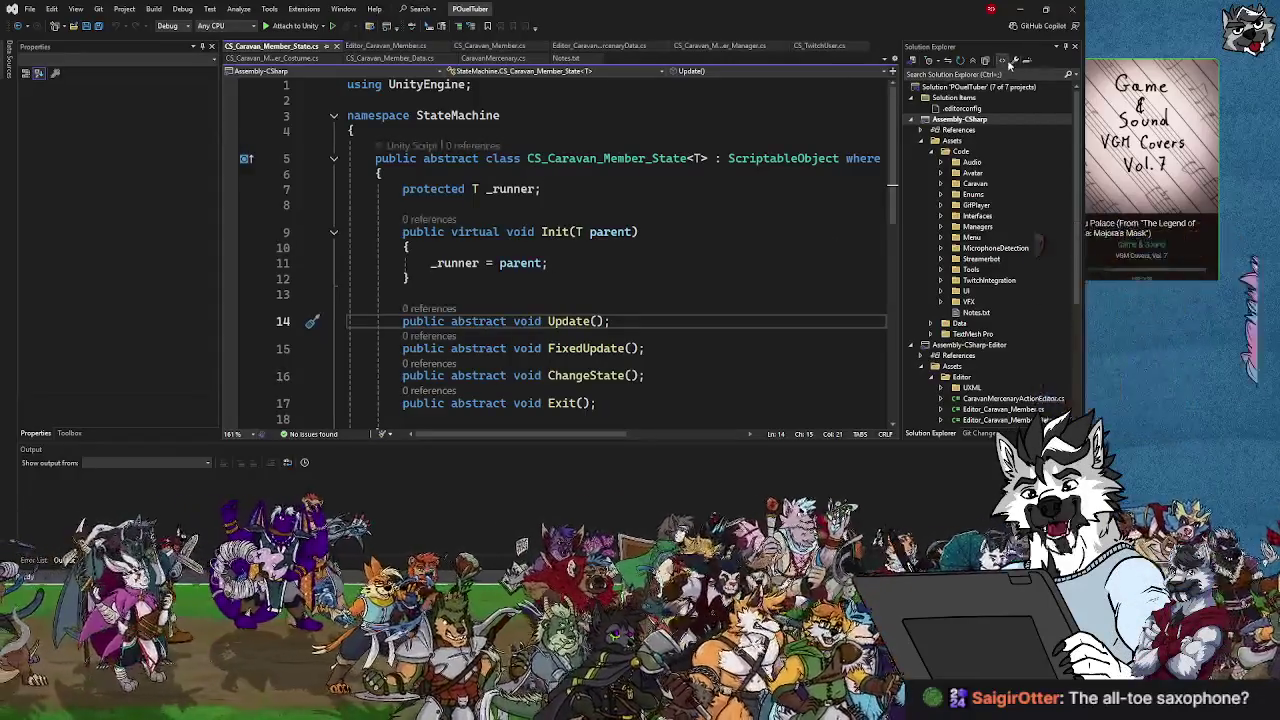
key("alt+Tab")
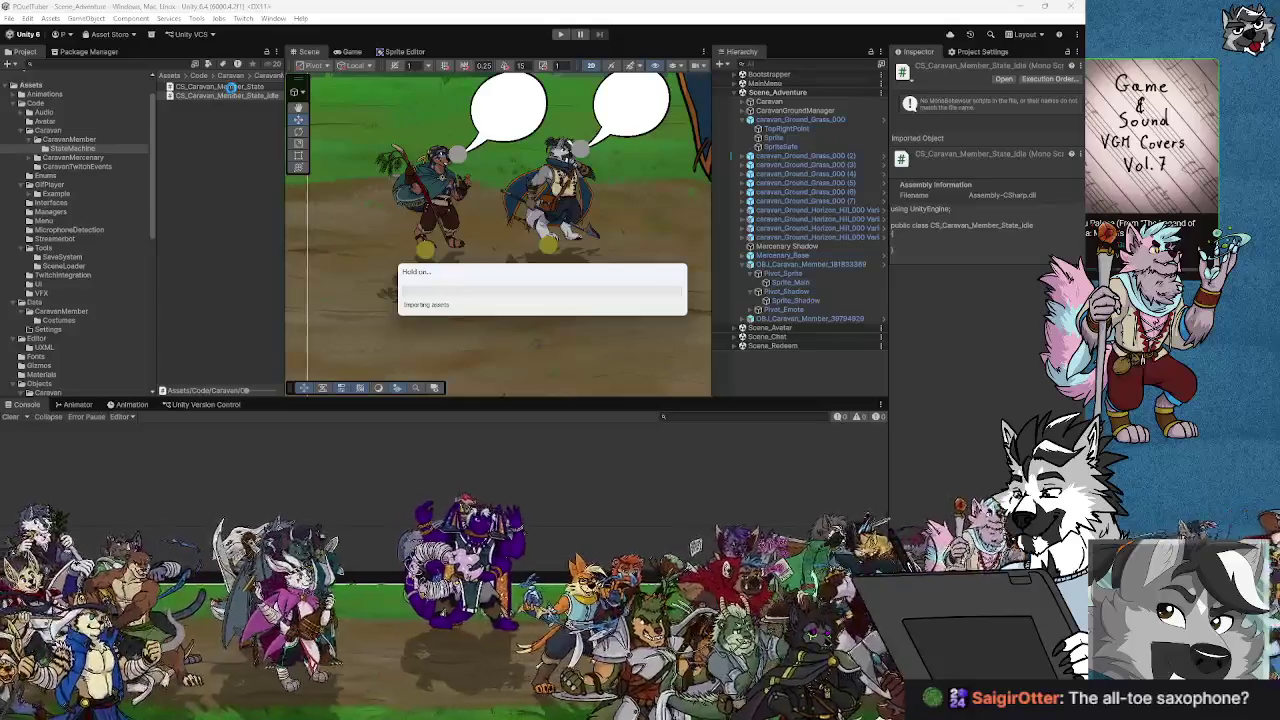
double_click(231, 96)
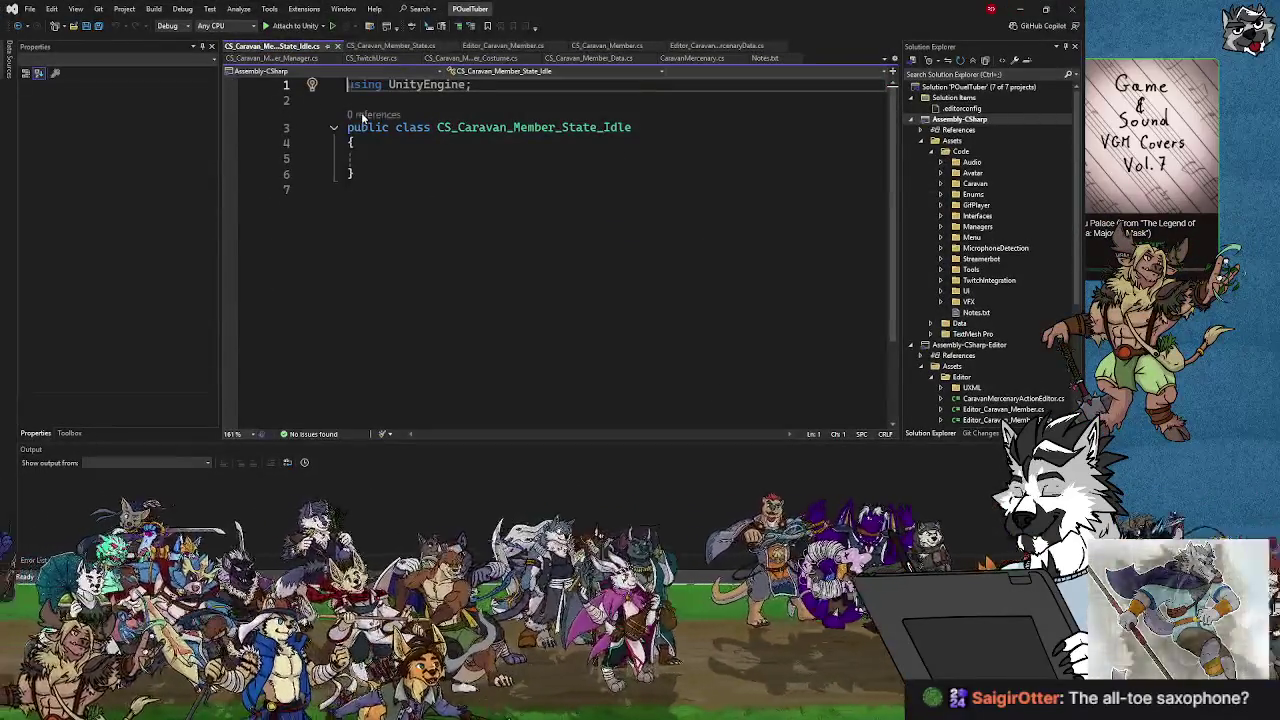
Add a 'namespace StateMachine { }' block below the using directive.
key("Down")
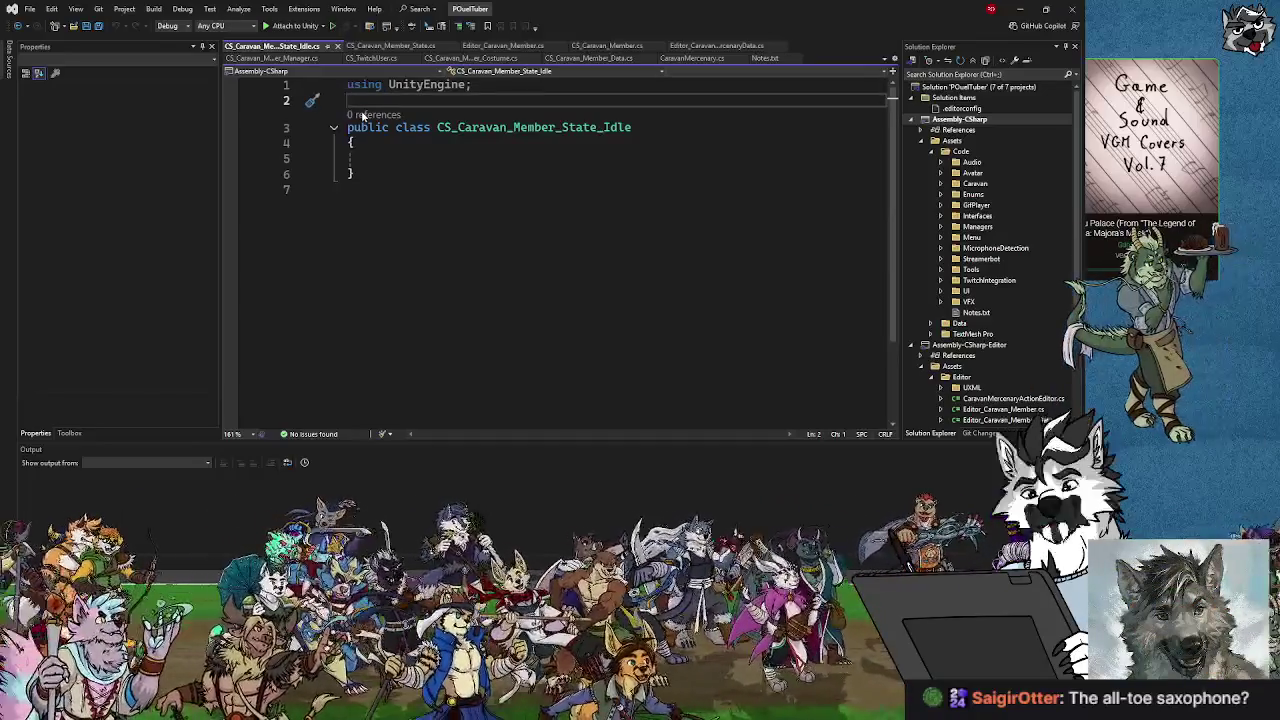
type("na")
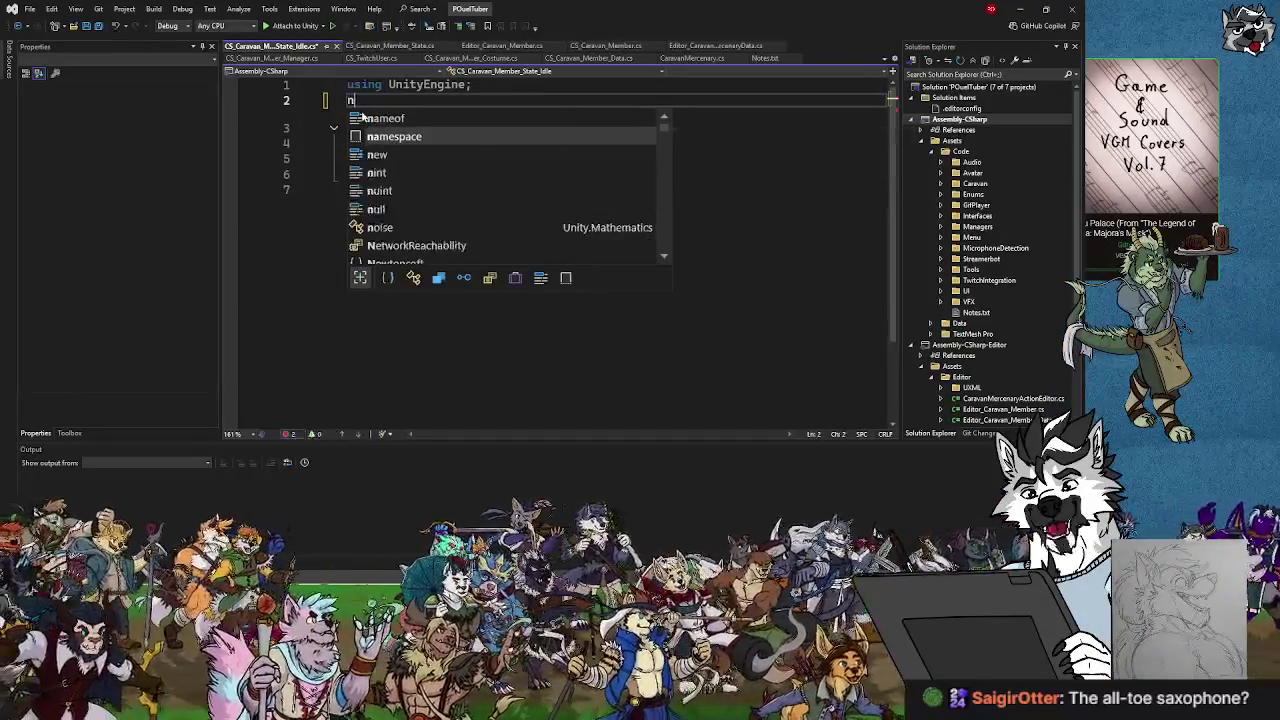
key("BackSpace")
key("BackSpace")
key("Return")
type("namespa")
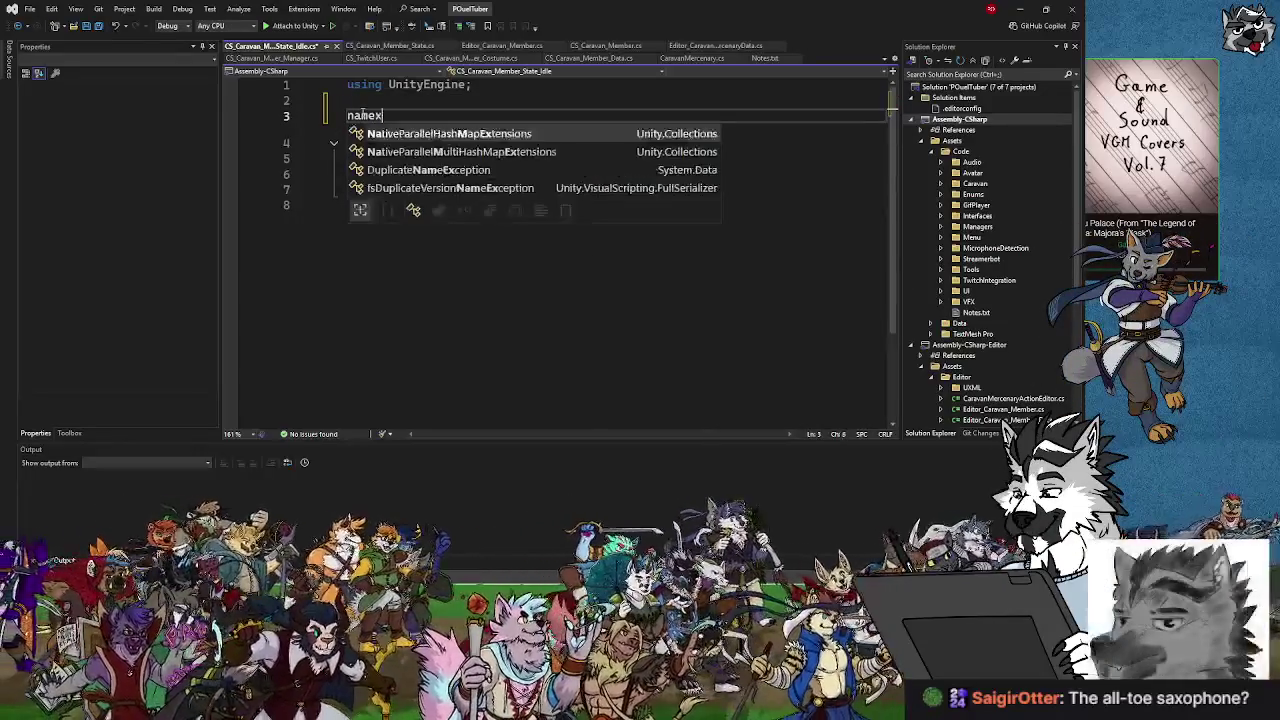
type("ce StateM")
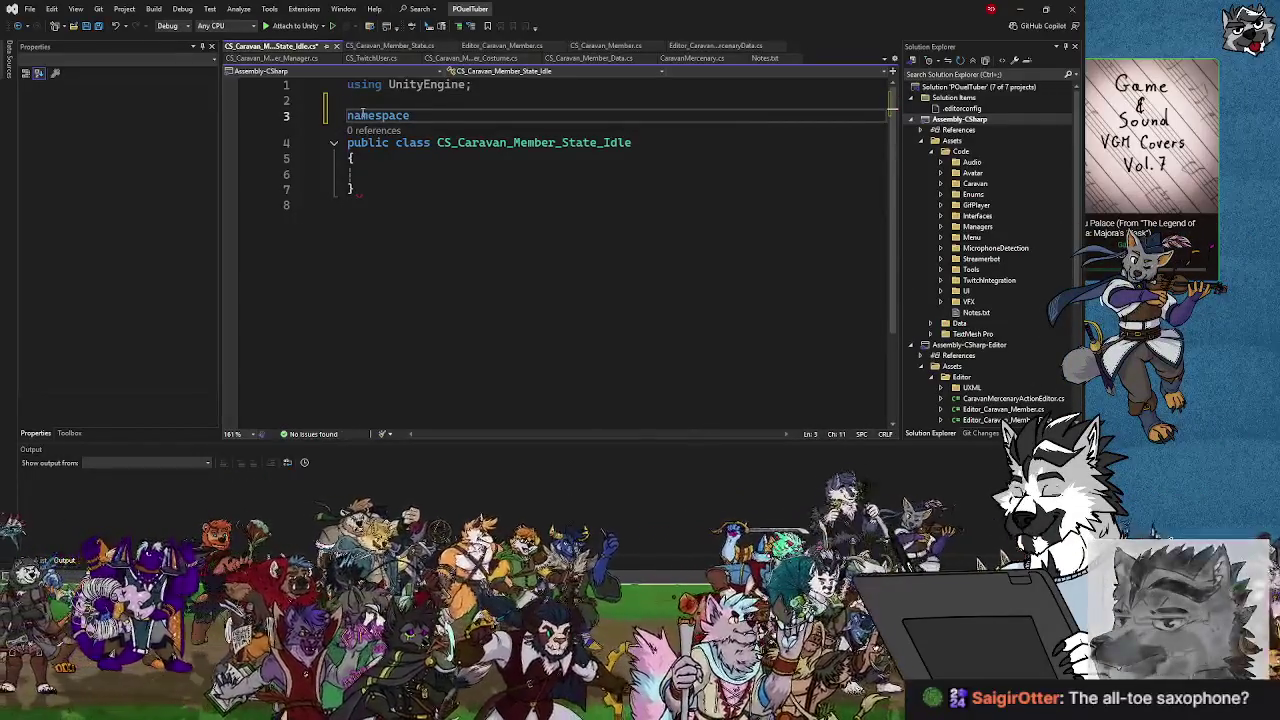
type("achine {")
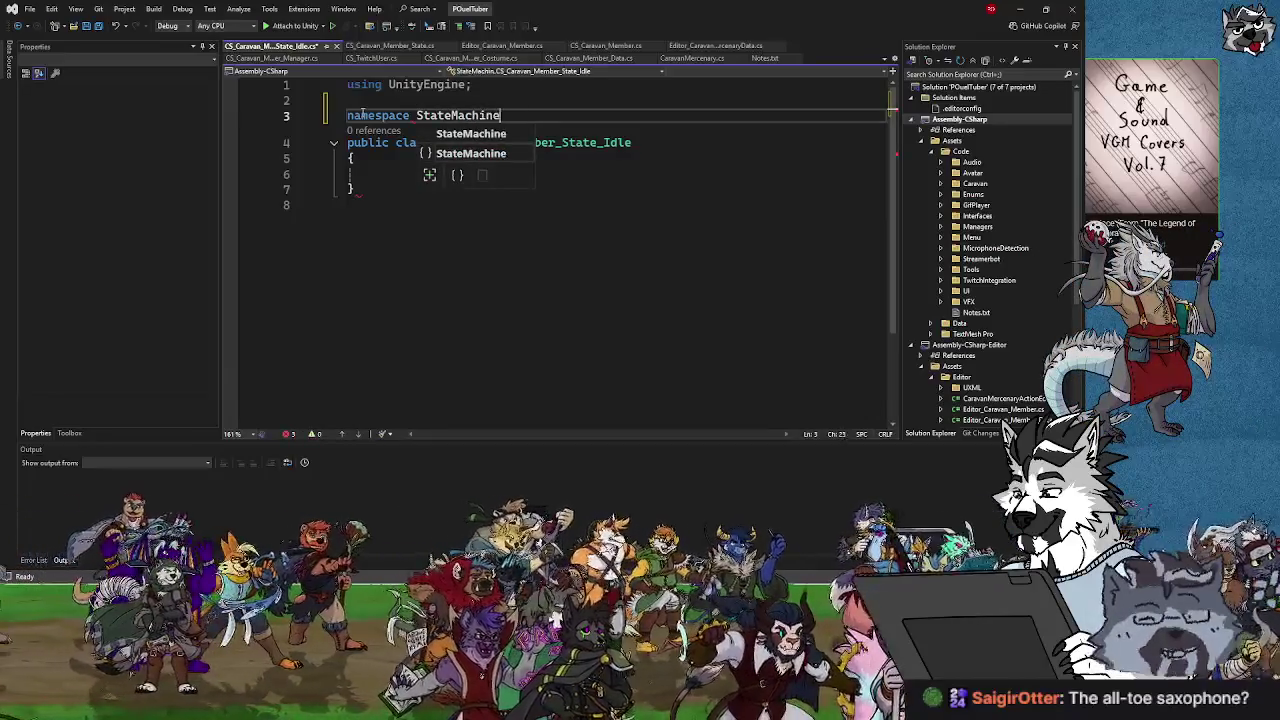
key("Return")
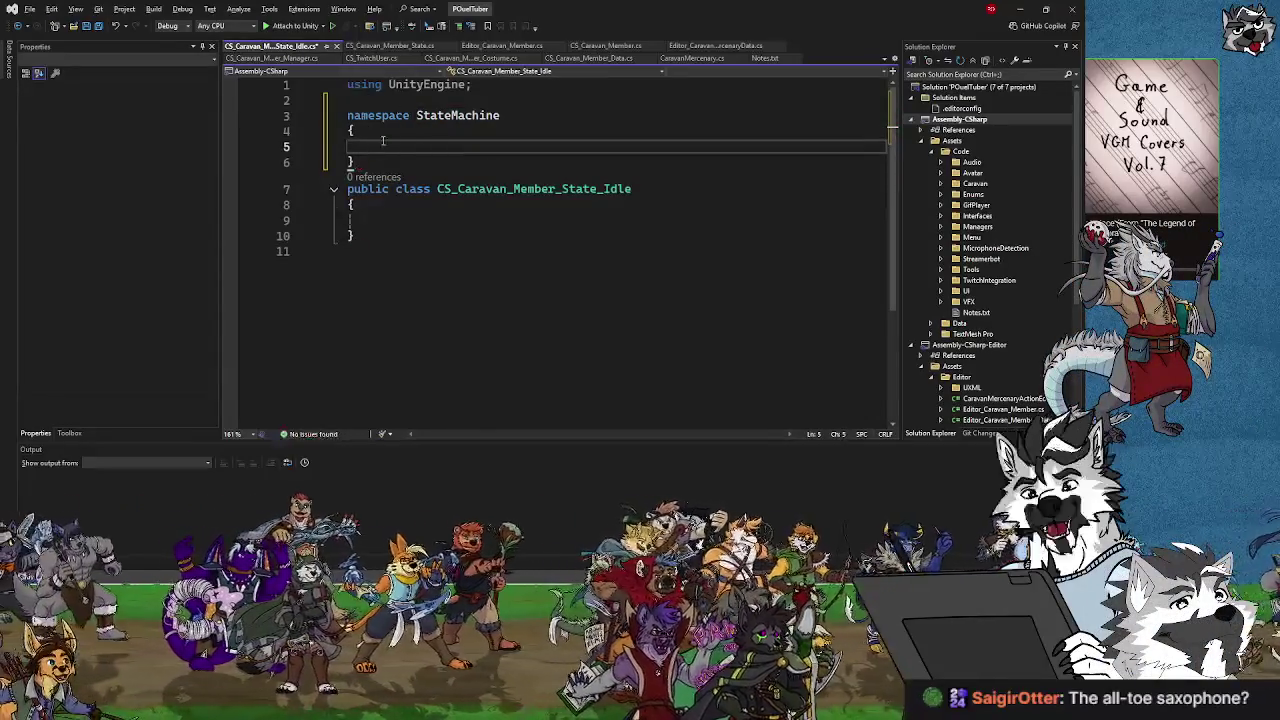
Move the class inside the StateMachine namespace and start its base-class declaration with ': CS'.
left_click_drag(358, 237, 347, 190)
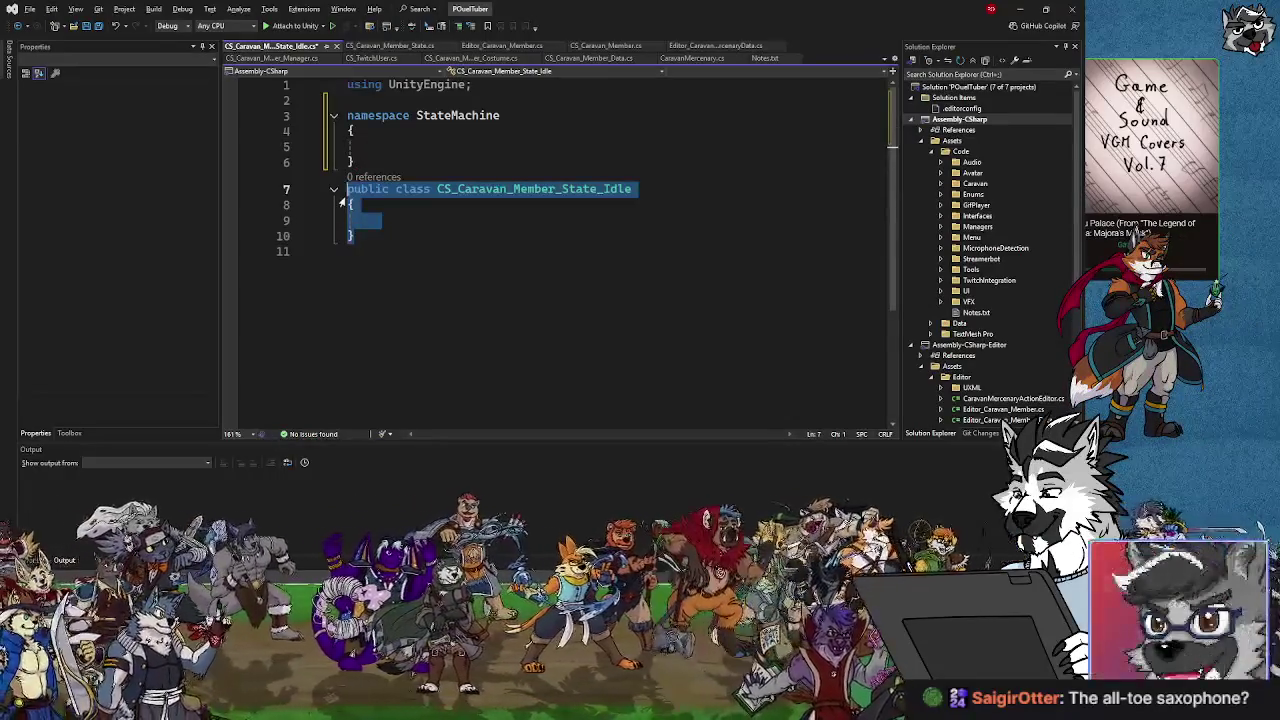
key("ctrl+x")
left_click(387, 146)
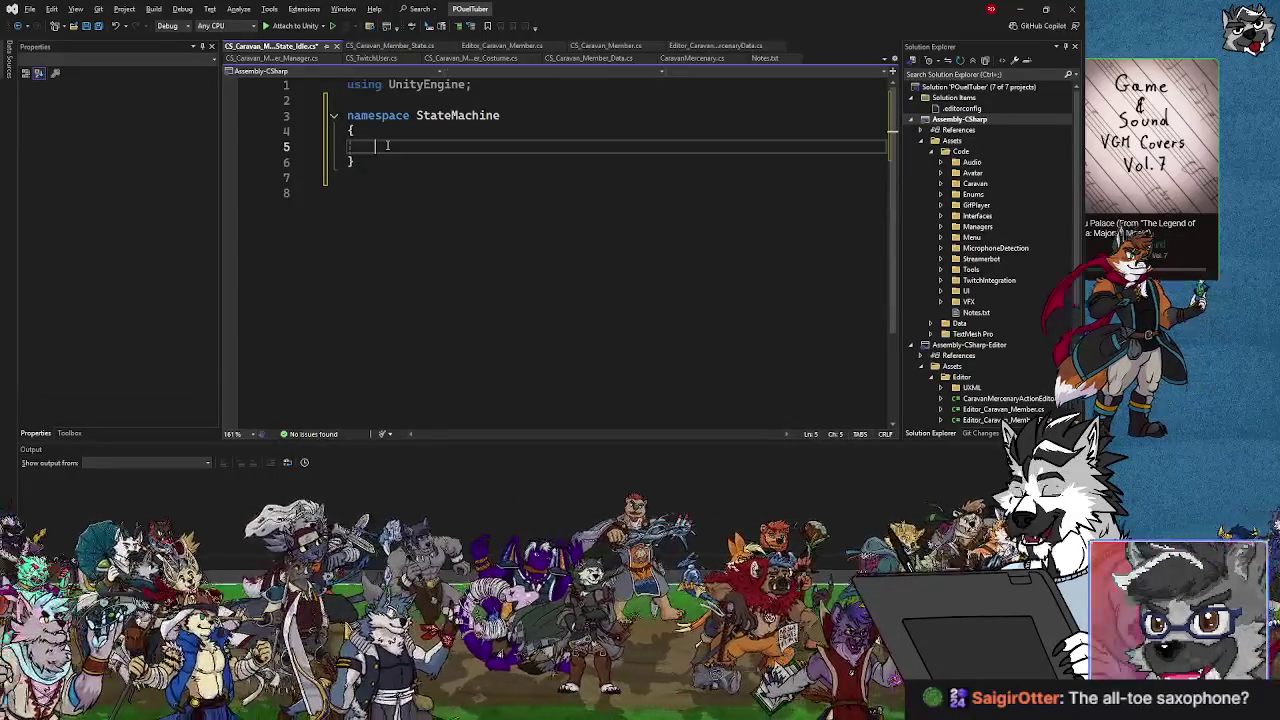
key("ctrl+v")
left_click(705, 160)
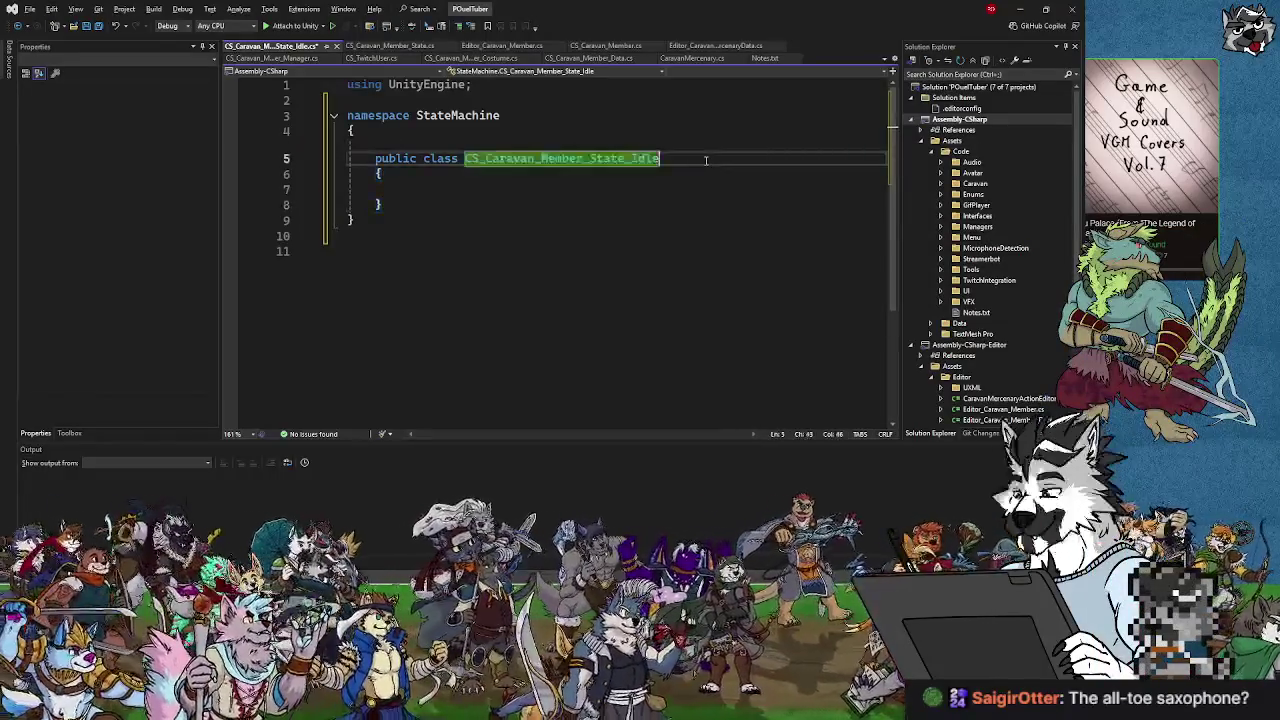
type(":")
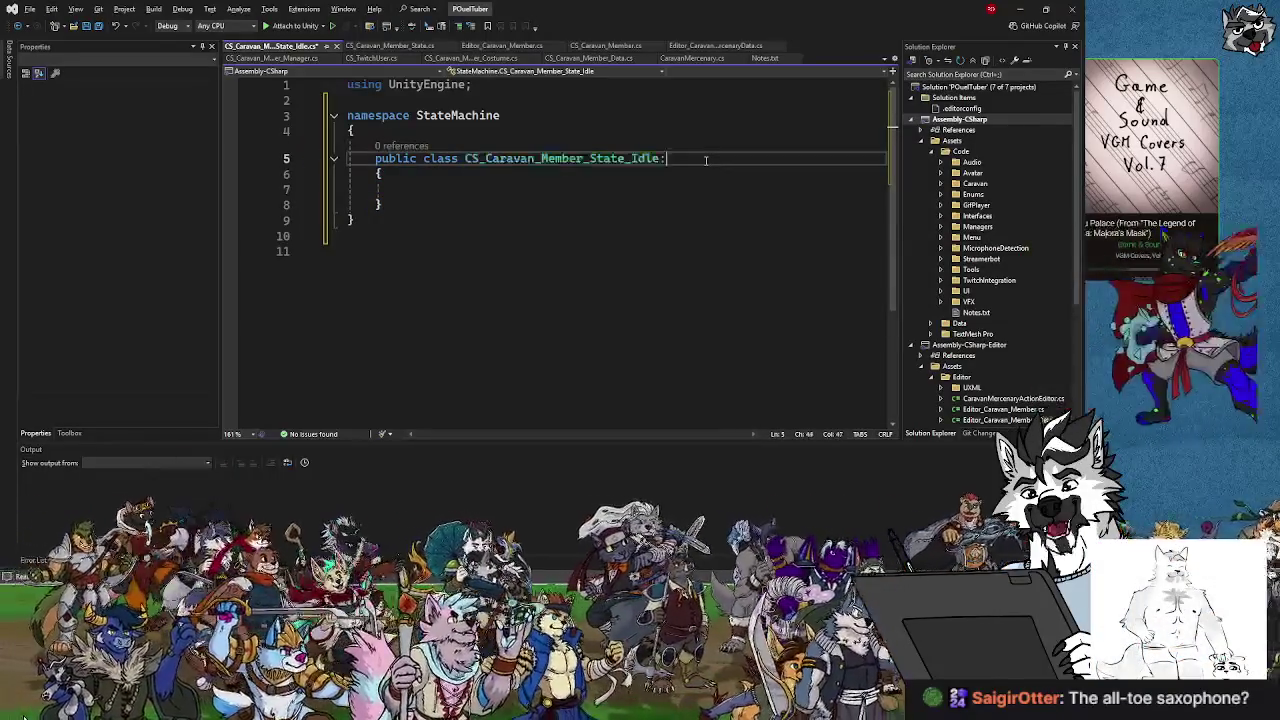
type(" CS")
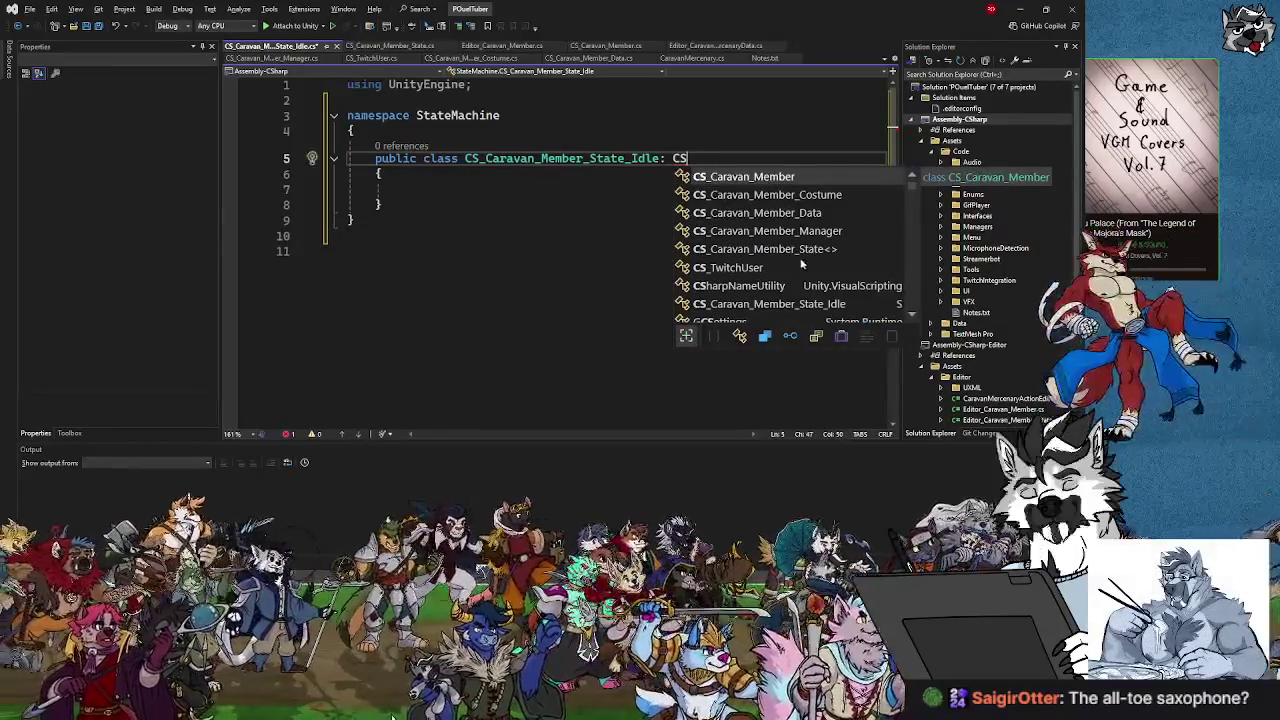
Declare CS_Caravan_Member_State as the base class, leaving its type argument as an empty <>.
double_click(795, 249)
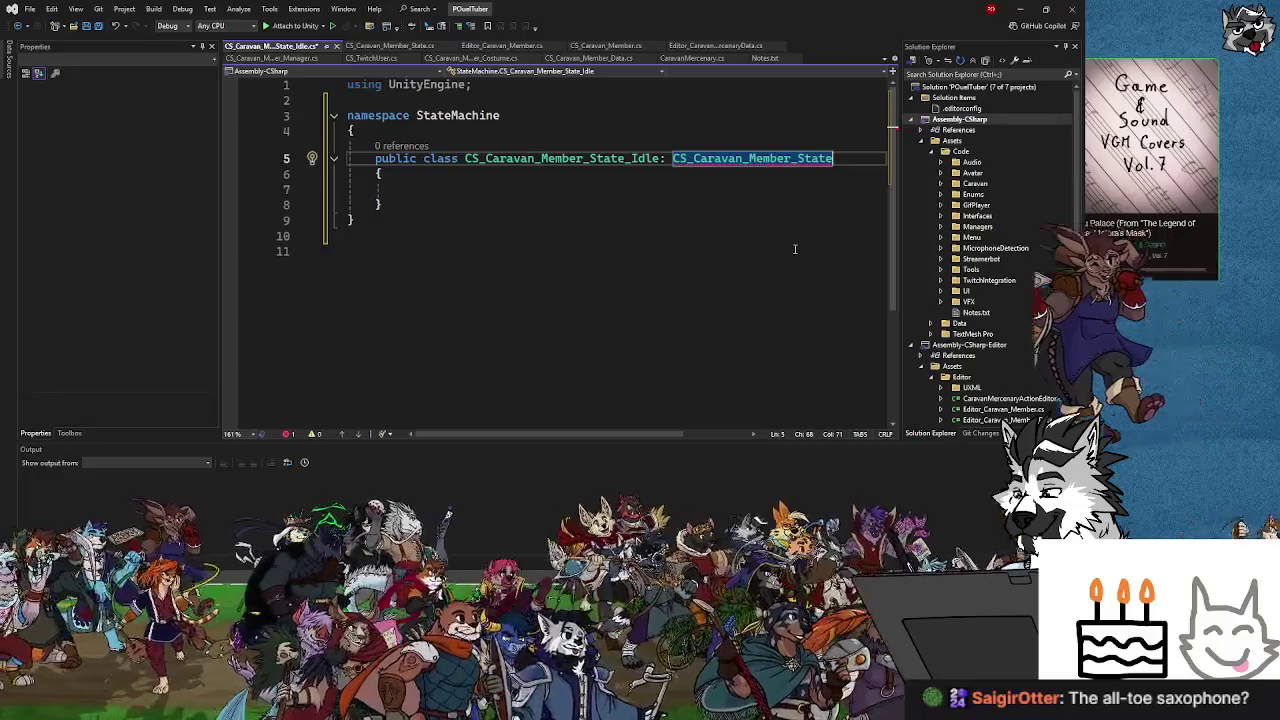
type("<")
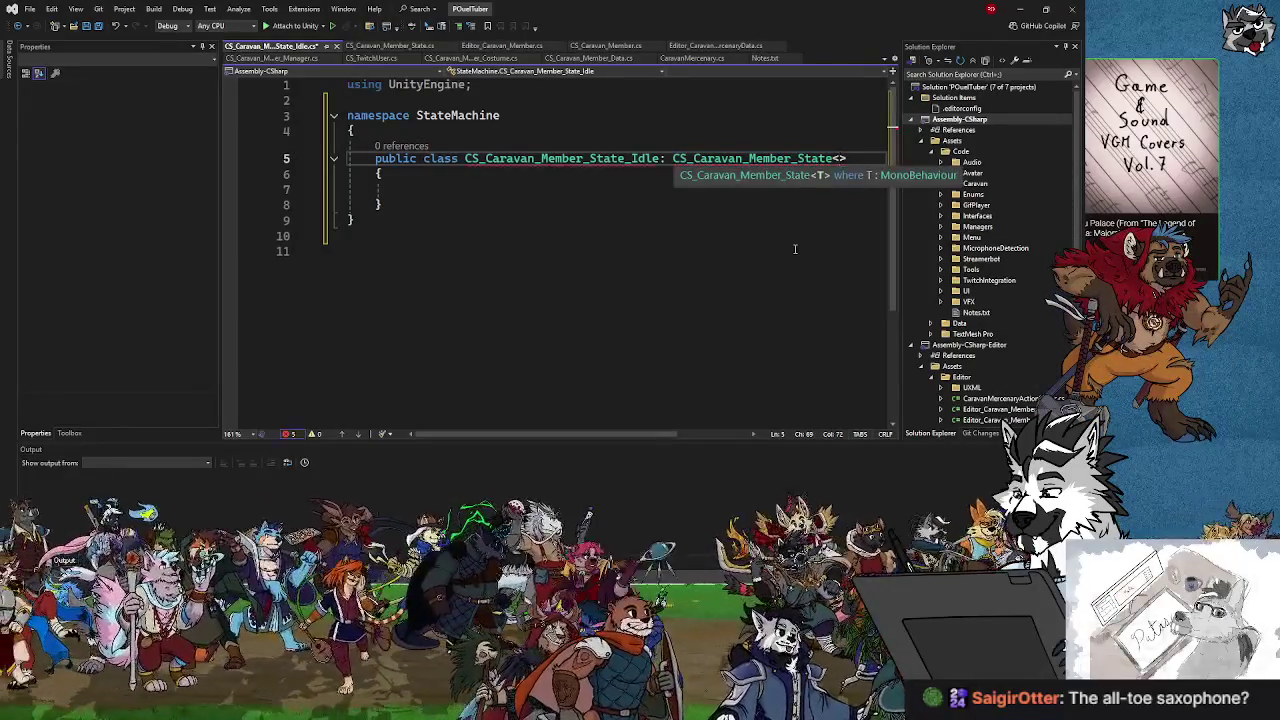
type("T")
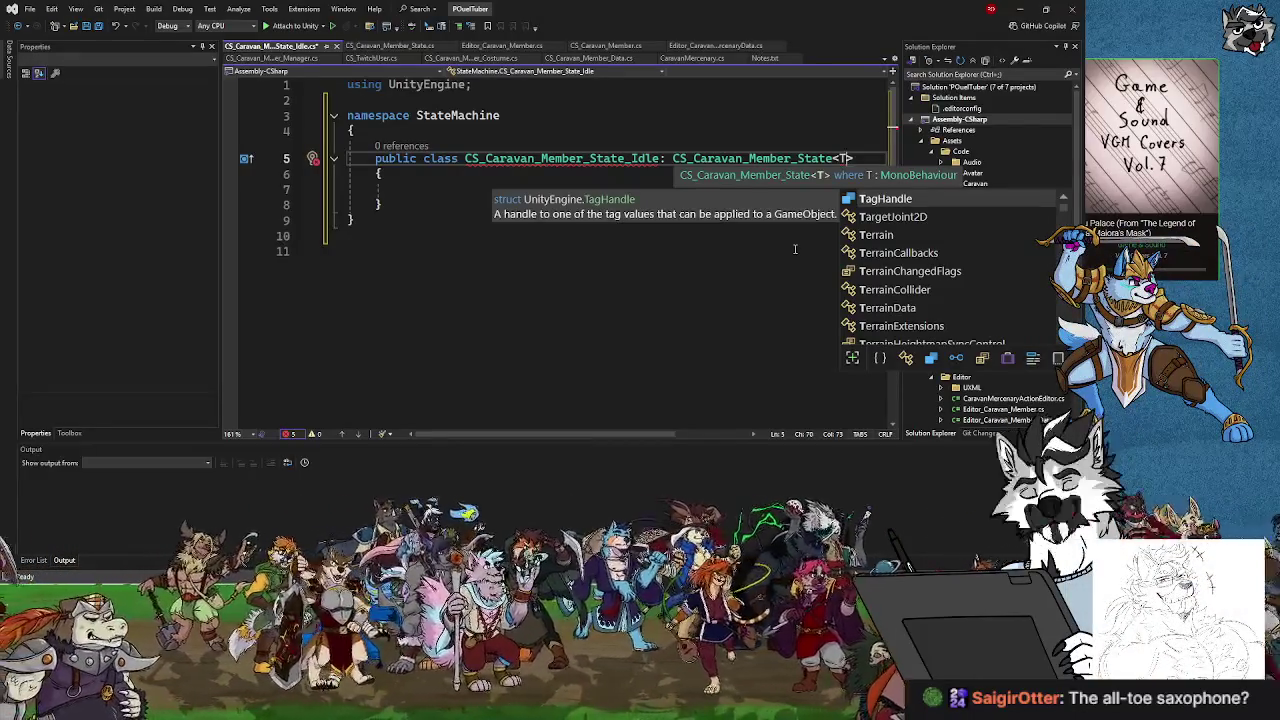
left_click(527, 189)
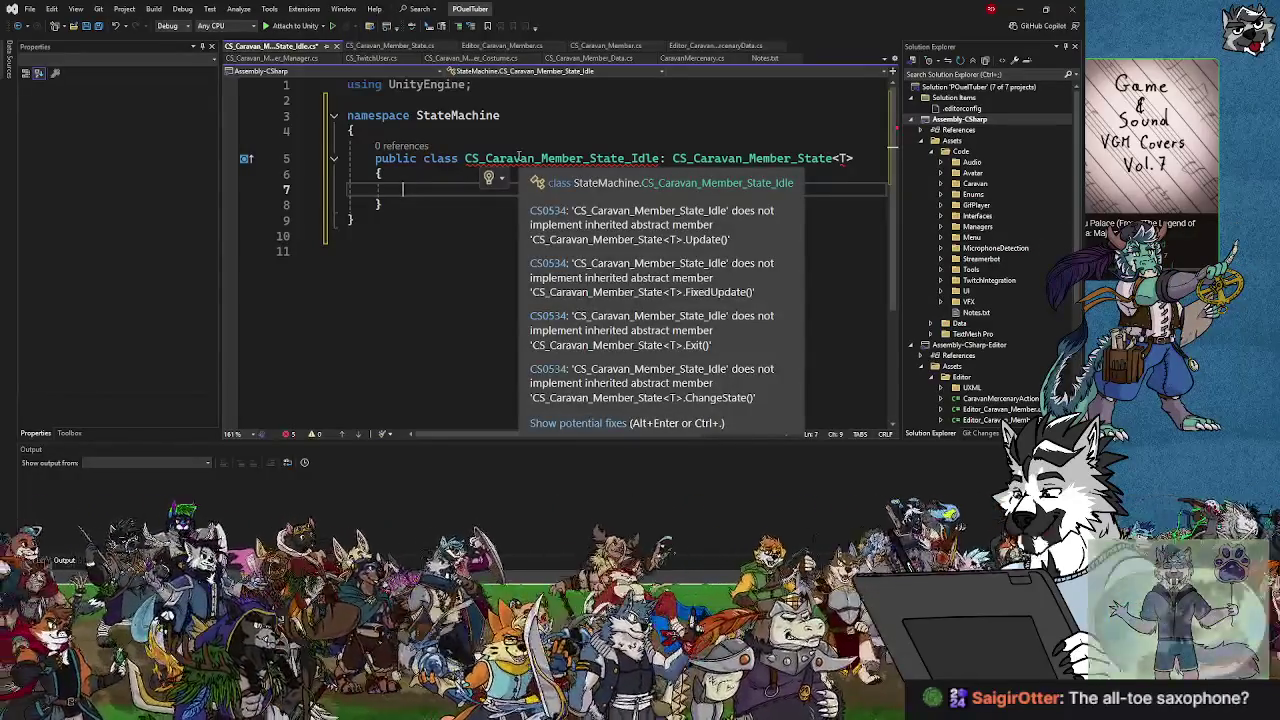
left_click(851, 160)
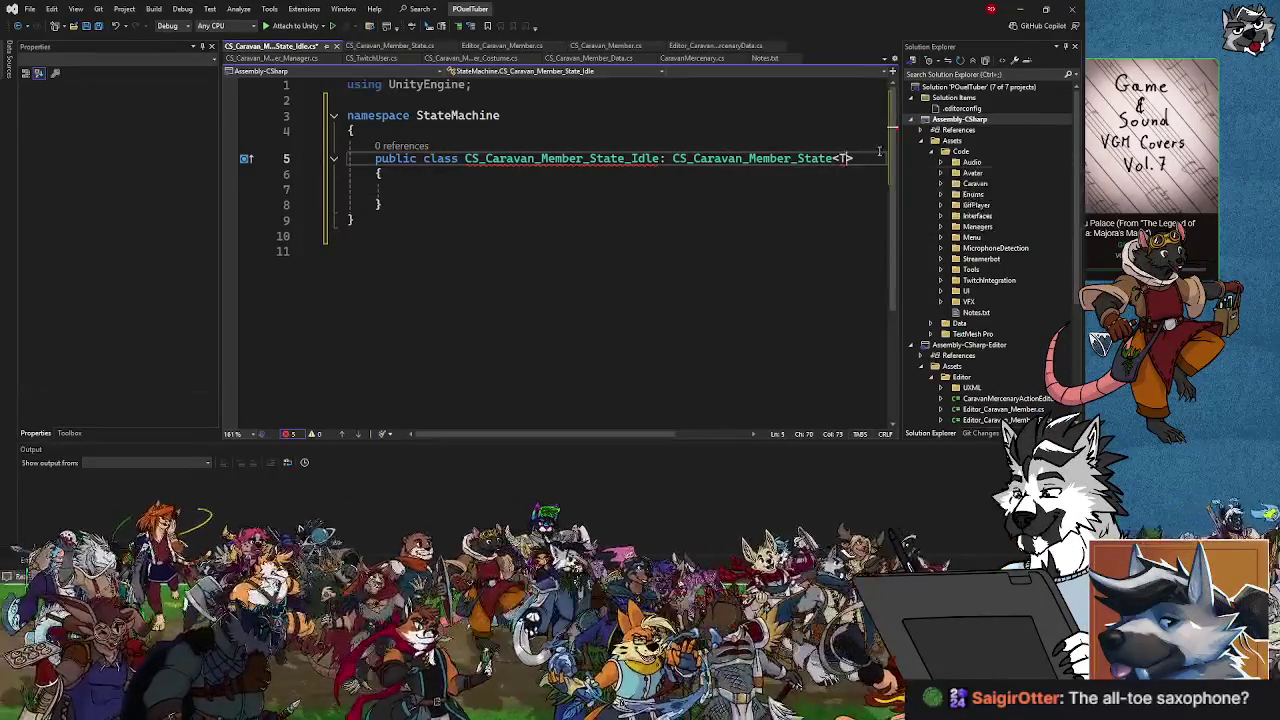
key("BackSpace")
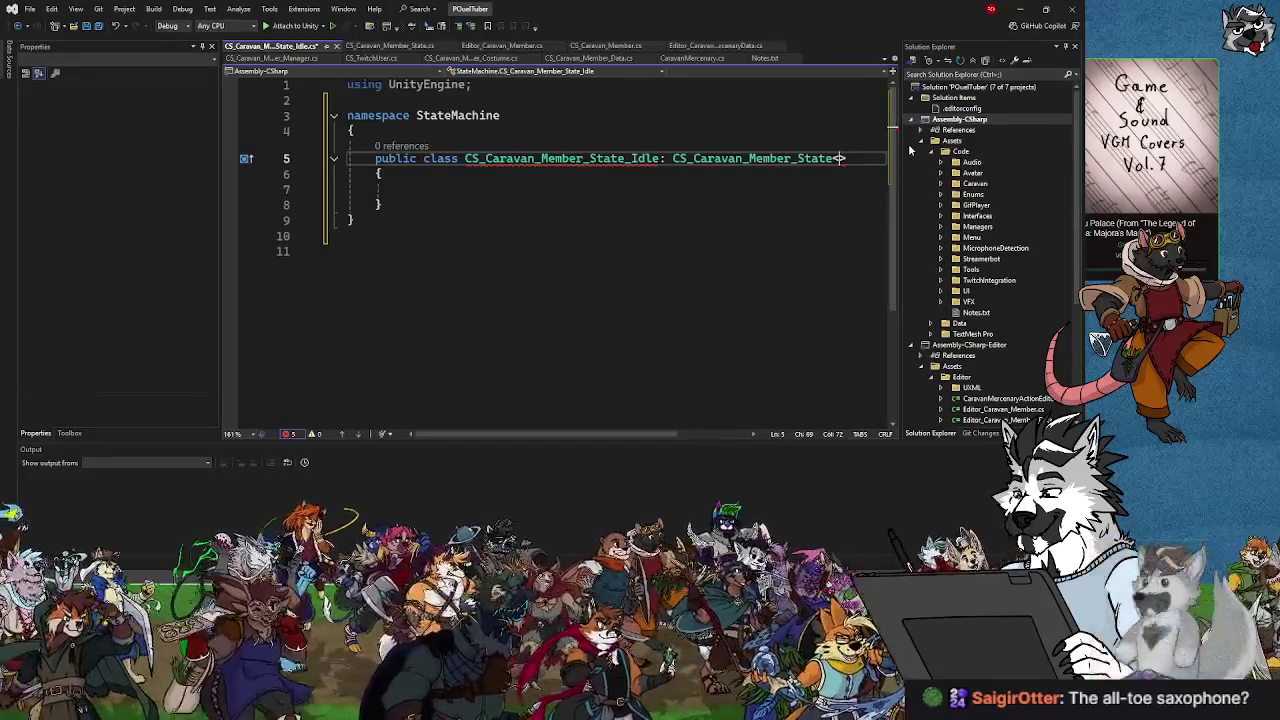